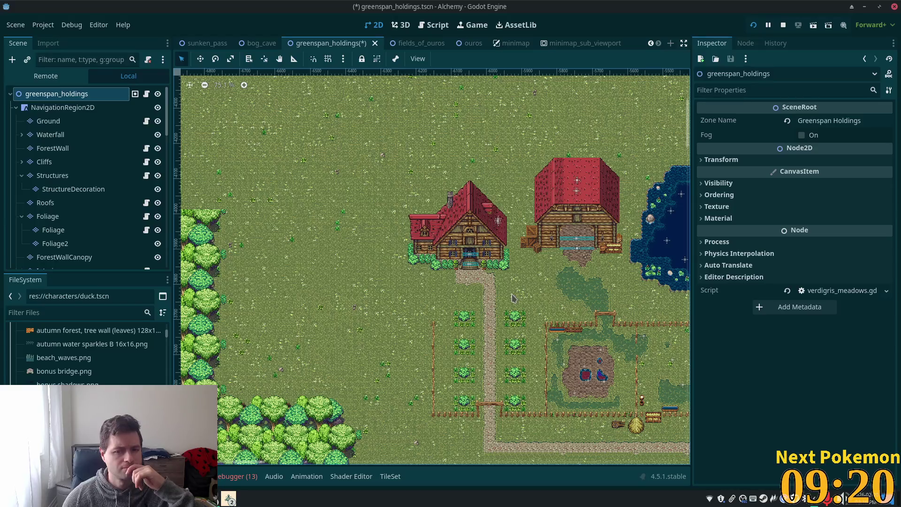
Step: Save and launch the game, walking north through the village, then past the crates toward the hay cart
key(F5)
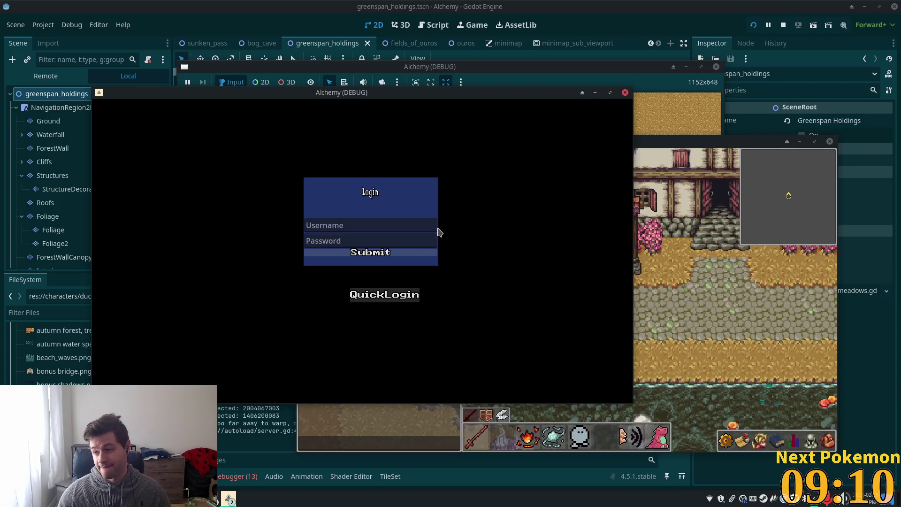
key(Up)
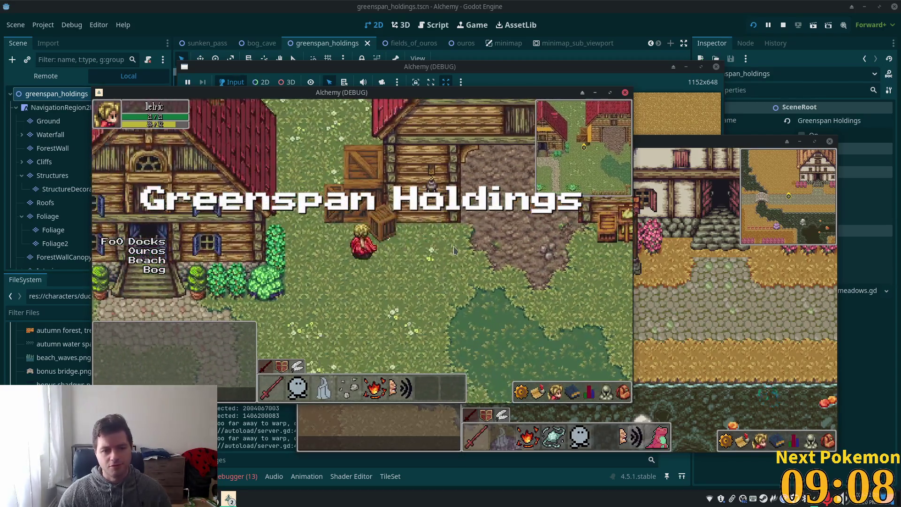
key(Down)
key(Right)
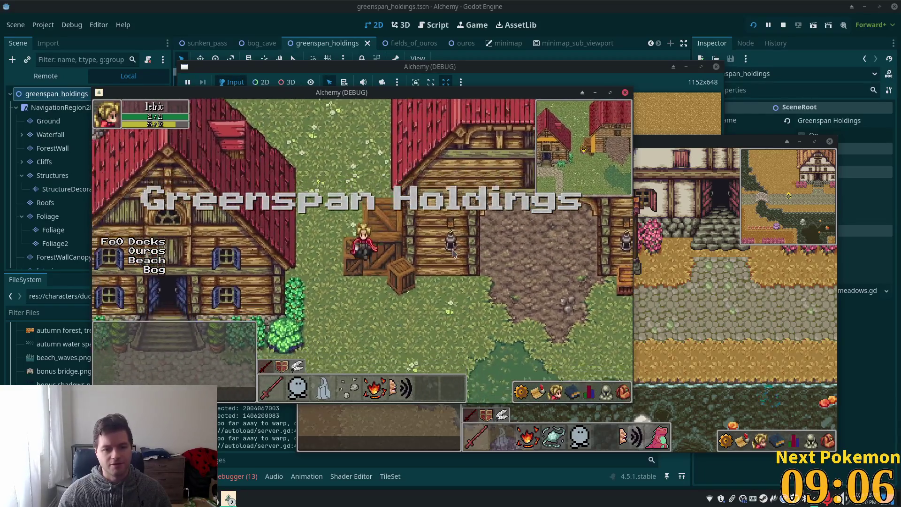
key(Up)
key(Right)
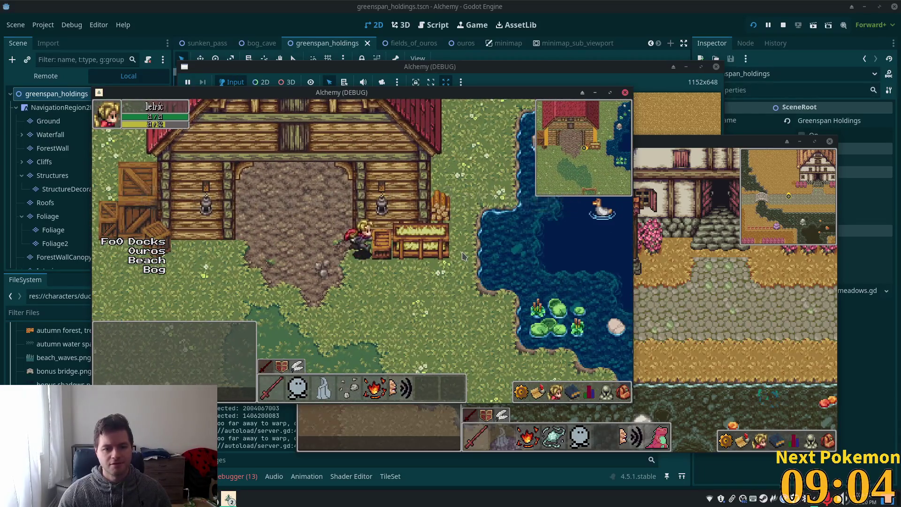
Step: Walk the character around and in front of the hay cart, then right toward the pond edge
key(Right)
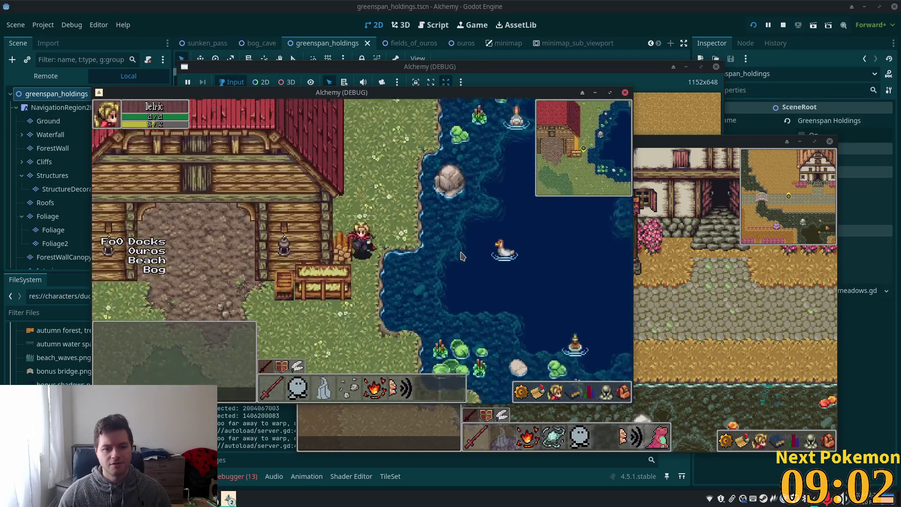
key(Left)
key(Down)
key(Up)
key(Right)
key(Down)
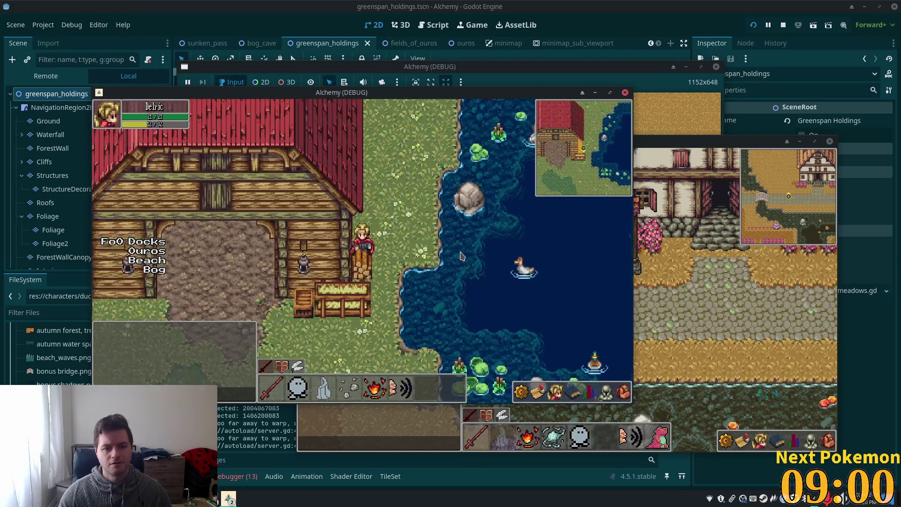
key(Down)
key(Left)
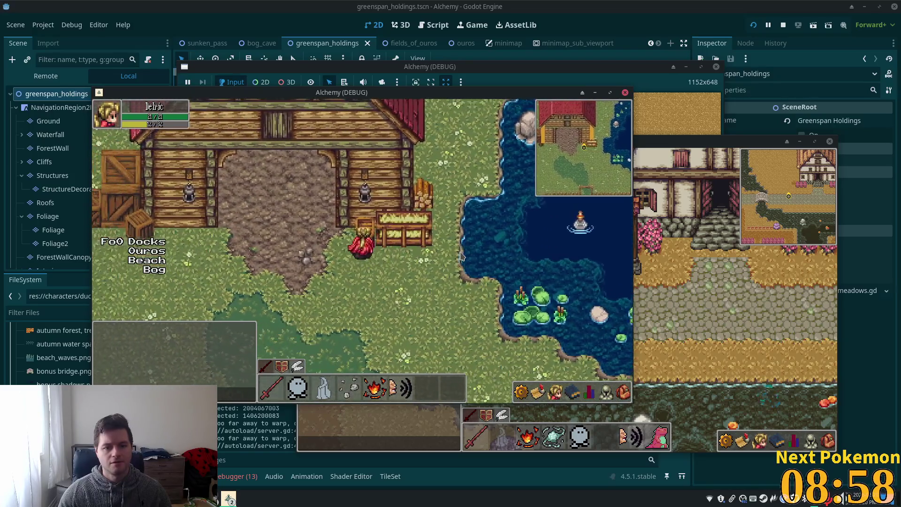
key(Up)
key(Right)
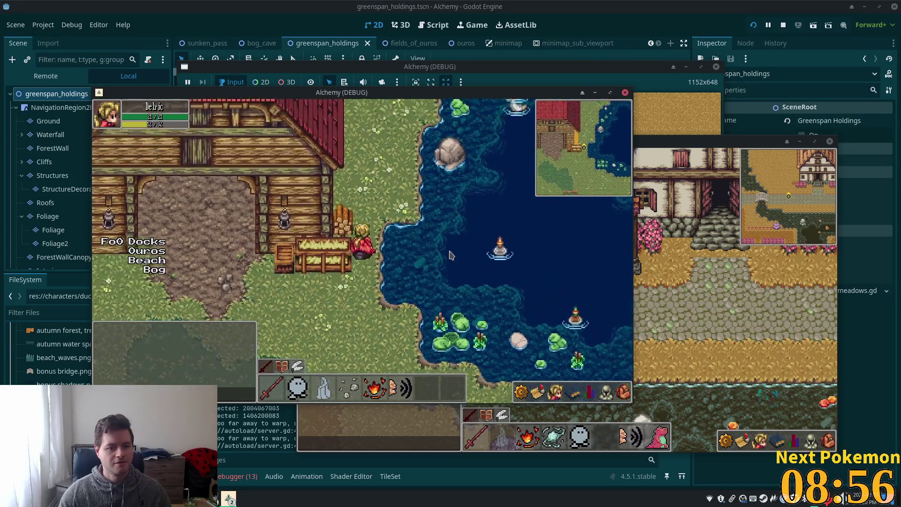
key(Down)
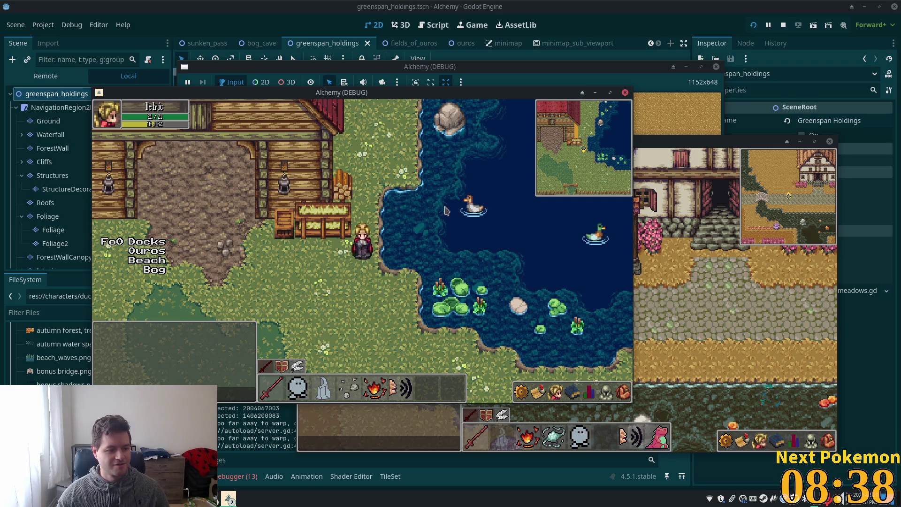
Step: Walk north and south along the pond, then stop the running game
key(Up)
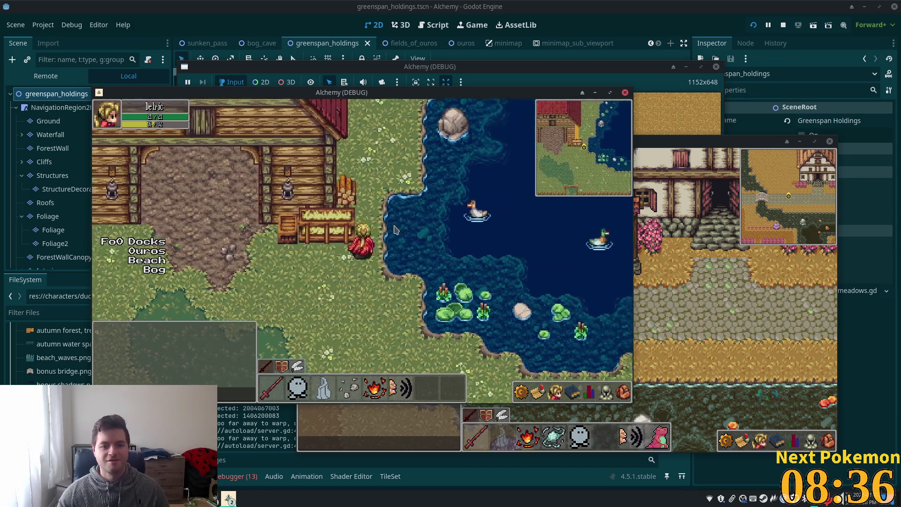
key(Down)
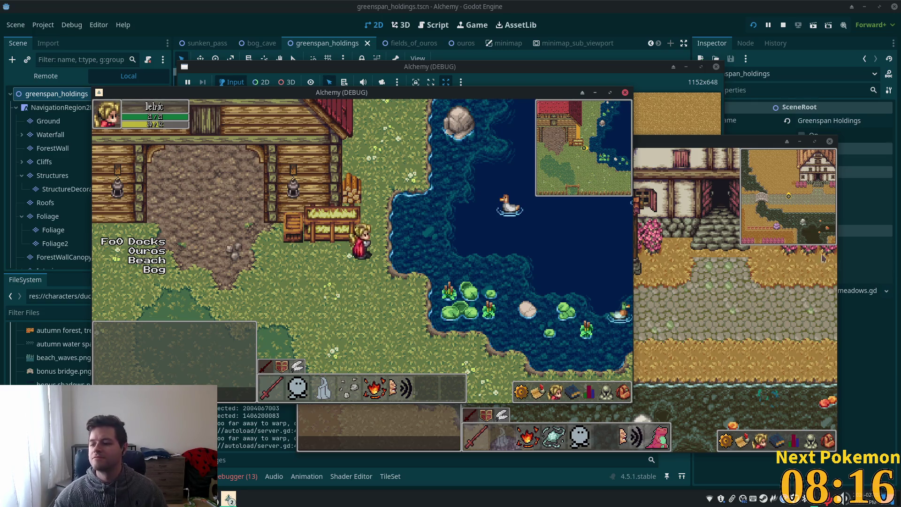
key(F8)
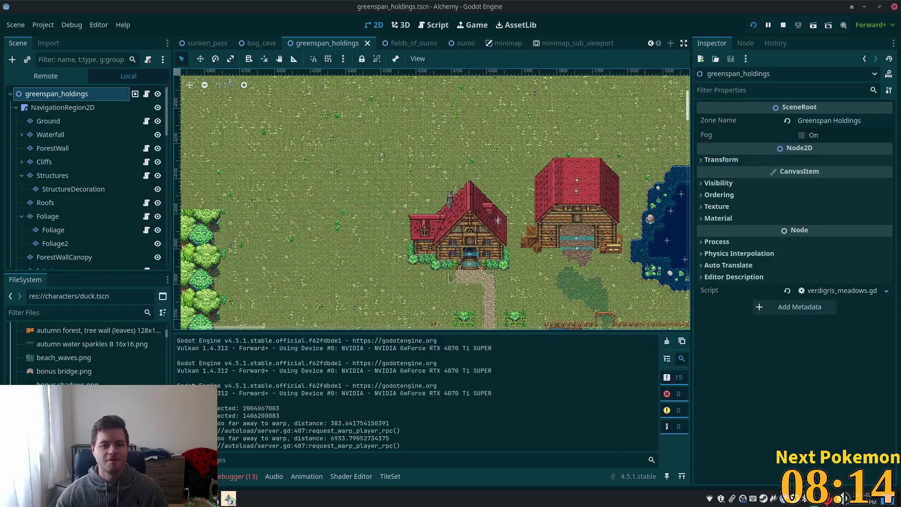
Step: Select the Foliage layer and show the livestock accessories atlas in the TileSet editor
scroll(600, 256, up, 3)
scroll(600, 256, up, 6)
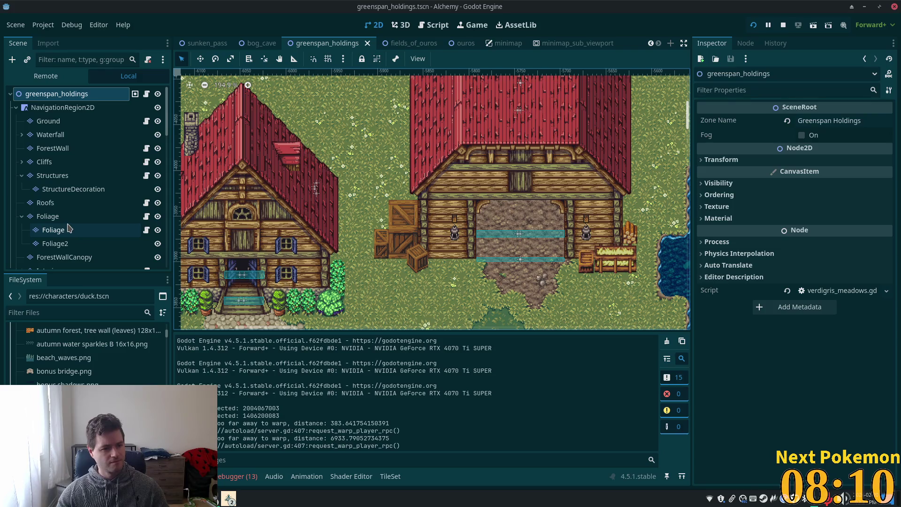
click(69, 217)
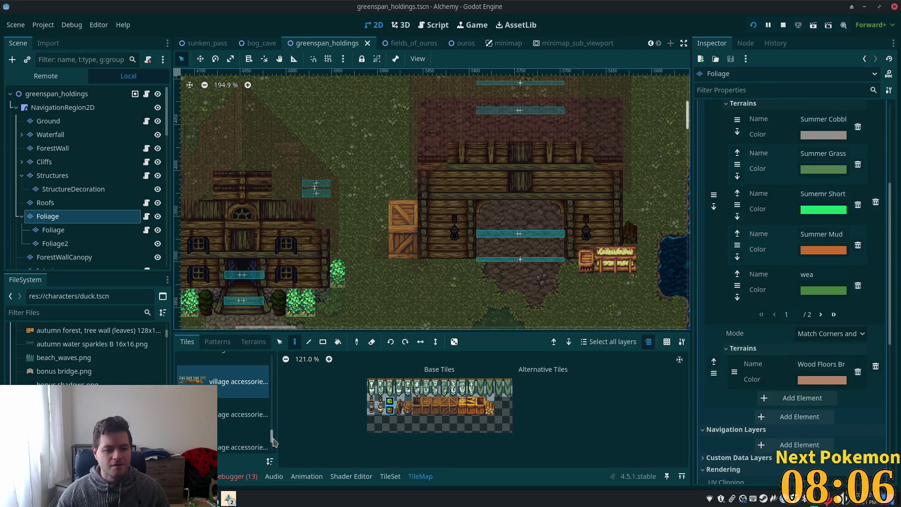
scroll(272, 434, up, 2)
drag(272, 434, 274, 404)
scroll(270, 397, down, 2)
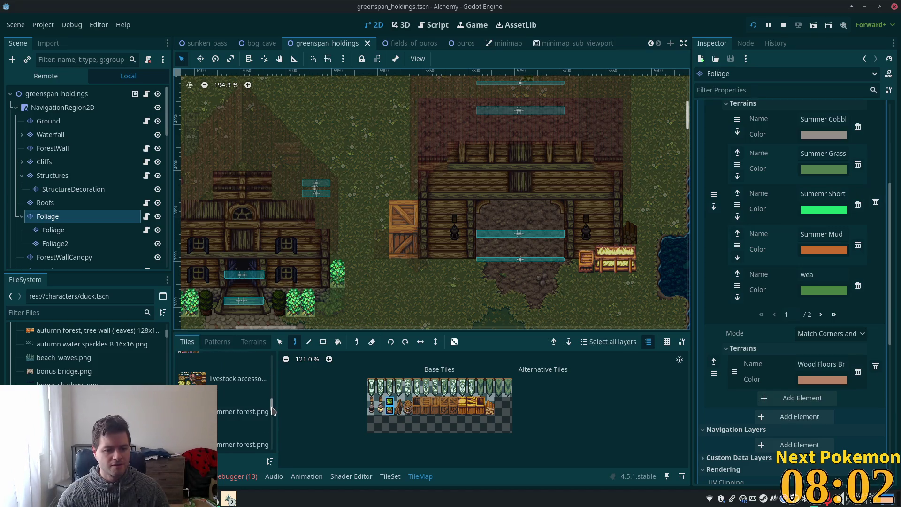
click(263, 385)
scroll(371, 410, up, 5)
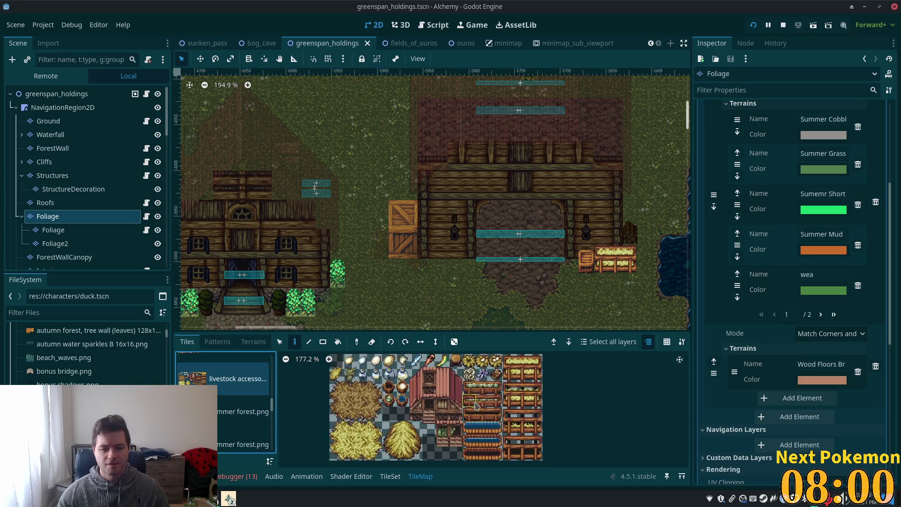
click(390, 476)
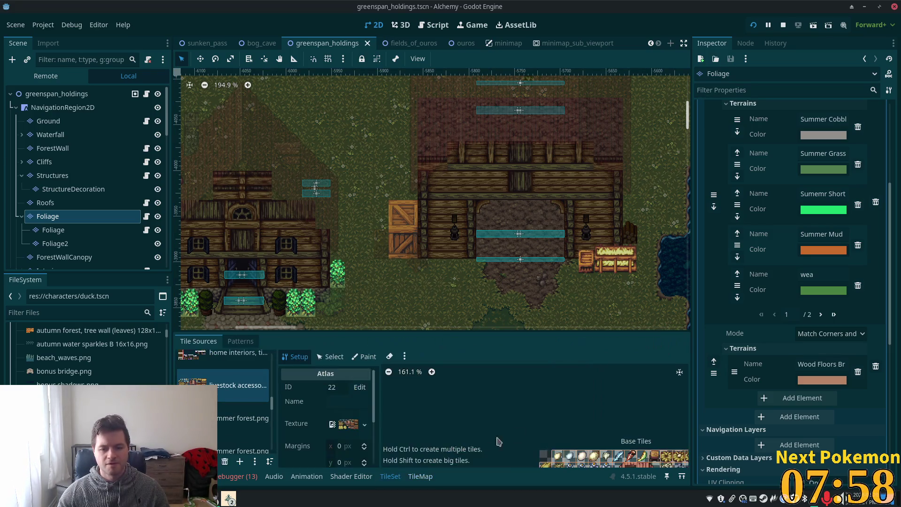
Step: Select three top-row atlas tiles, set their Rendering Z Index to 5, and save the scene
scroll(498, 413, up, 5)
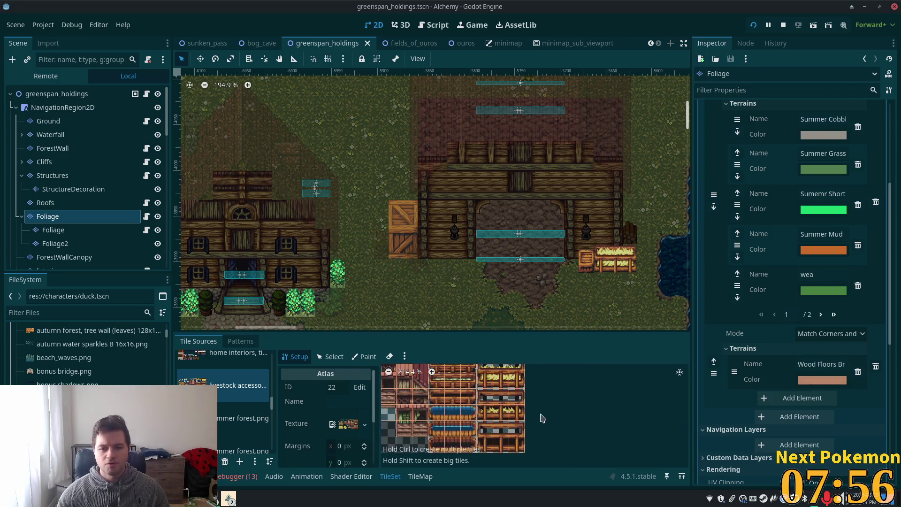
scroll(521, 402, up, 3)
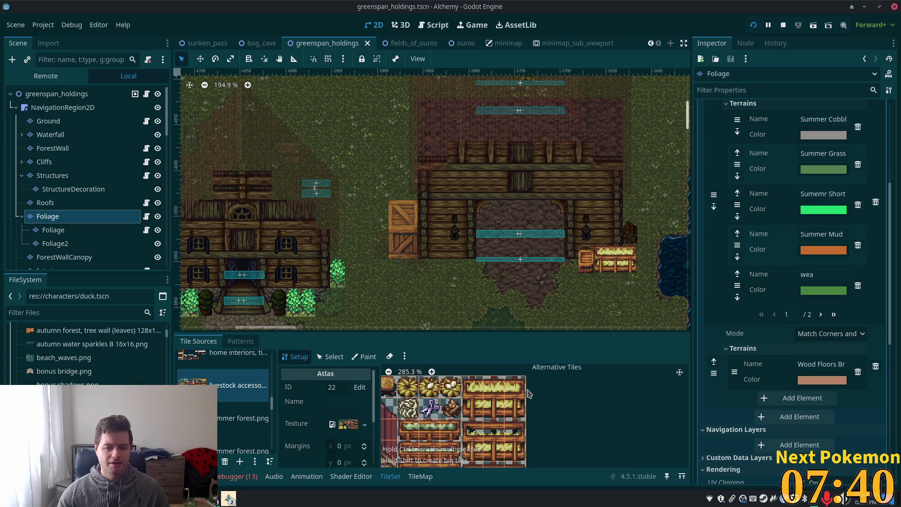
click(331, 357)
drag(472, 381, 512, 384)
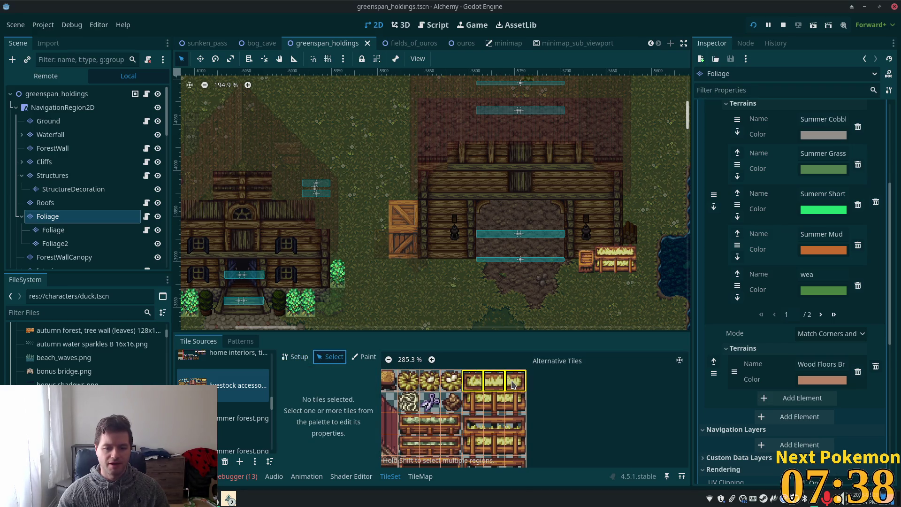
click(286, 398)
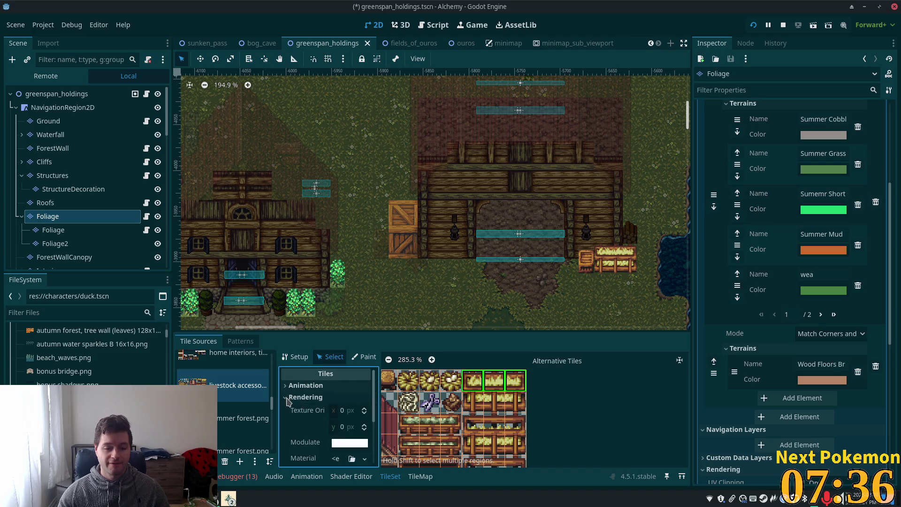
scroll(287, 402, down, 2)
click(349, 438)
text(5)
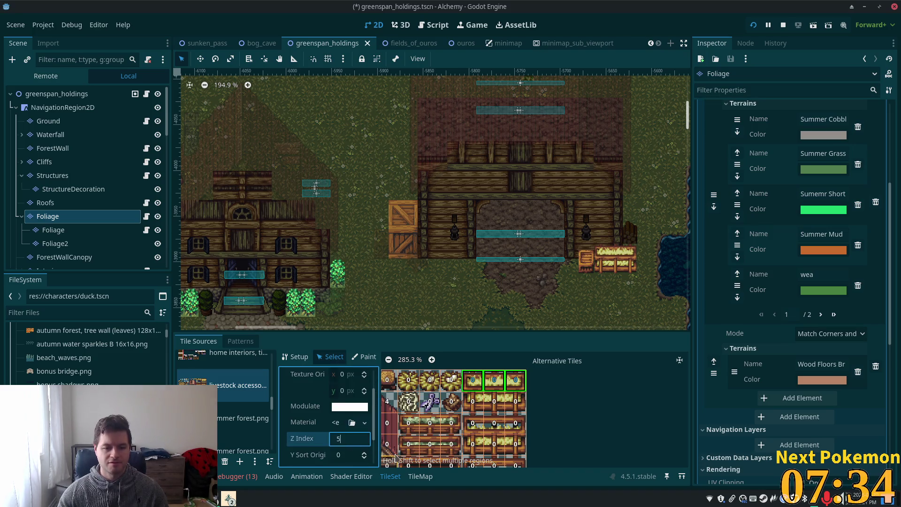
key(Tab)
key(ctrl+s)
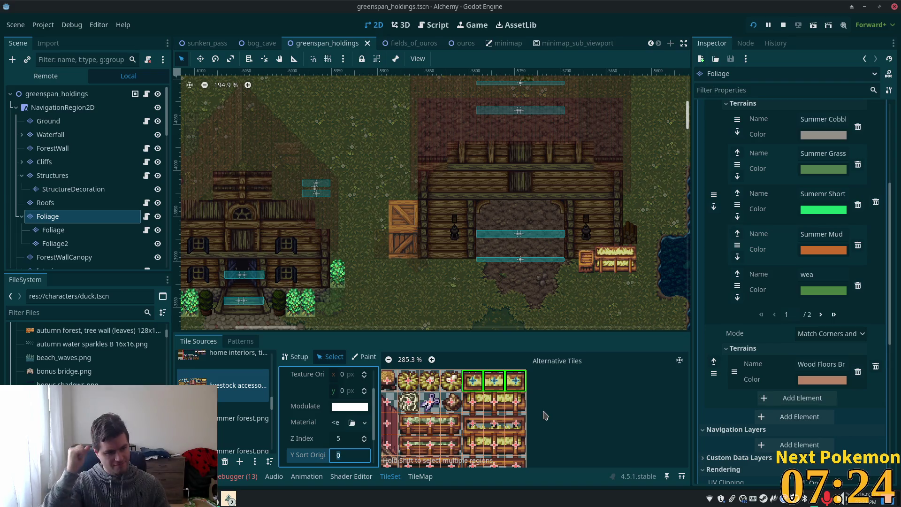
Step: Run the project, then run it again after the server.gd error to relaunch both game instances
click(754, 26)
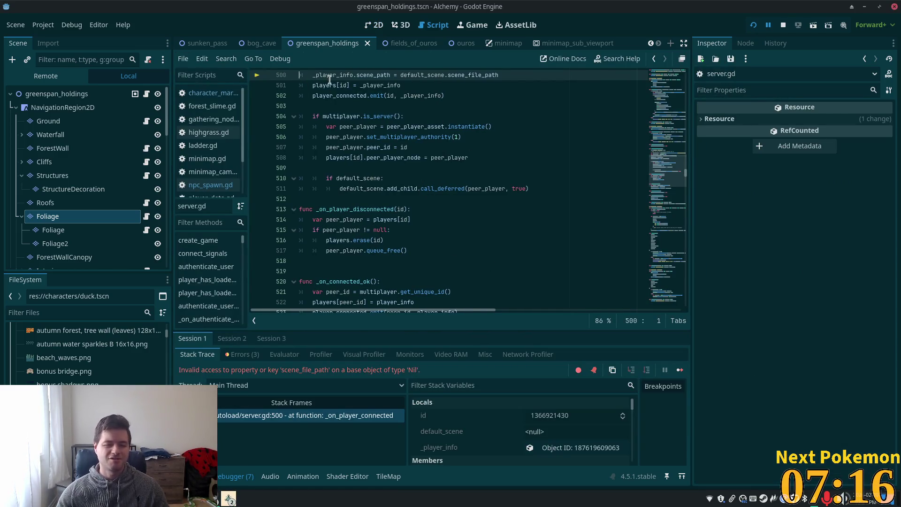
click(753, 26)
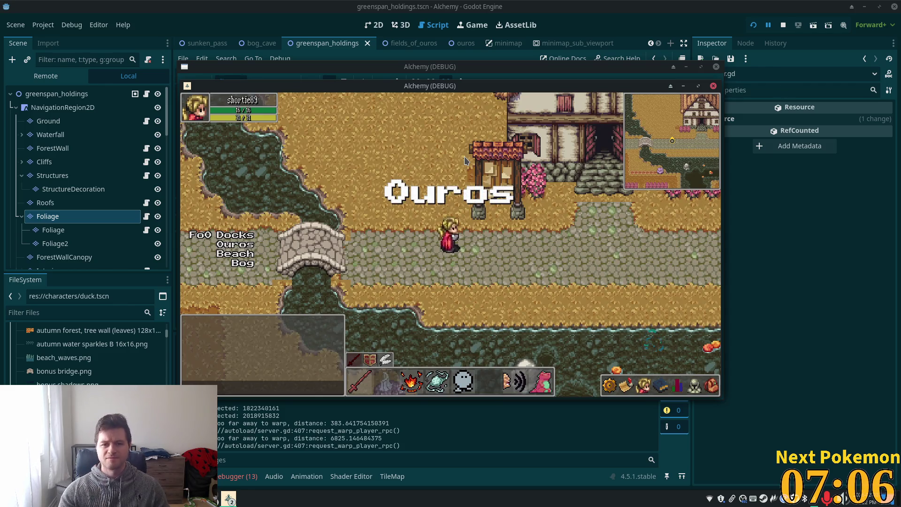
Step: Move the Ouros window aside, walk the character from the market table between houses and past the crates, then return to the editor
drag(399, 88, 537, 187)
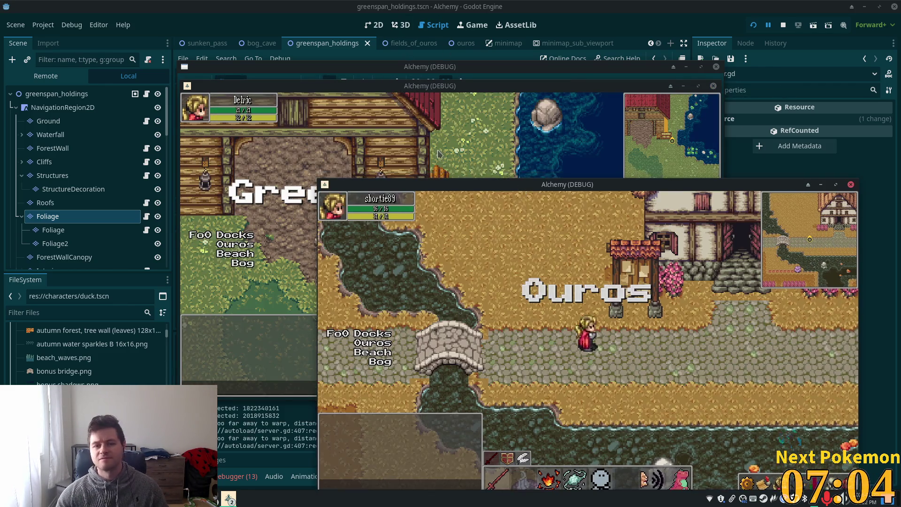
click(460, 153)
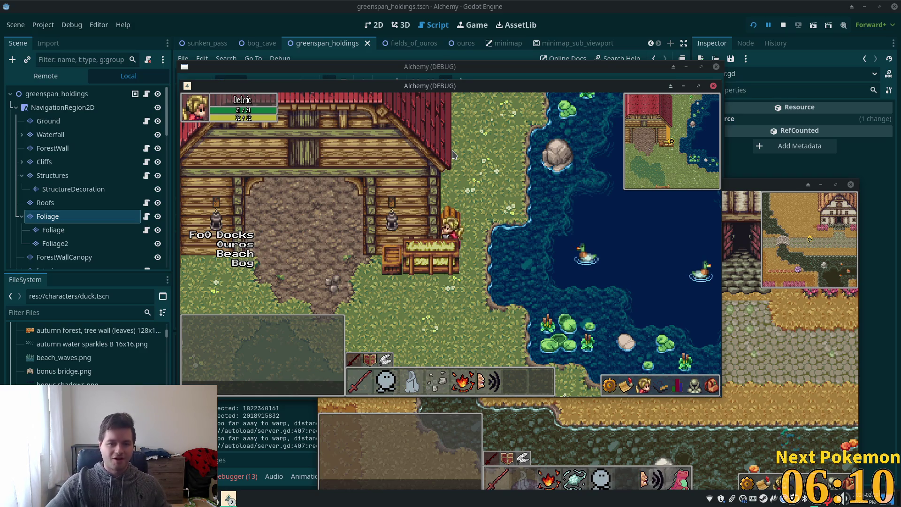
key(Down)
key(Left)
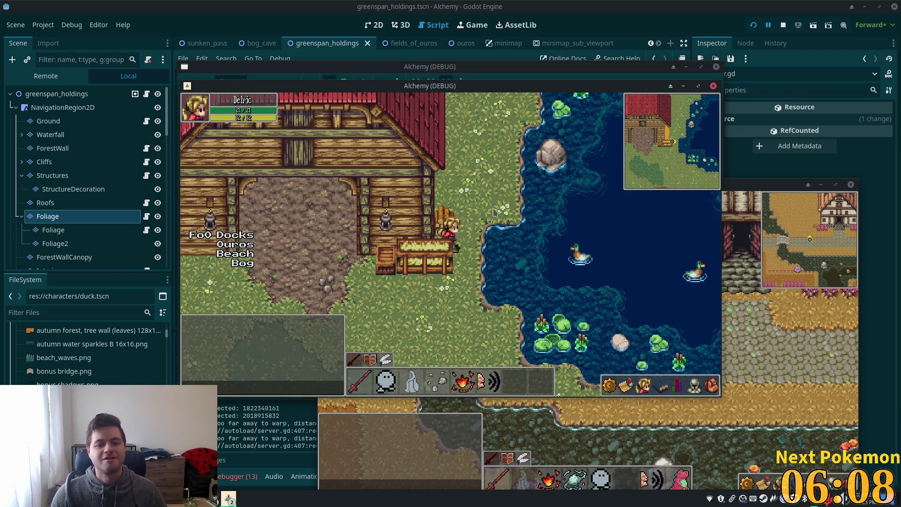
key(Down)
key(Left)
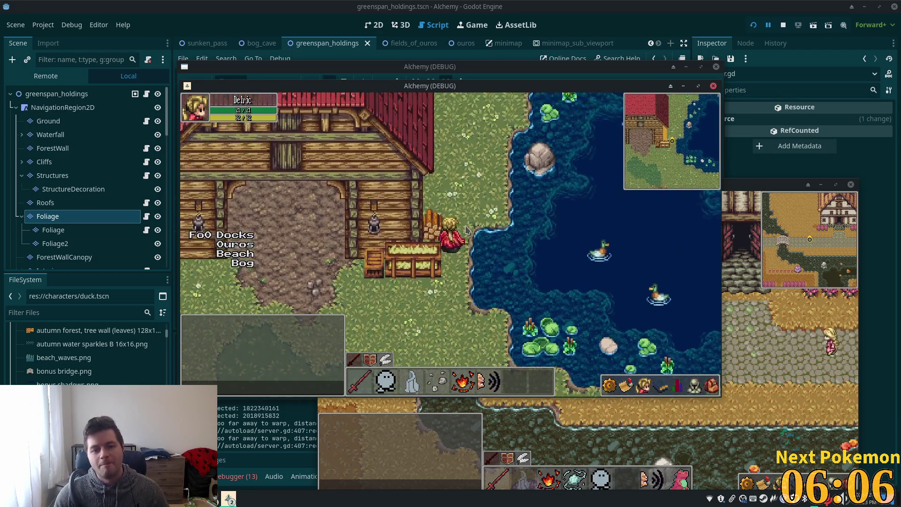
key(Up)
key(Left)
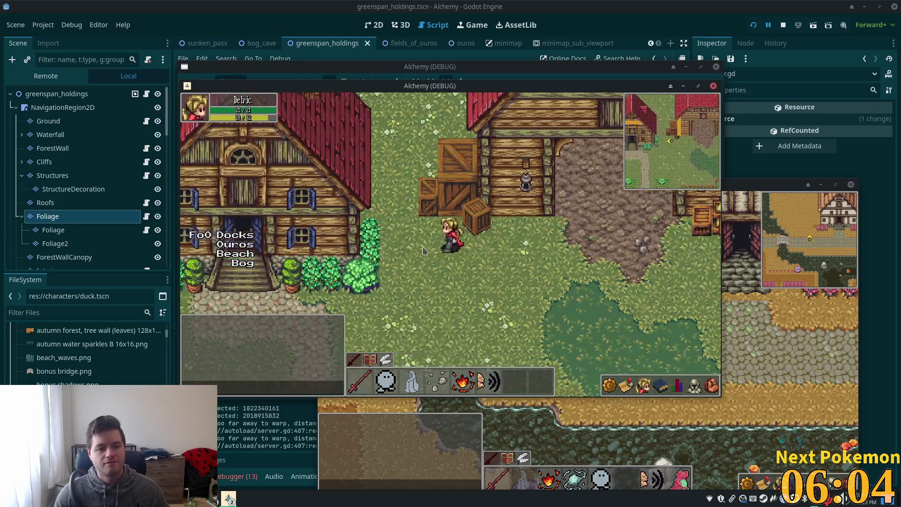
key(Down)
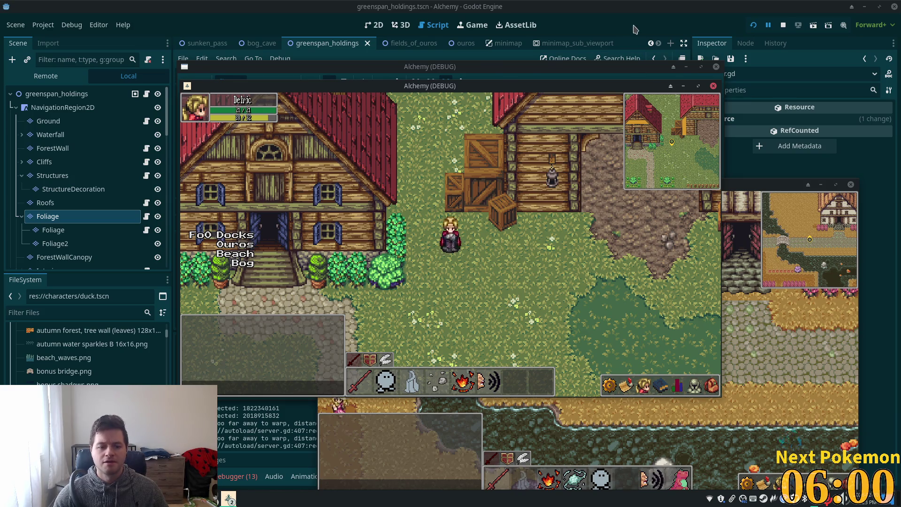
click(648, 29)
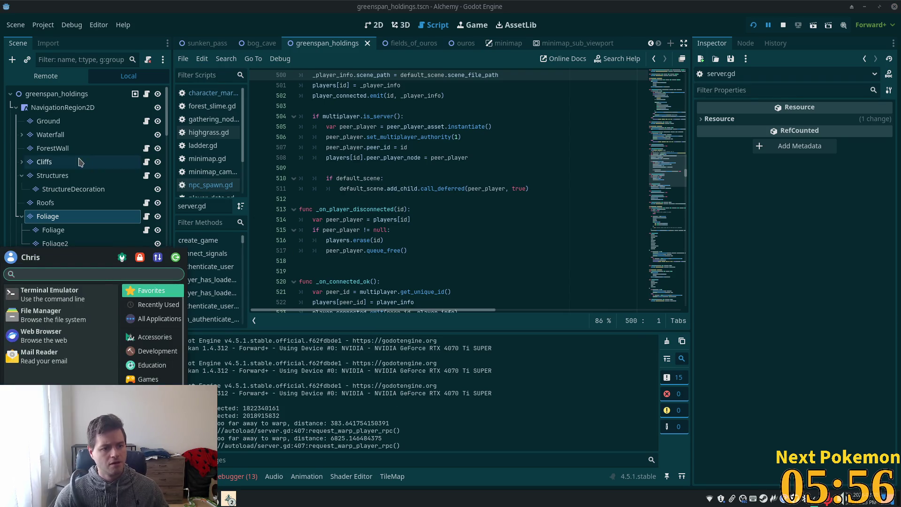
Step: Select the Foliage layer and open the second village accessories source in the TileSet editor
click(48, 216)
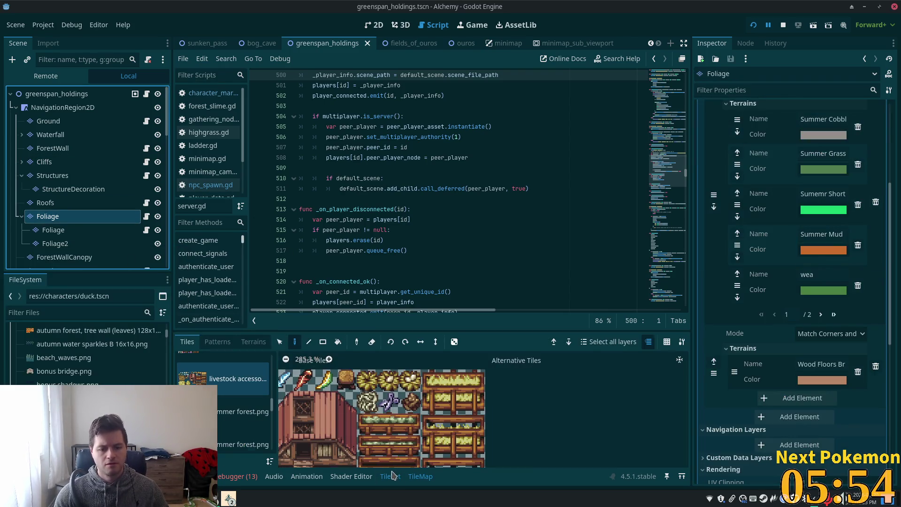
click(390, 476)
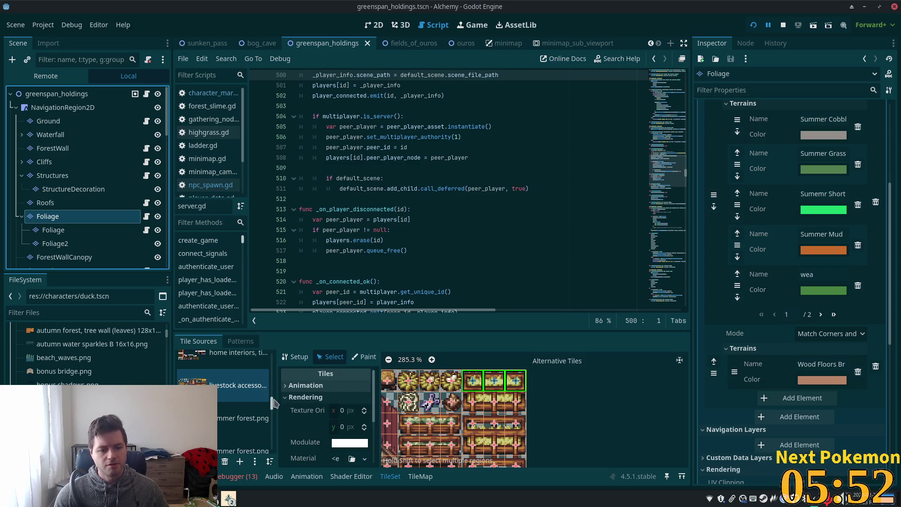
drag(275, 404, 272, 435)
click(267, 404)
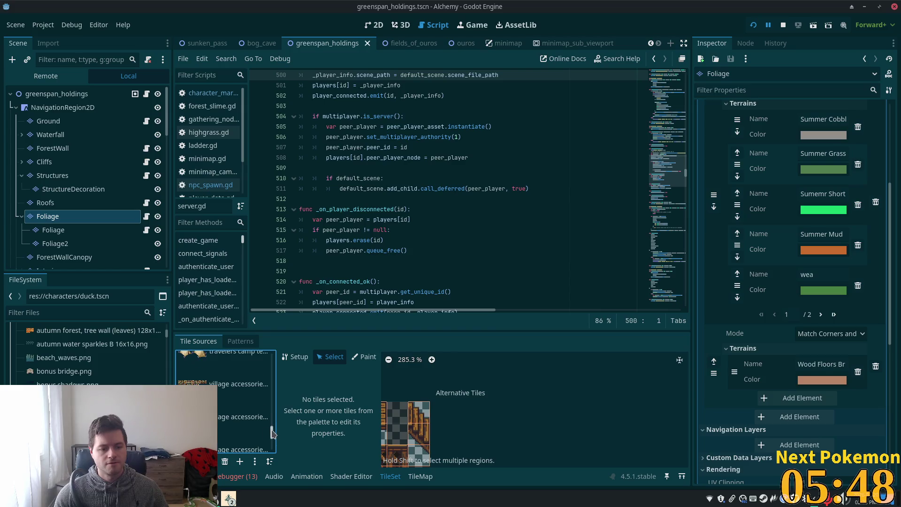
click(240, 431)
scroll(245, 428, down, 1)
click(240, 420)
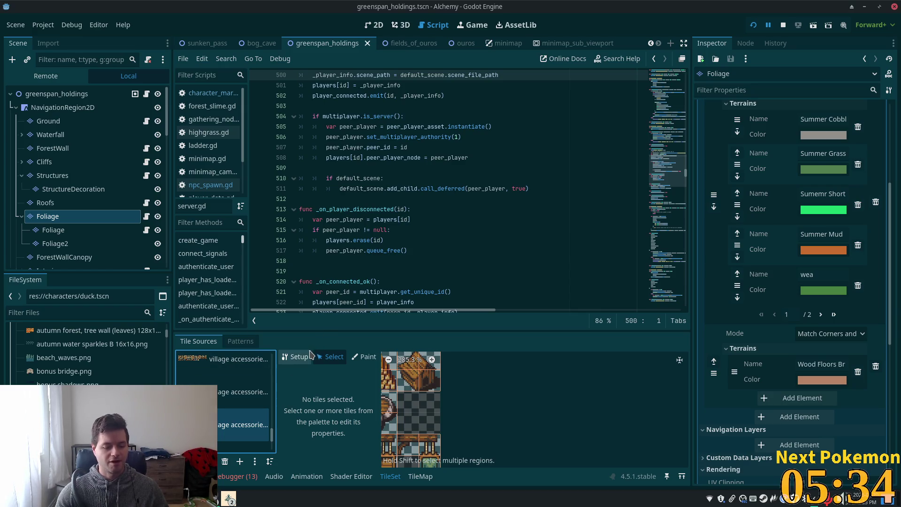
scroll(469, 404, down, 4)
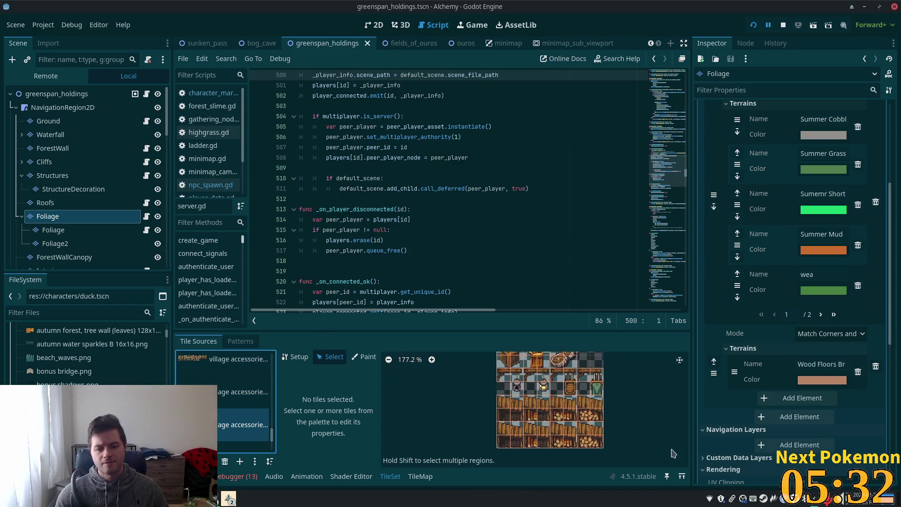
scroll(587, 427, up, 1)
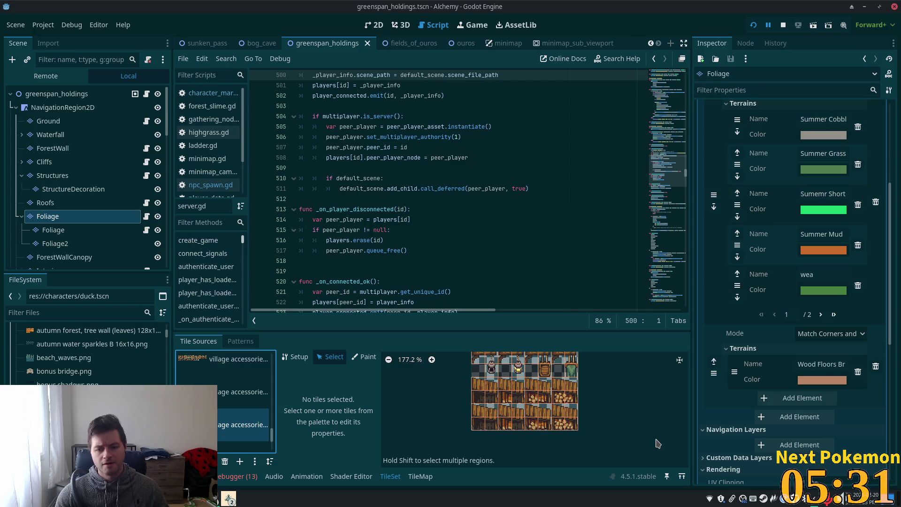
click(224, 384)
scroll(502, 389, up, 2)
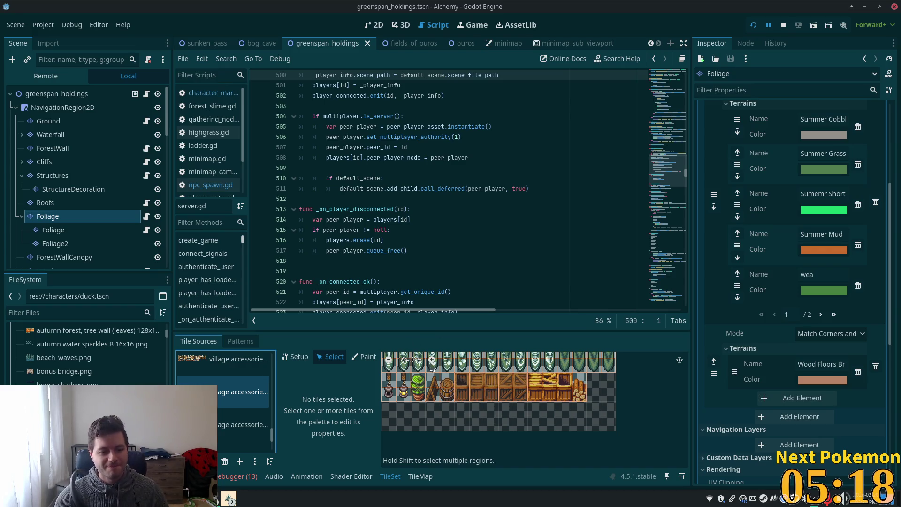
Step: Select the row of wooden tiles, adjust their physics settings, and save the scene
drag(462, 379, 566, 394)
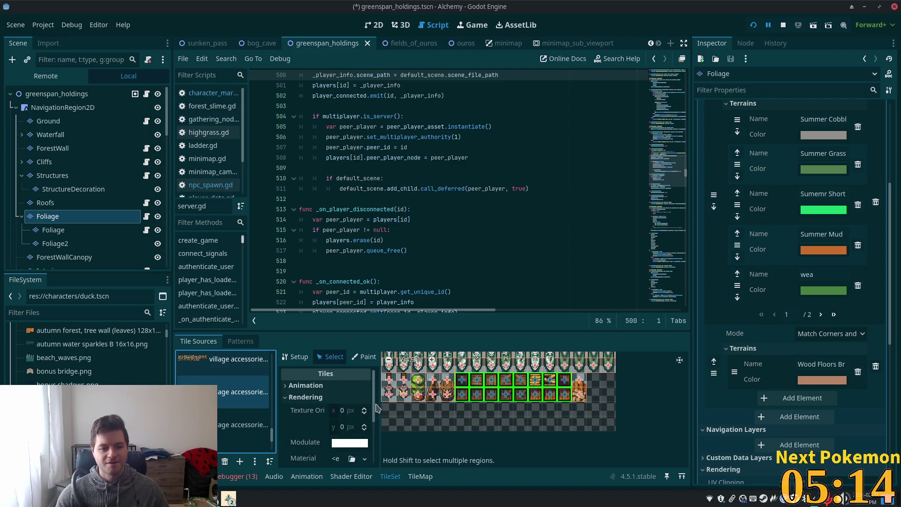
scroll(371, 409, down, 4)
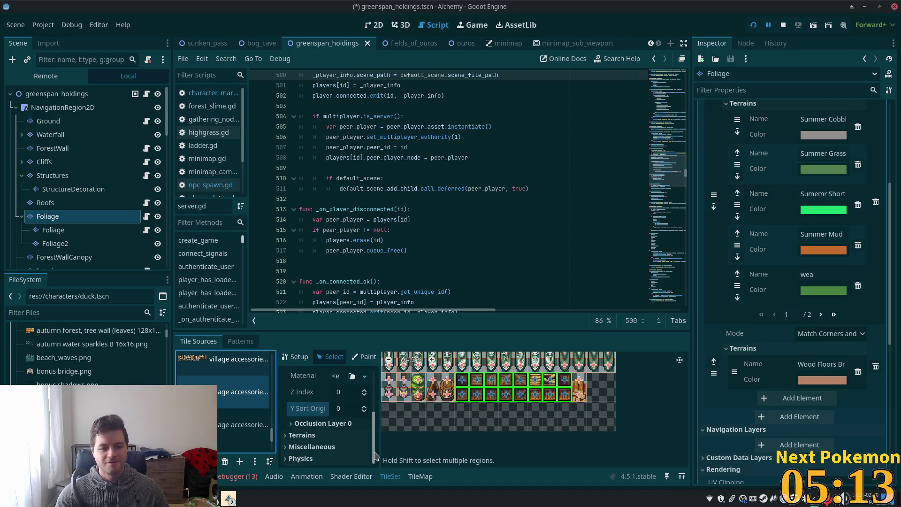
click(341, 459)
scroll(371, 463, down, 1)
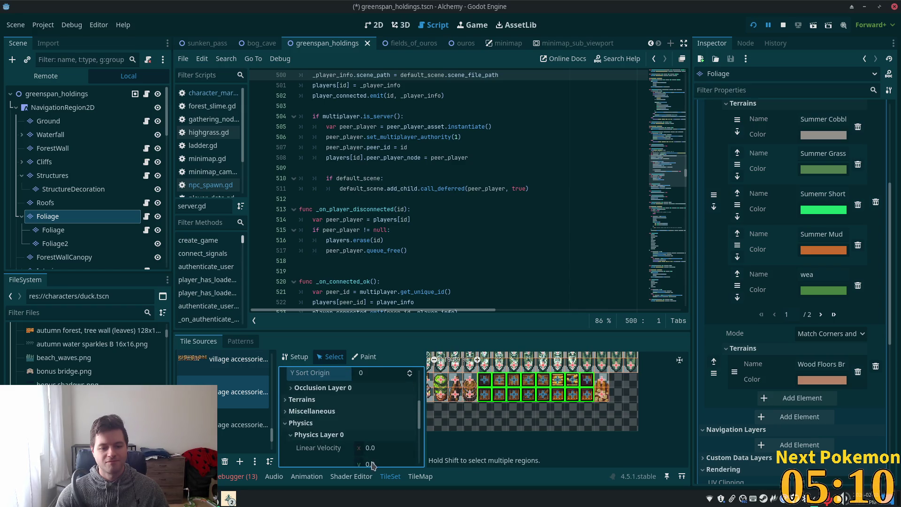
scroll(376, 457, down, 2)
scroll(385, 449, up, 10)
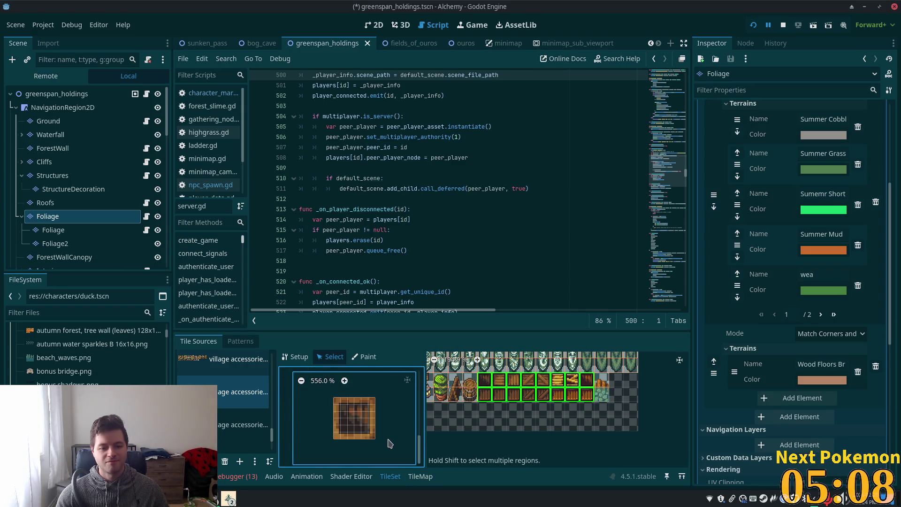
click(390, 444)
key(ctrl+s)
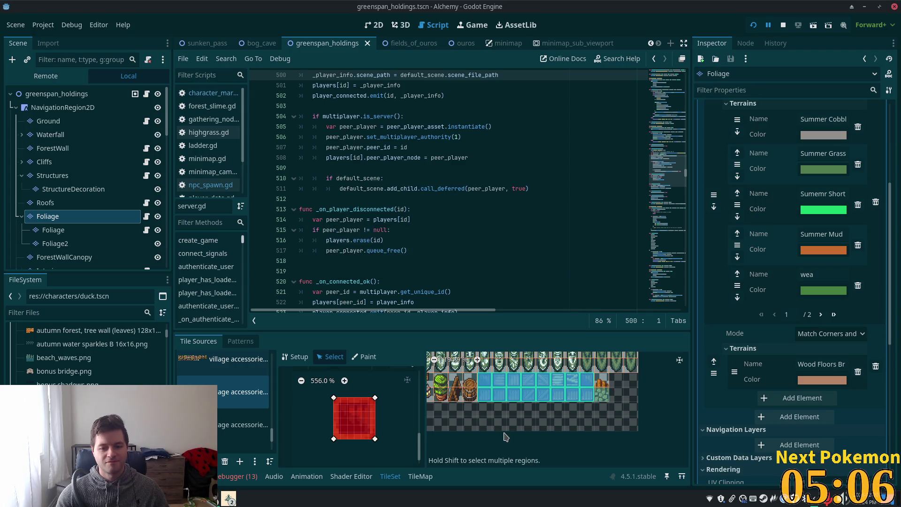
Step: Switch to the wooden crate tile source and select the top two crate tiles
scroll(498, 427, down, 3)
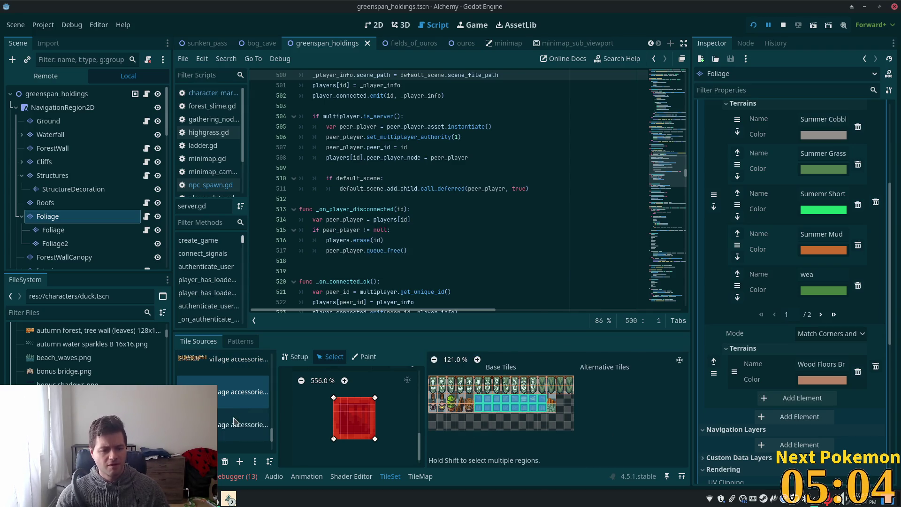
click(219, 448)
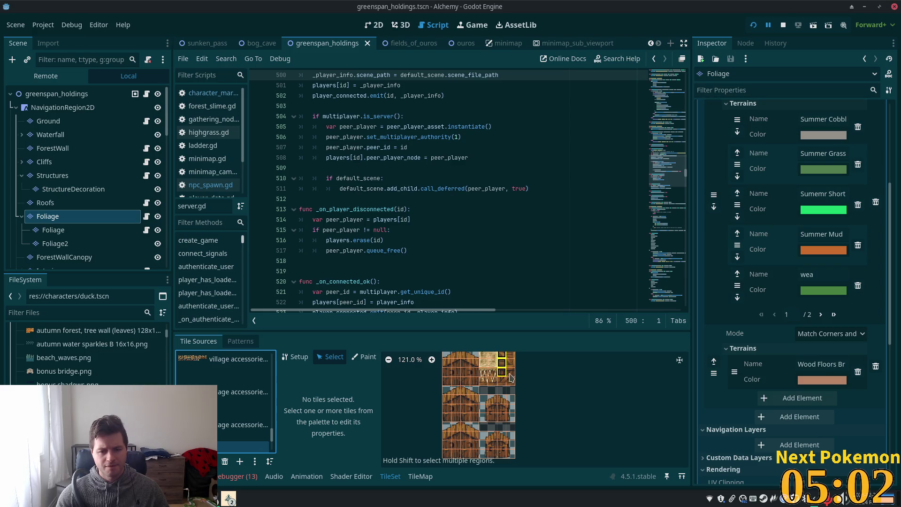
click(511, 377)
scroll(516, 406, up, 3)
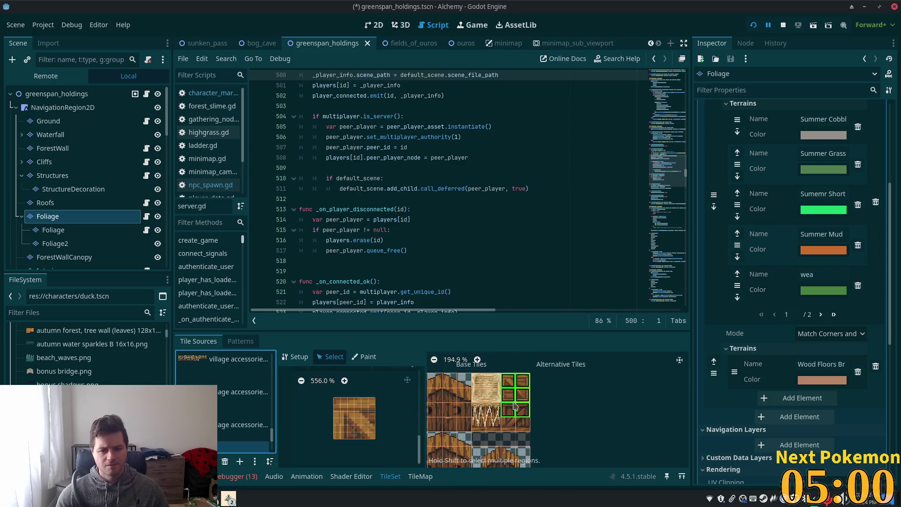
click(514, 398)
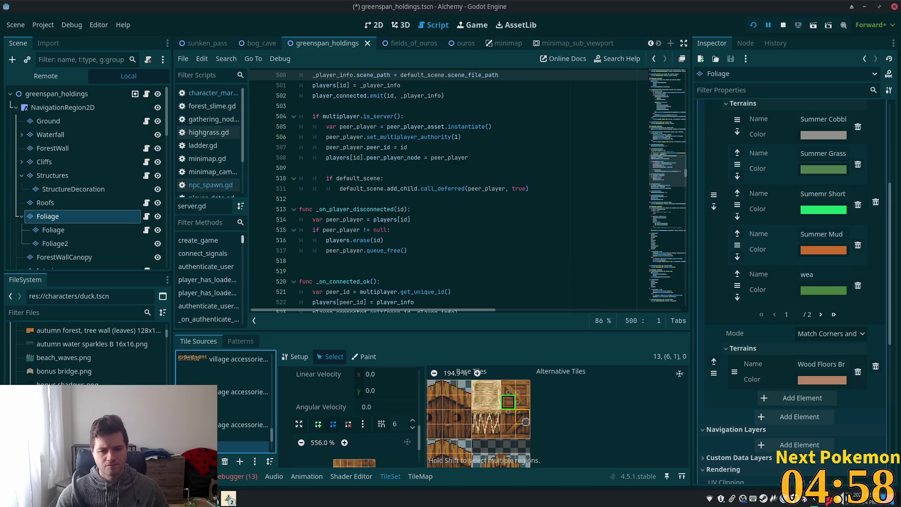
drag(526, 430, 508, 401)
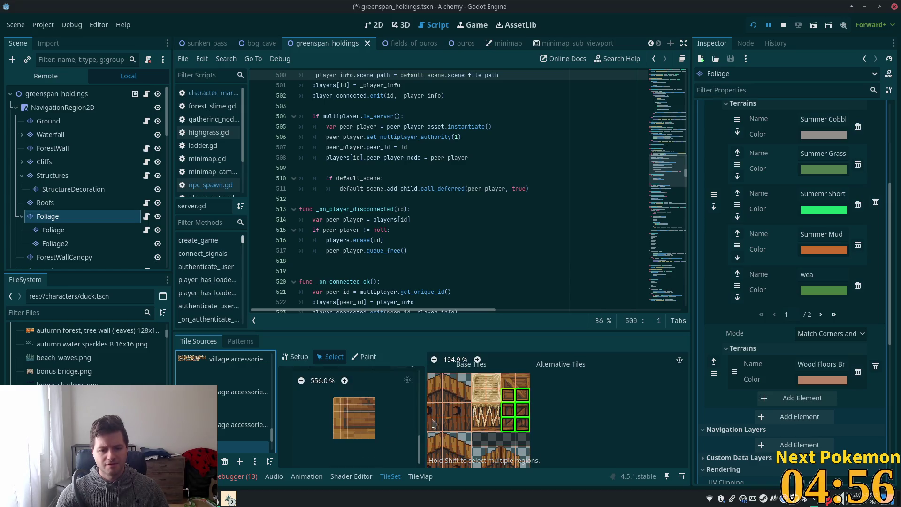
click(387, 430)
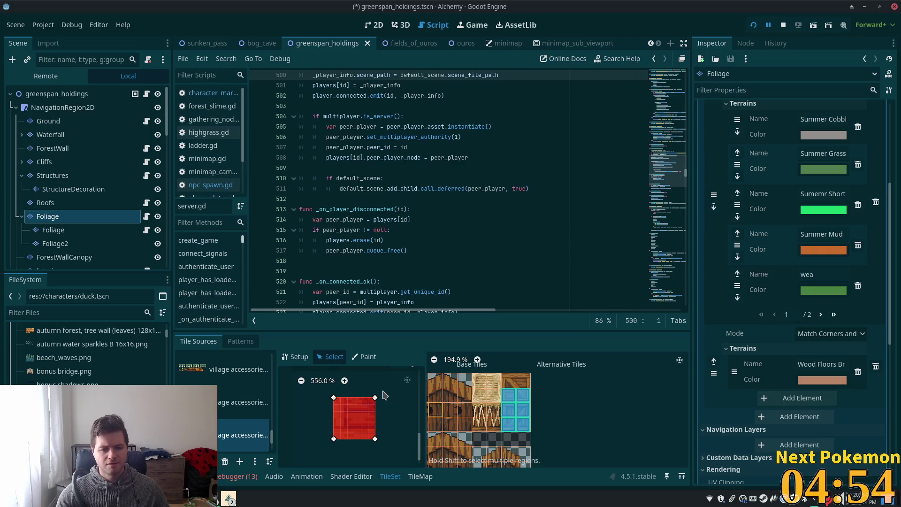
drag(525, 385, 508, 381)
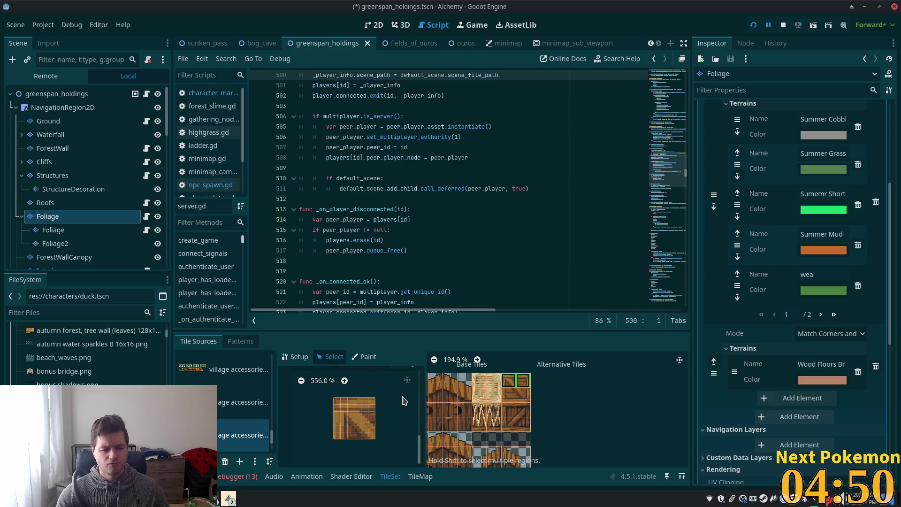
drag(421, 444, 421, 403)
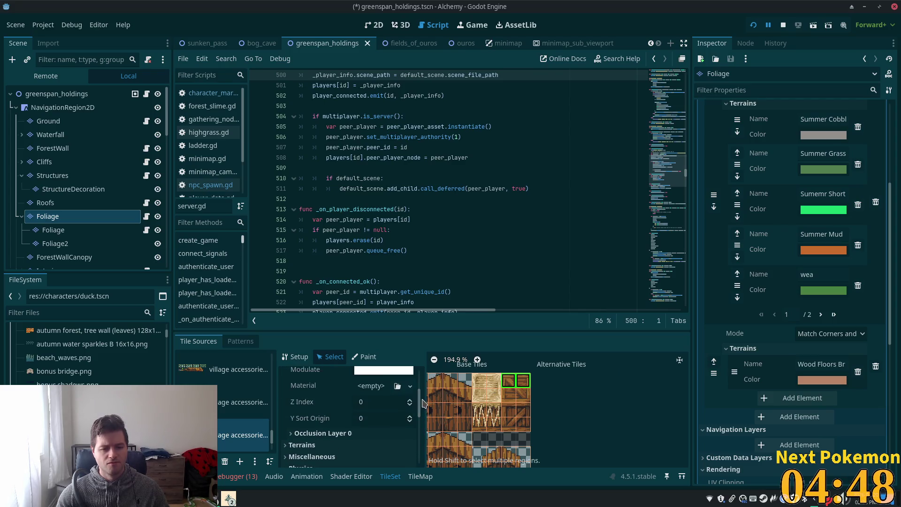
Step: Set the selected crate tiles' Z Index to 5, save, and run the game
click(373, 400)
text(5)
key(Tab)
key(ctrl+s)
click(753, 25)
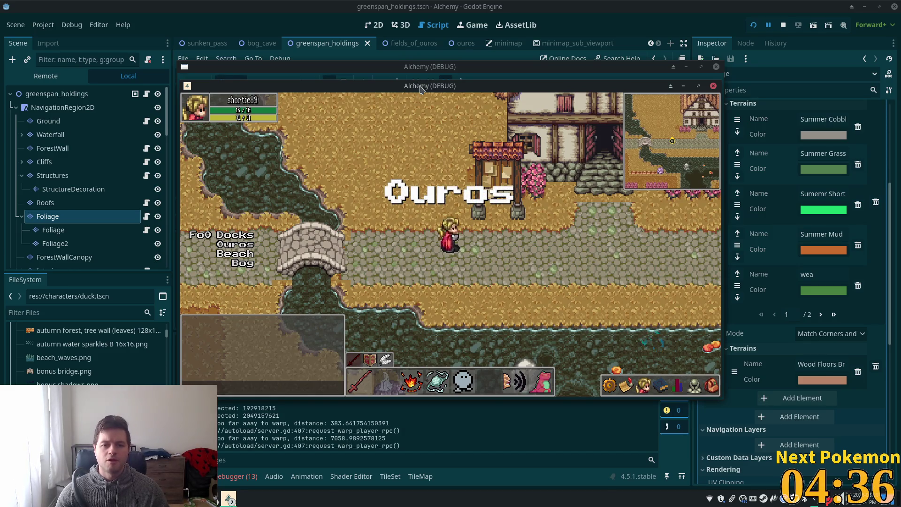
Step: Move the new game window aside, then walk north past the houses and back down past the crates
drag(421, 89, 570, 192)
click(292, 98)
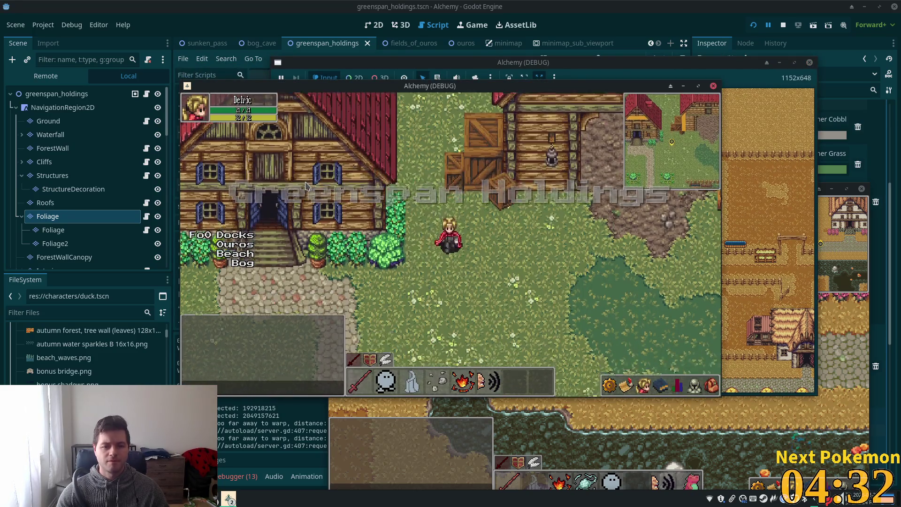
key(w)
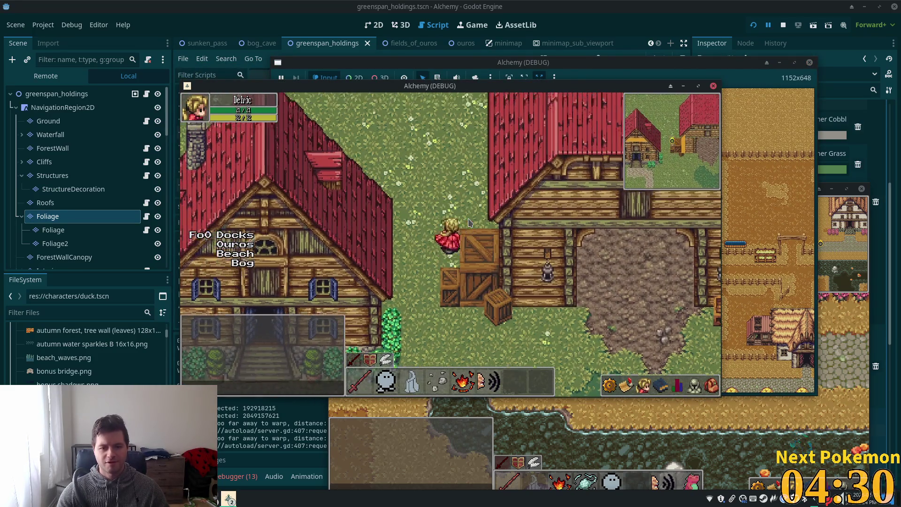
key(d)
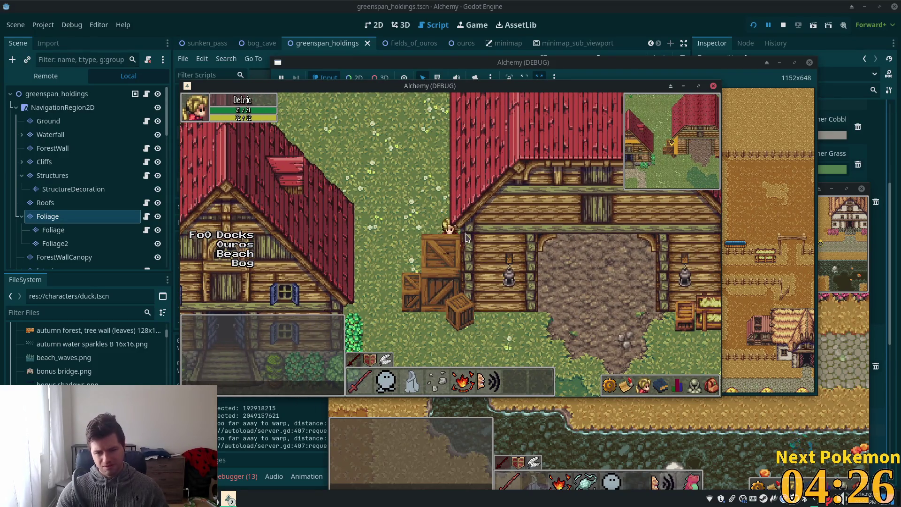
key(s)
key(a)
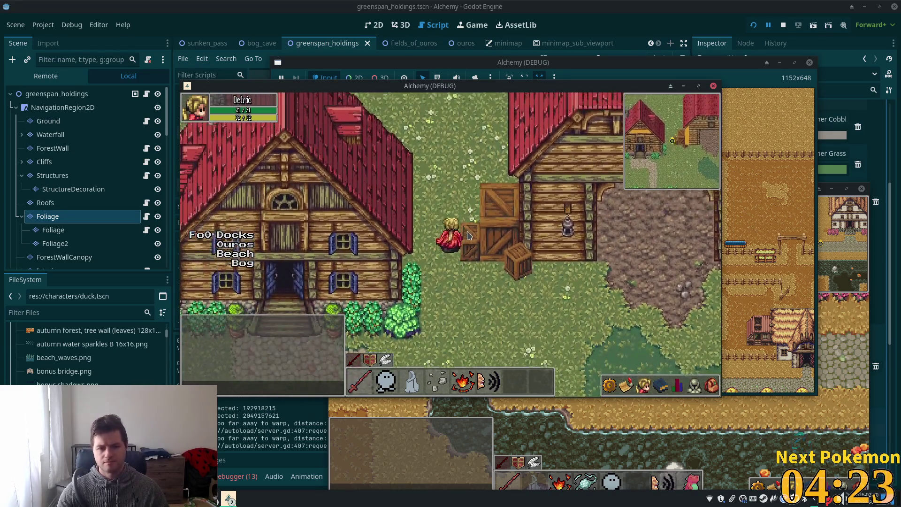
key(s)
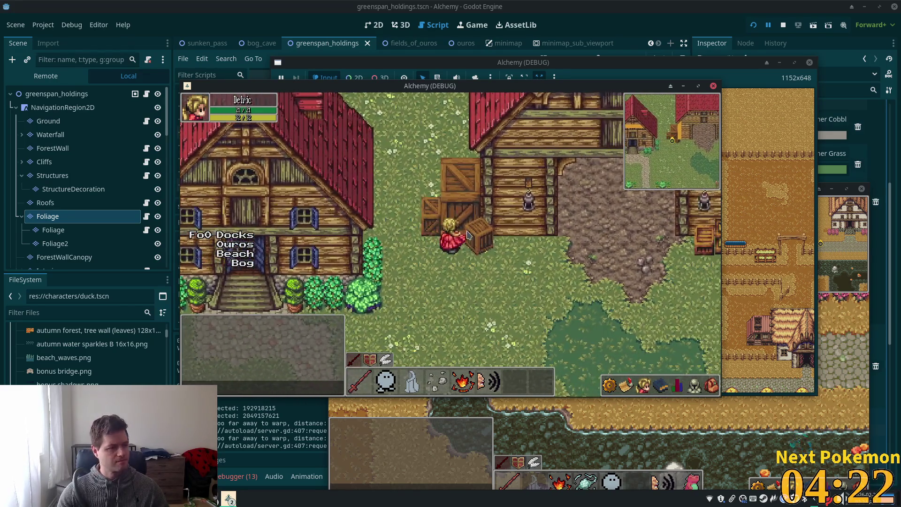
key(s)
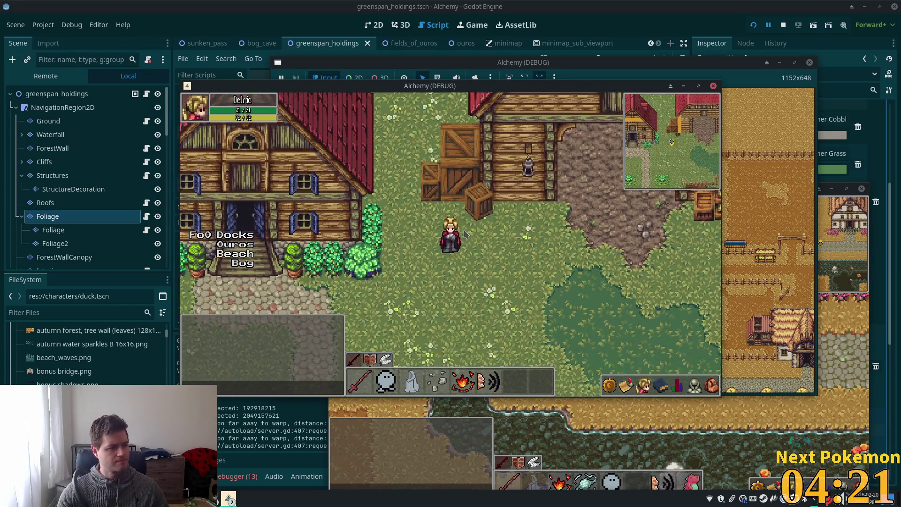
Step: Walk left and right, then north out of the dark interior onto the grass and back south
key(a)
key(w)
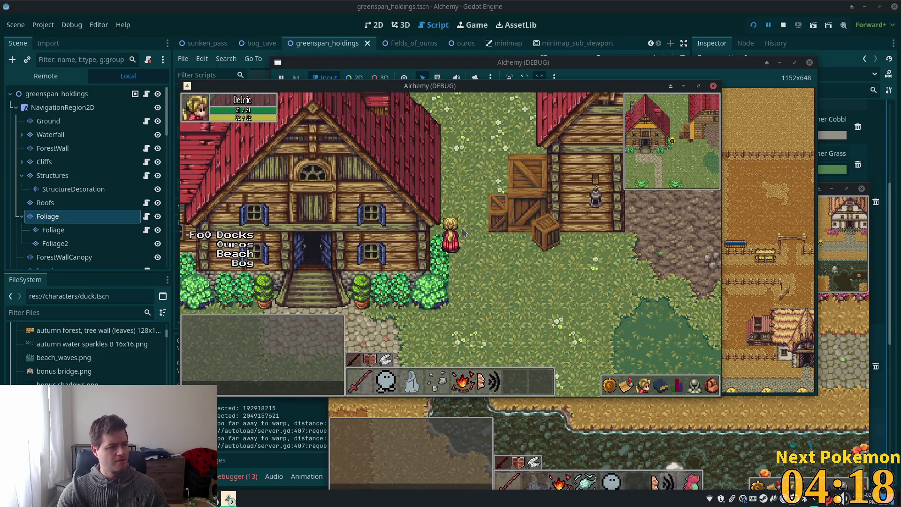
key(d)
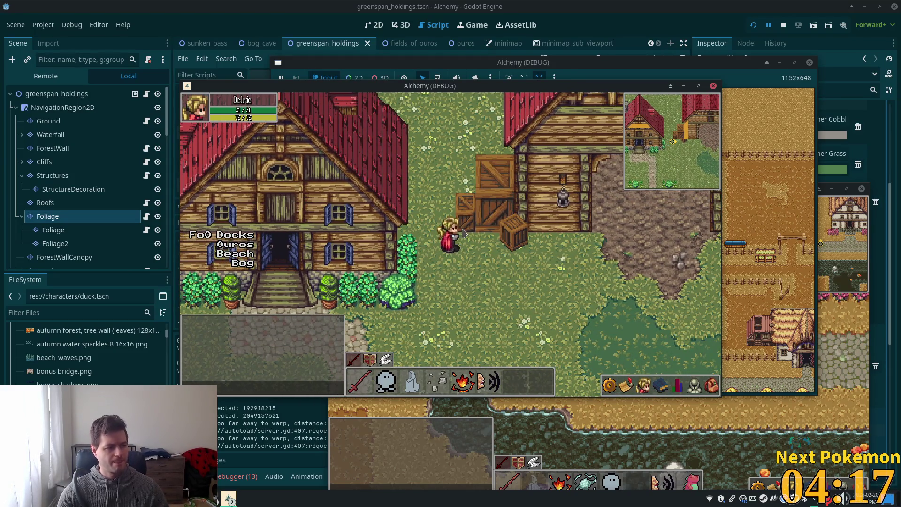
key(d)
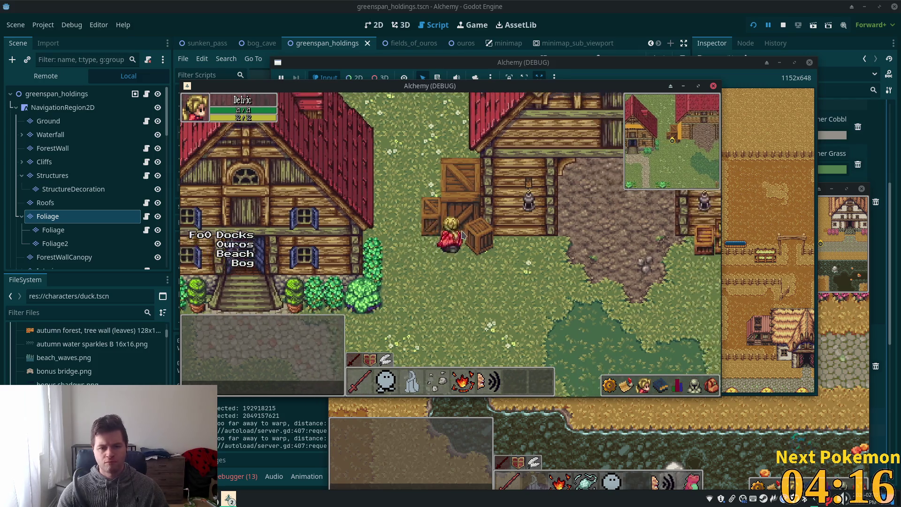
key(s)
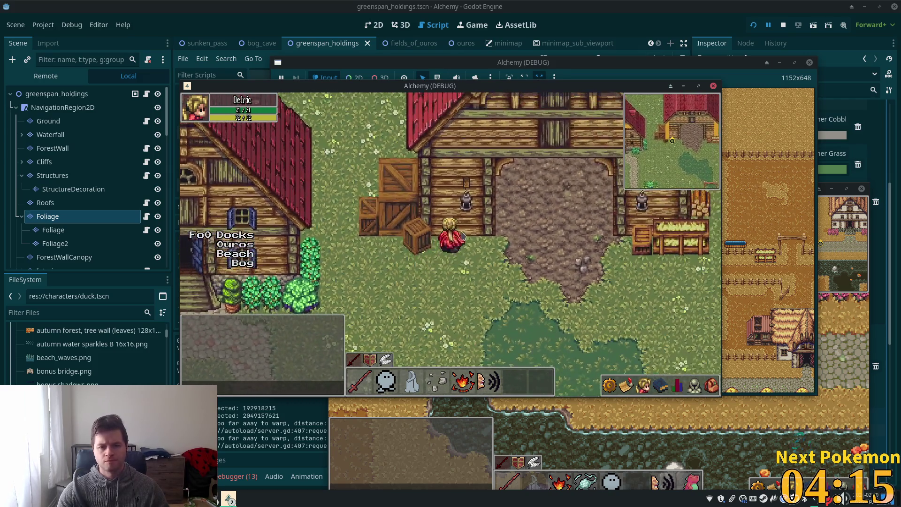
key(d)
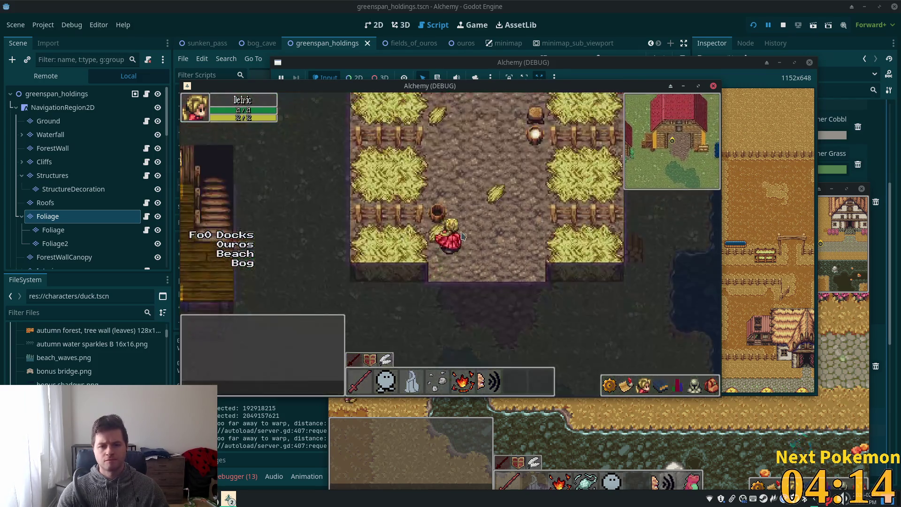
key(w)
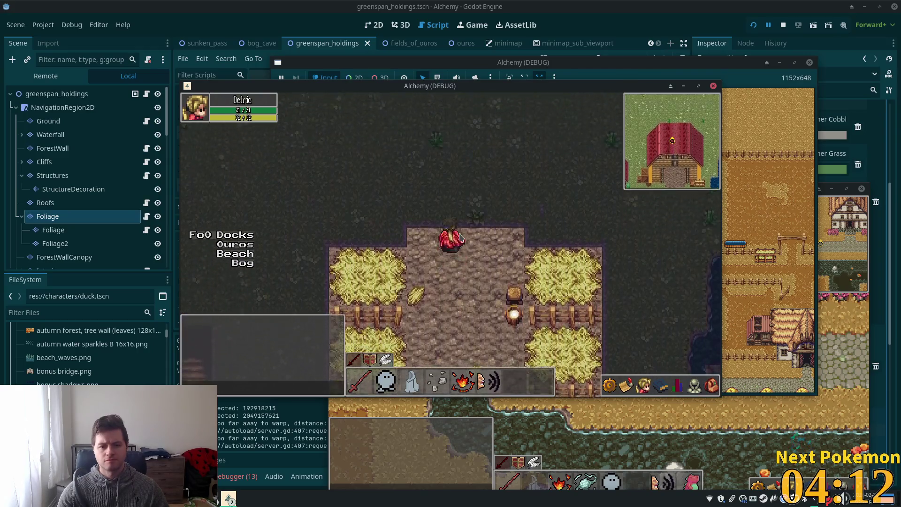
key(w)
key(s)
key(a)
key(s)
key(d)
Step: Zigzag the character west, southwest and east around the crates
key(a)
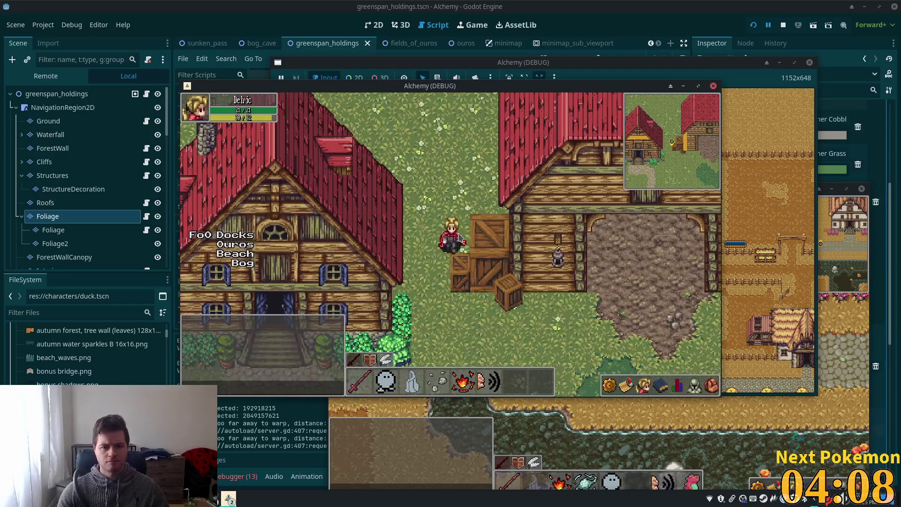
key(s)
key(a)
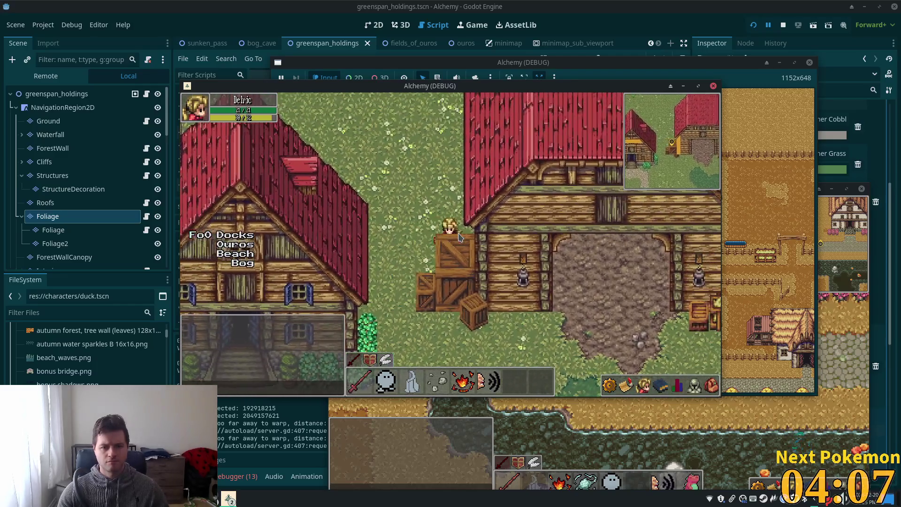
key(d)
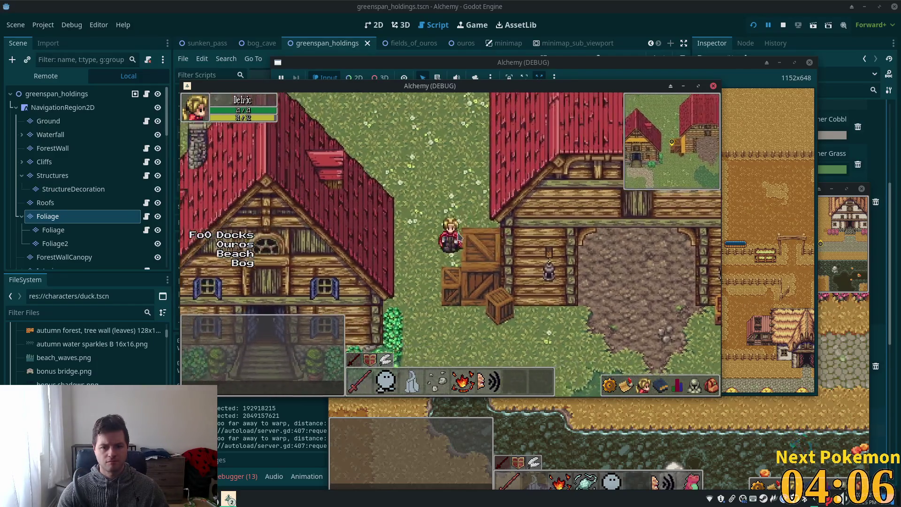
key(s)
key(a)
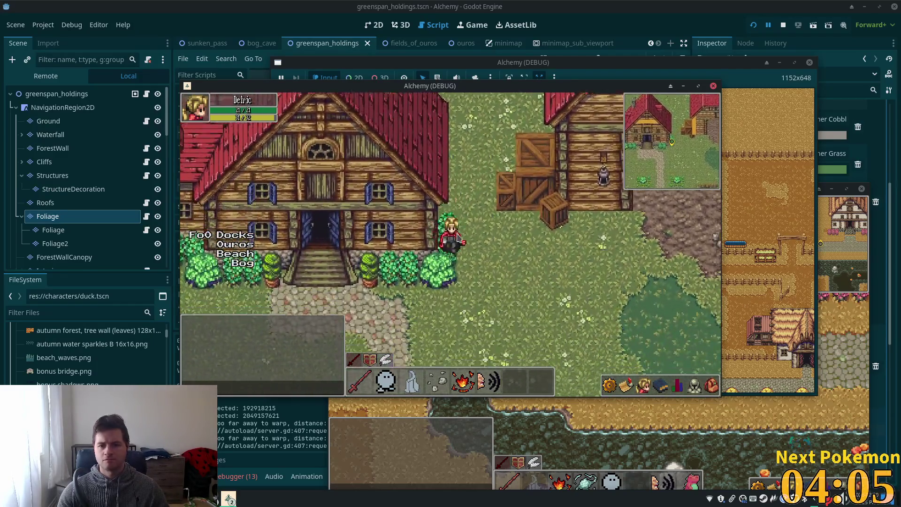
key(d)
key(s)
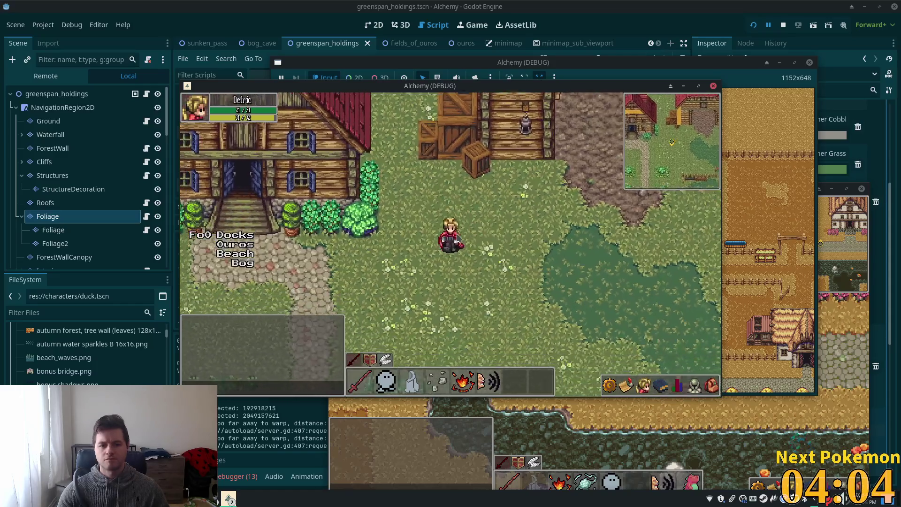
key(a)
key(w)
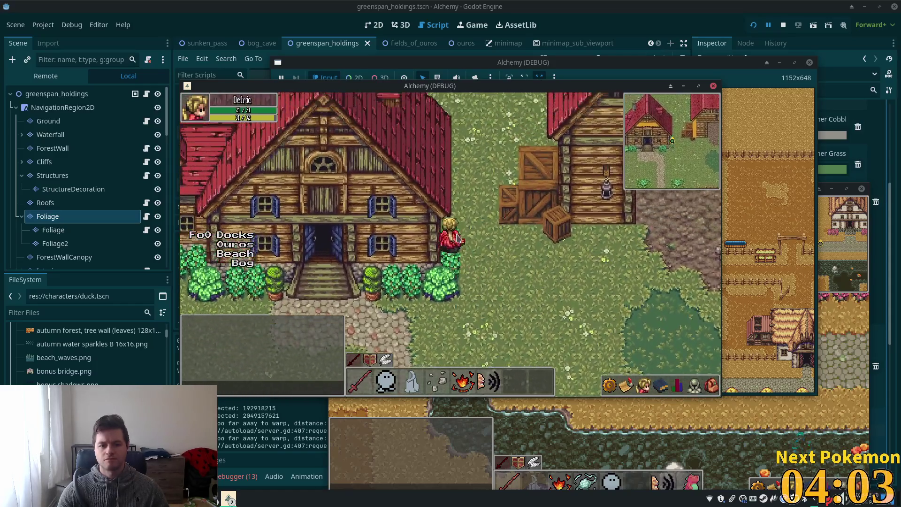
Step: Walk south down the path toward the house, then stop the running game
key(s)
key(a)
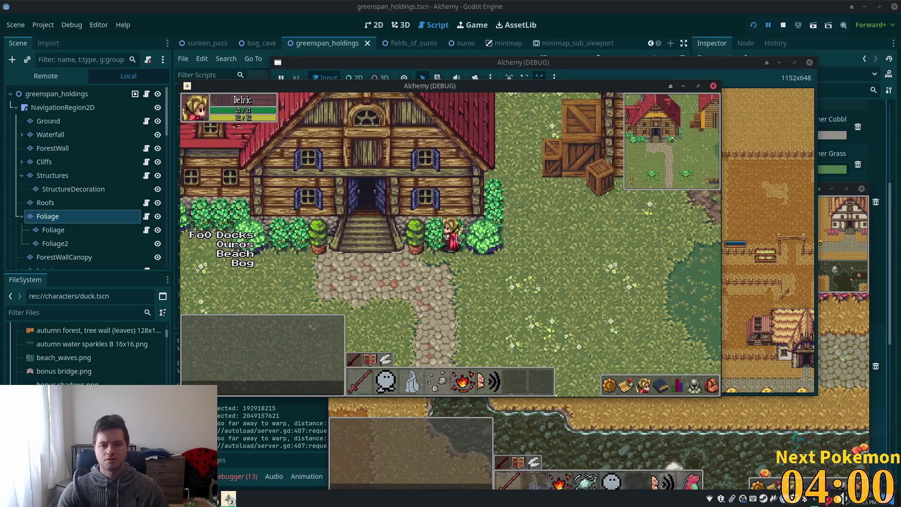
key(s)
key(a)
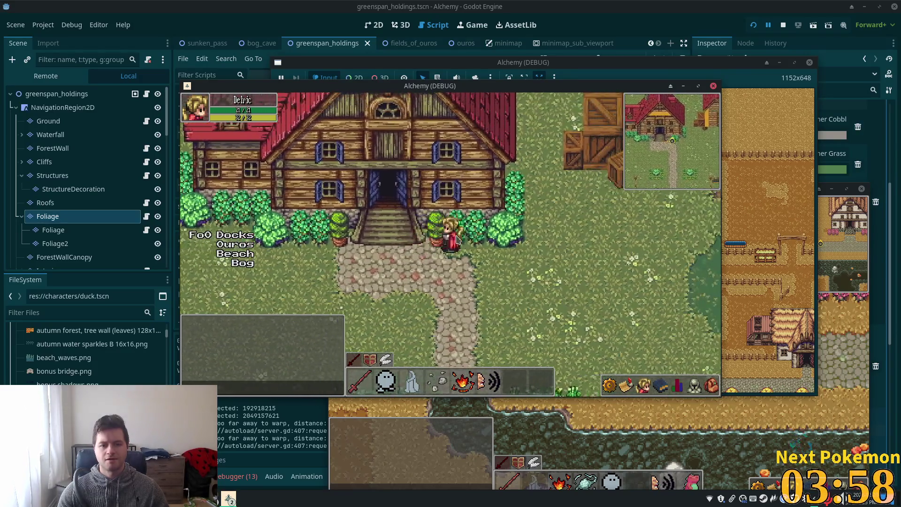
key(s)
key(F8)
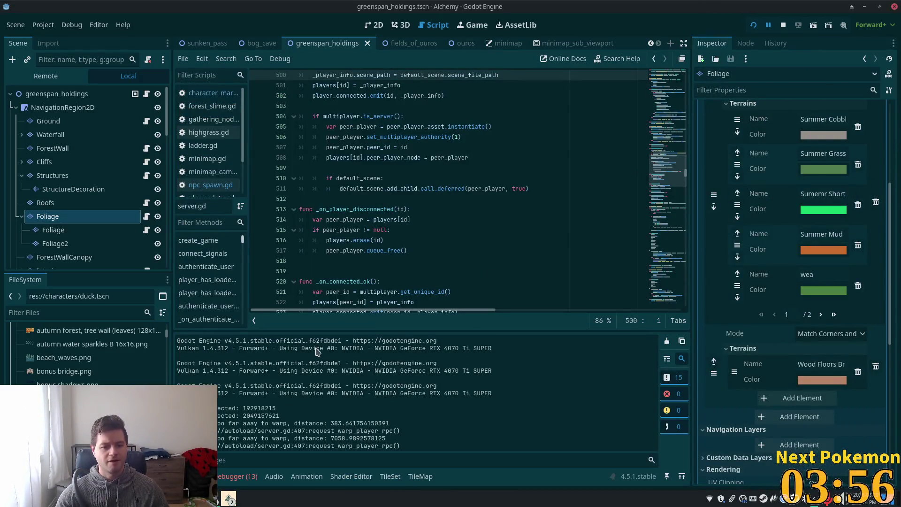
Step: Select the Foliage tile layer and show the village accessories tile atlas
click(73, 188)
click(54, 243)
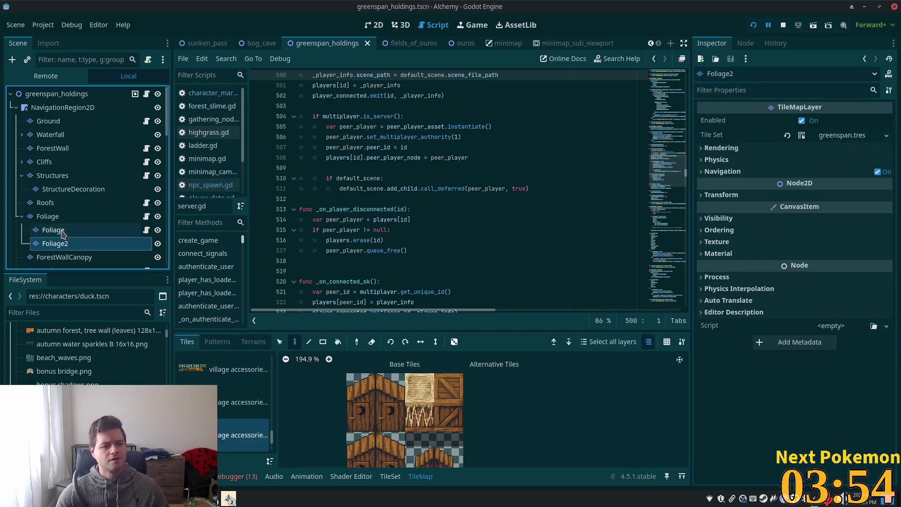
click(48, 216)
click(242, 402)
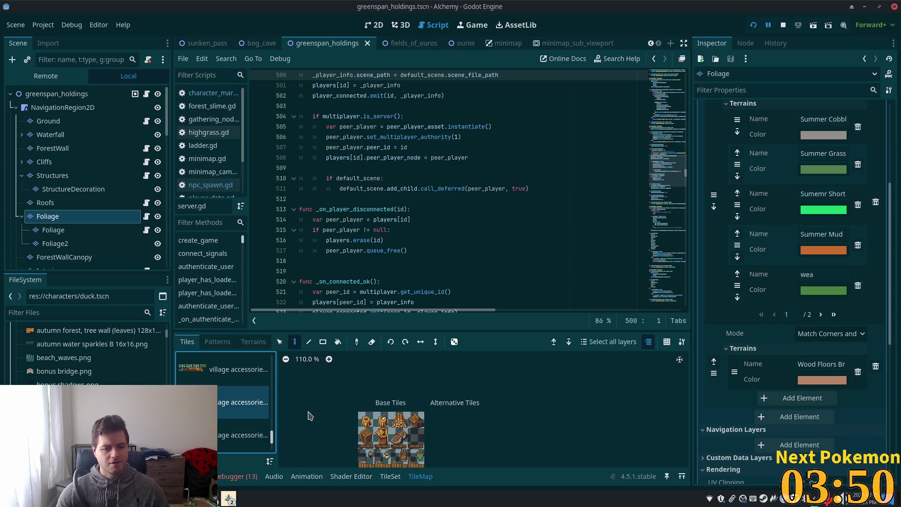
scroll(237, 394, up, 1)
click(235, 394)
scroll(438, 432, down, 2)
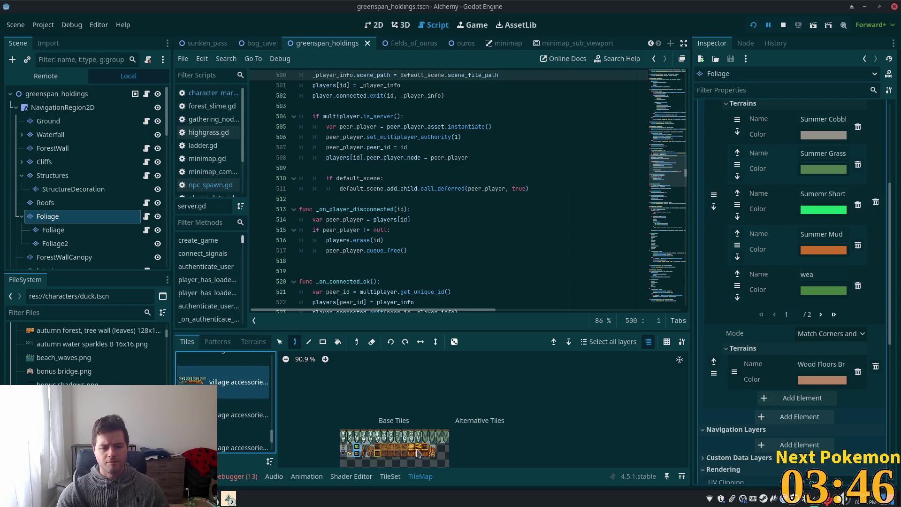
scroll(402, 455, up, 10)
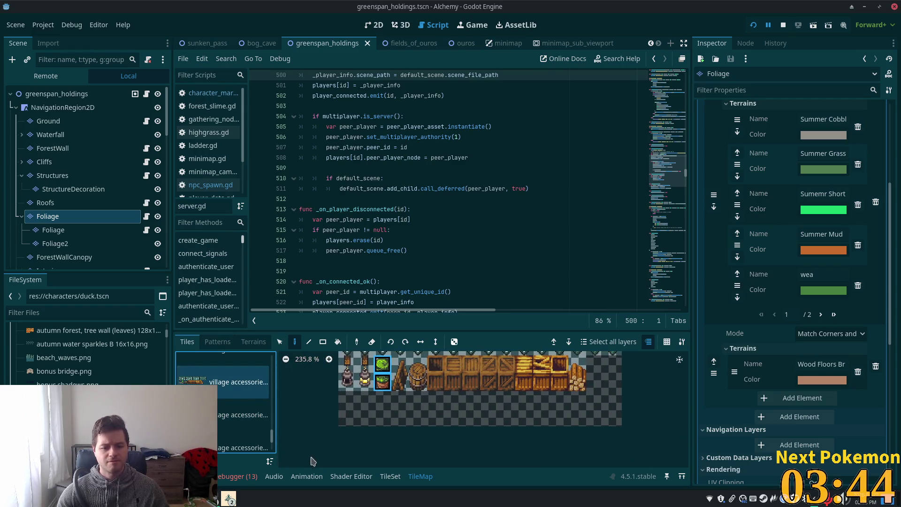
Step: Open the tileset property editor and inspect the potted-plant tile's properties
click(390, 477)
scroll(515, 393, up, 3)
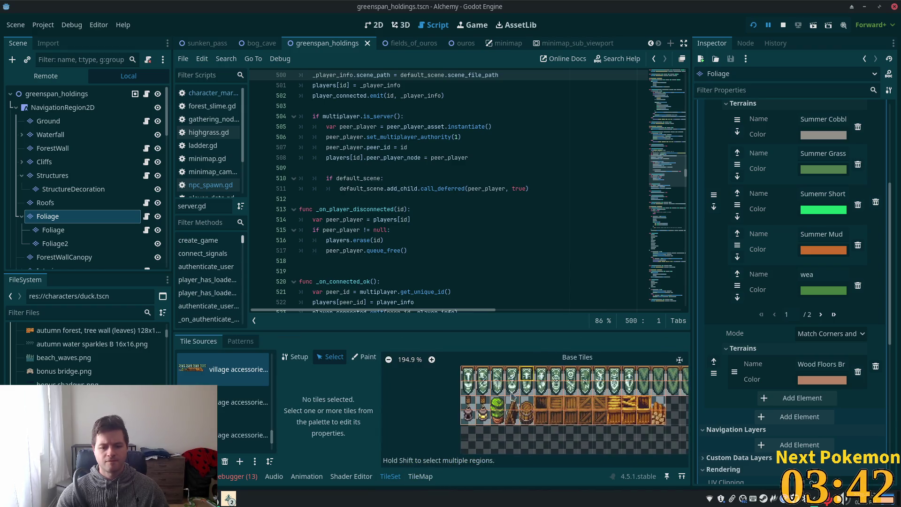
scroll(515, 394, up, 5)
click(536, 429)
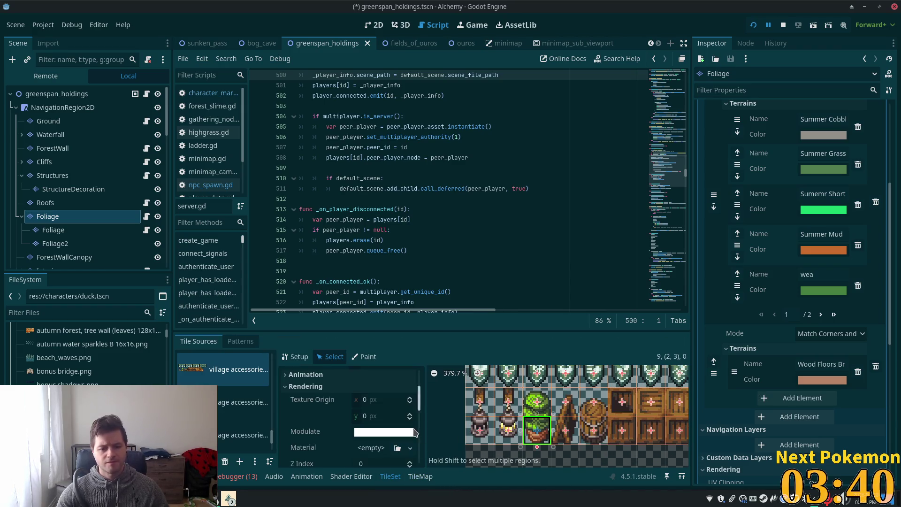
scroll(409, 424, down, 3)
click(319, 418)
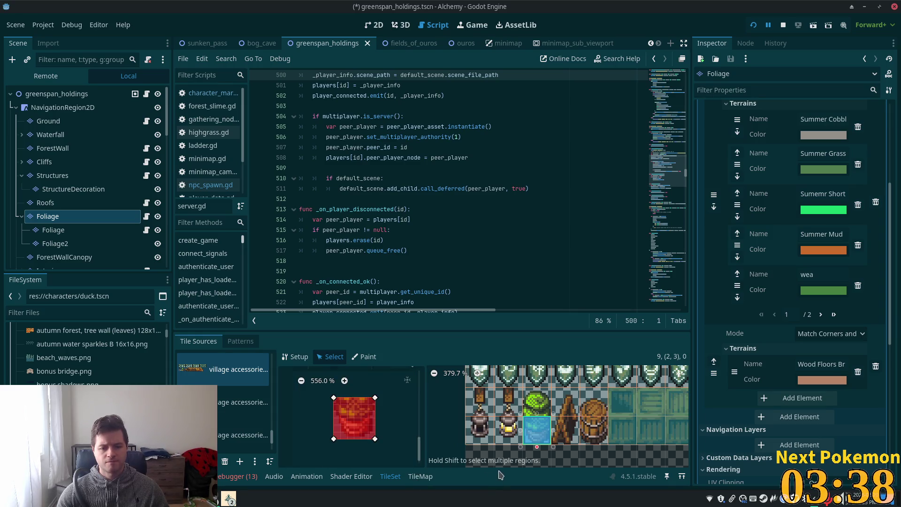
Step: Give the bush tile a Z Index of 5 and save the scene
click(537, 402)
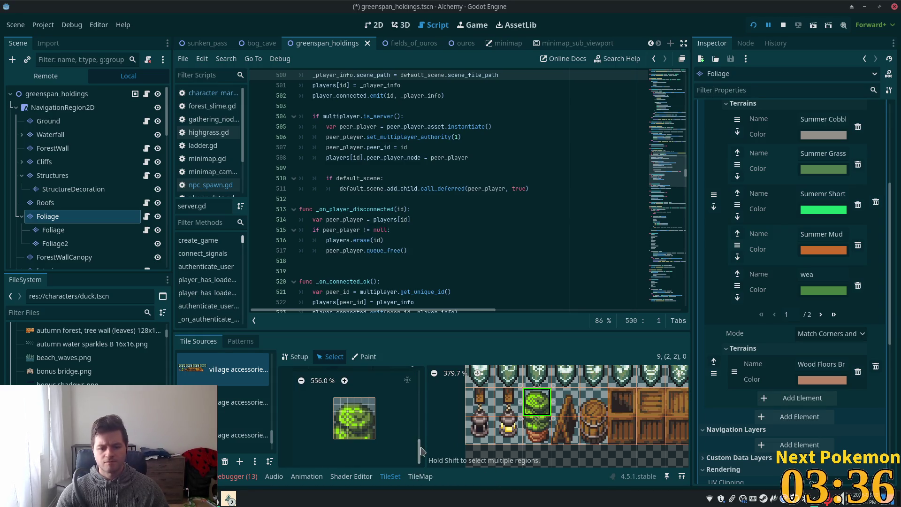
scroll(421, 451, up, 5)
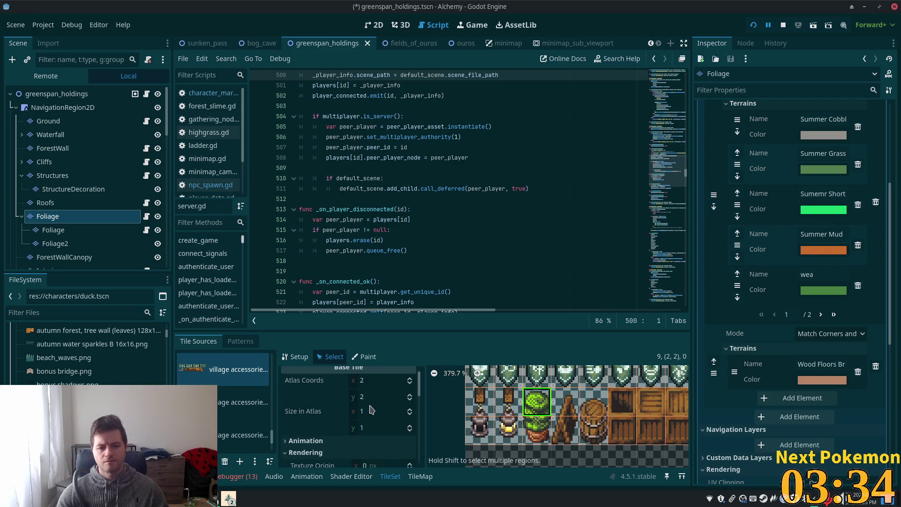
scroll(373, 405, down, 5)
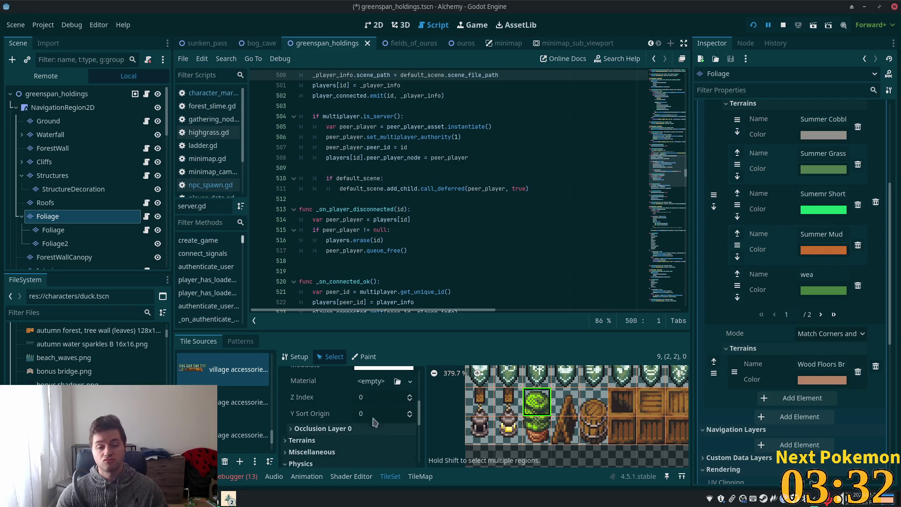
click(374, 399)
text(5)
key(Tab)
key(ctrl+s)
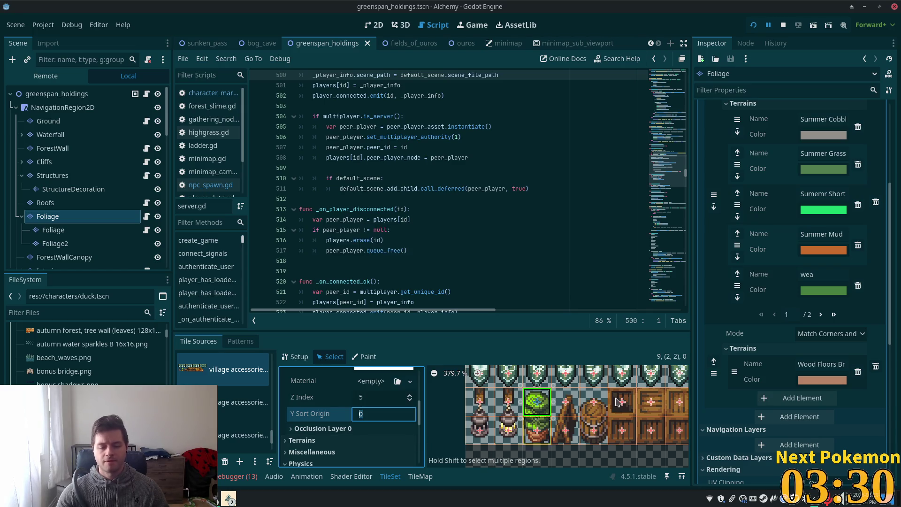
mouse_move(273, 439)
mouse_down()
mouse_move(278, 389)
mouse_move(281, 414)
mouse_up()
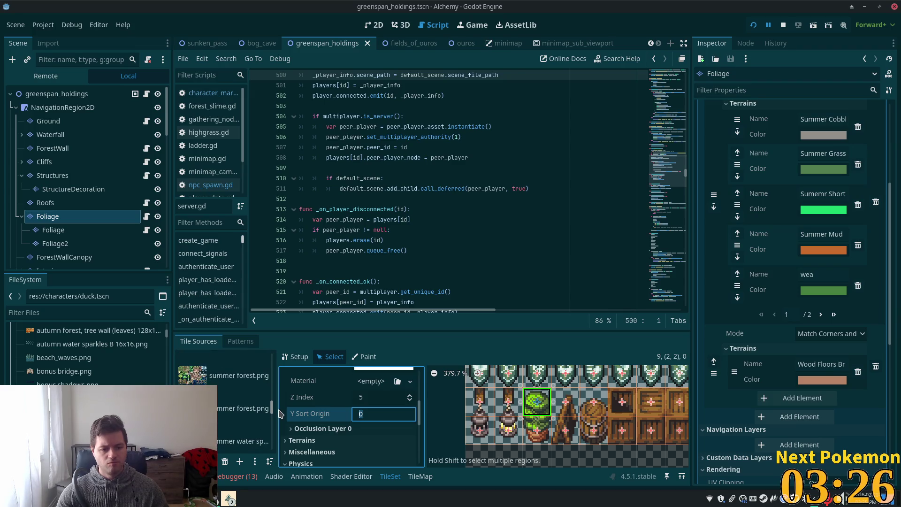
Step: In the summer forest.png atlas, set the bush tile at (6, 9) to Z Index 5 and save
click(237, 375)
scroll(490, 418, down, 3)
scroll(468, 423, down, 3)
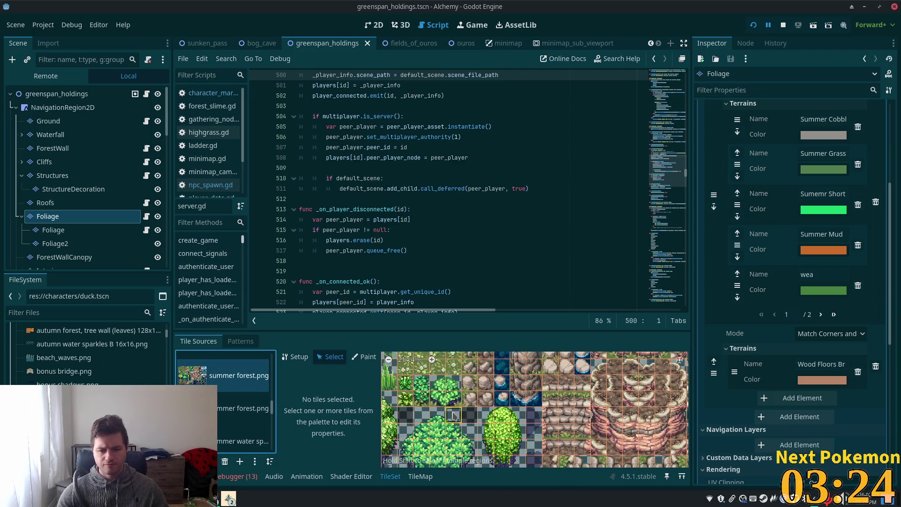
click(421, 393)
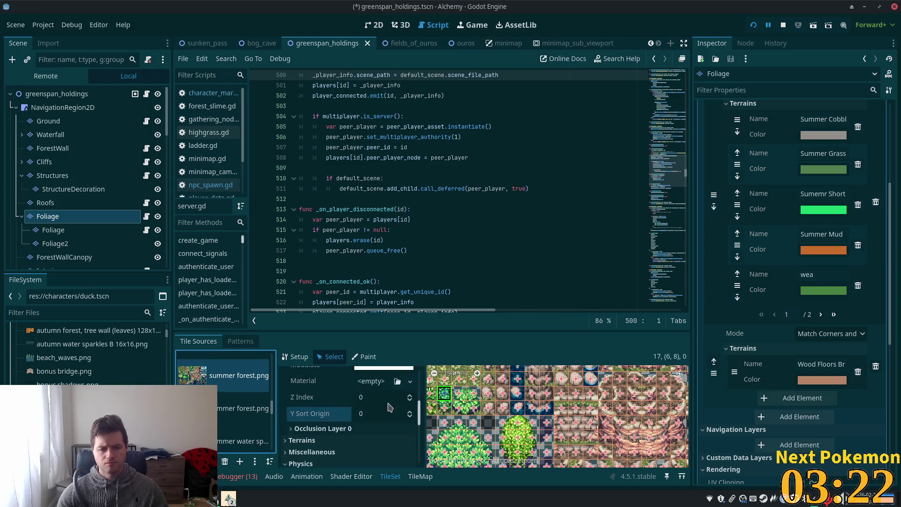
text(5)
click(445, 407)
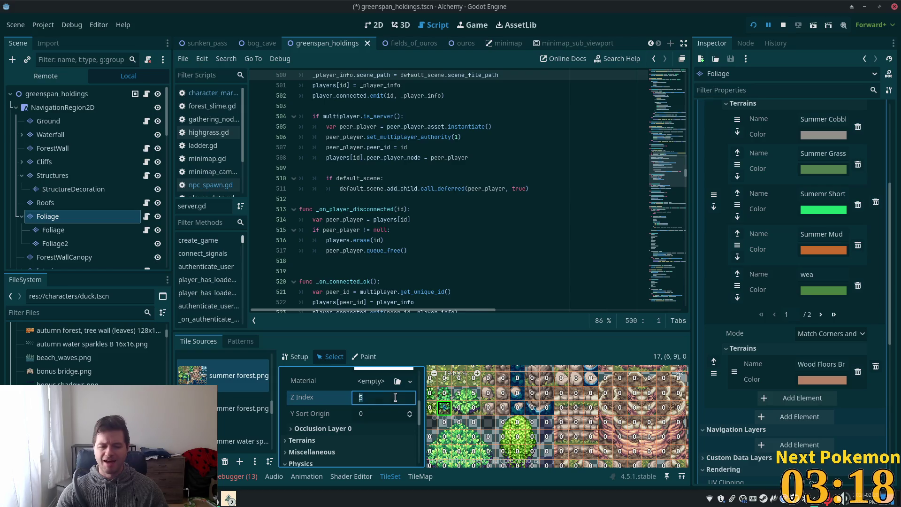
click(444, 395)
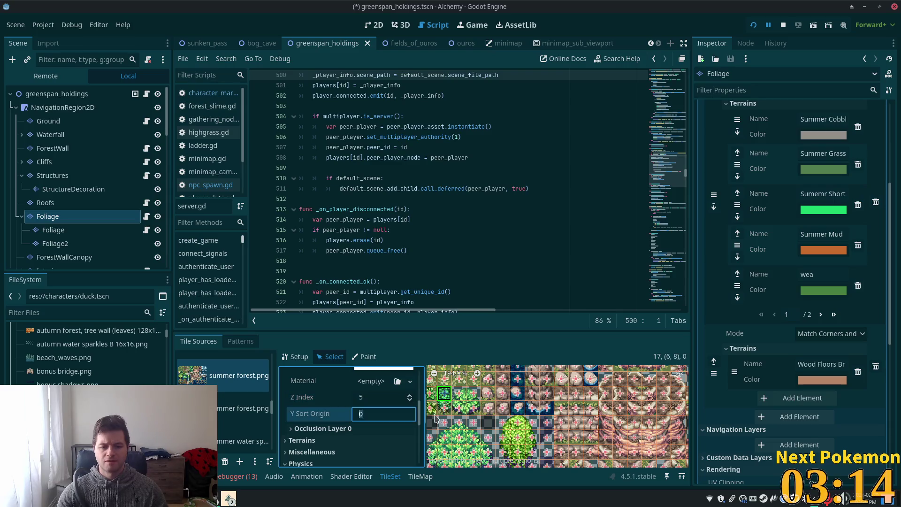
click(445, 408)
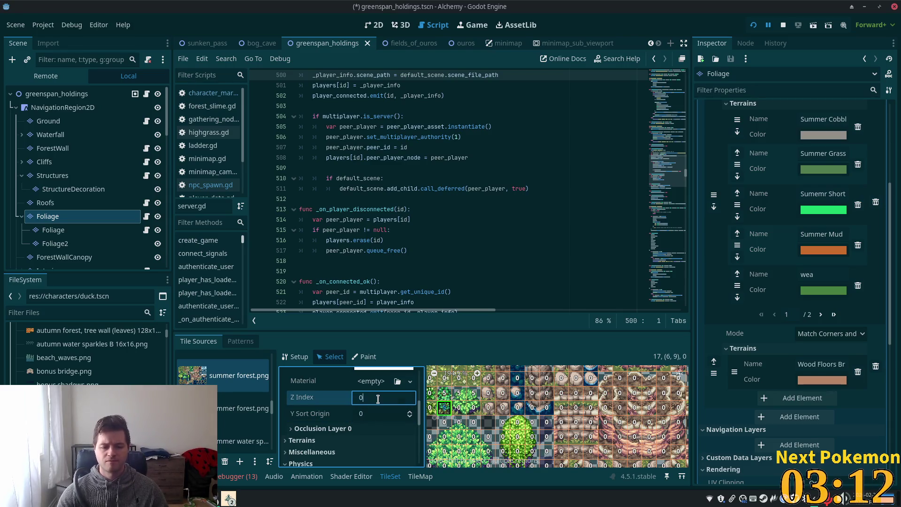
text(5)
key(Tab)
key(ctrl+s)
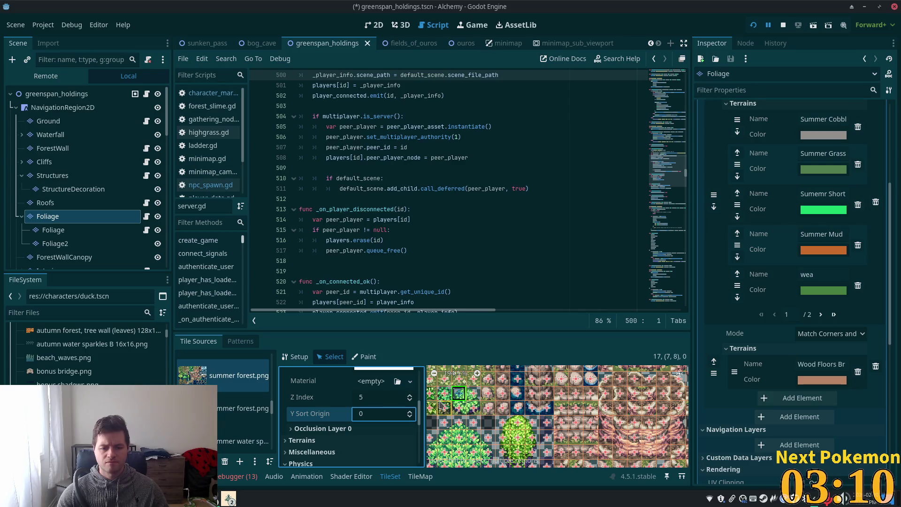
click(443, 407)
scroll(408, 422, up, 5)
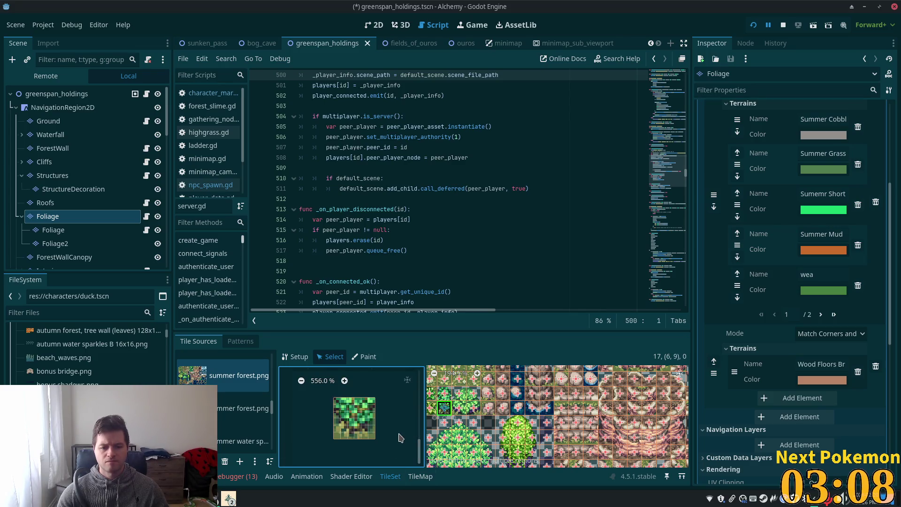
key(ctrl+s)
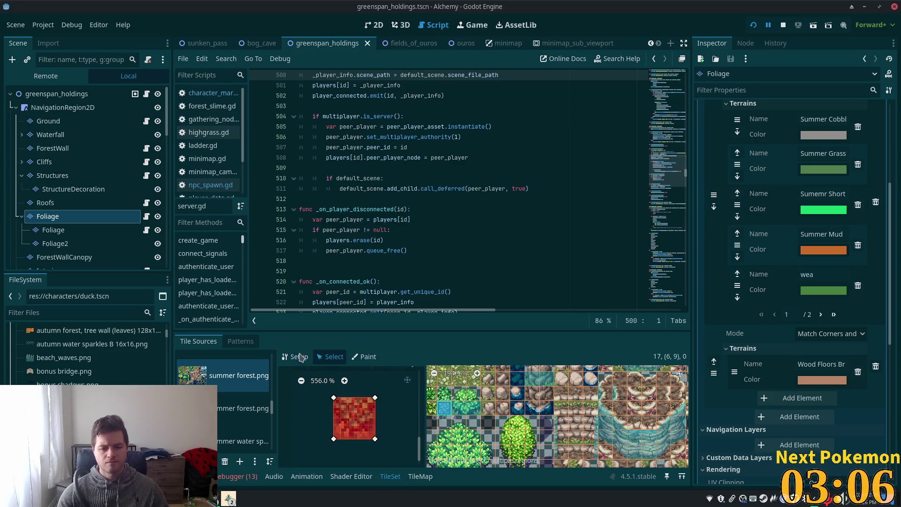
Step: In the second summer forest.png atlas, give tile (6, 8) a Z Index of 5 and save
click(244, 408)
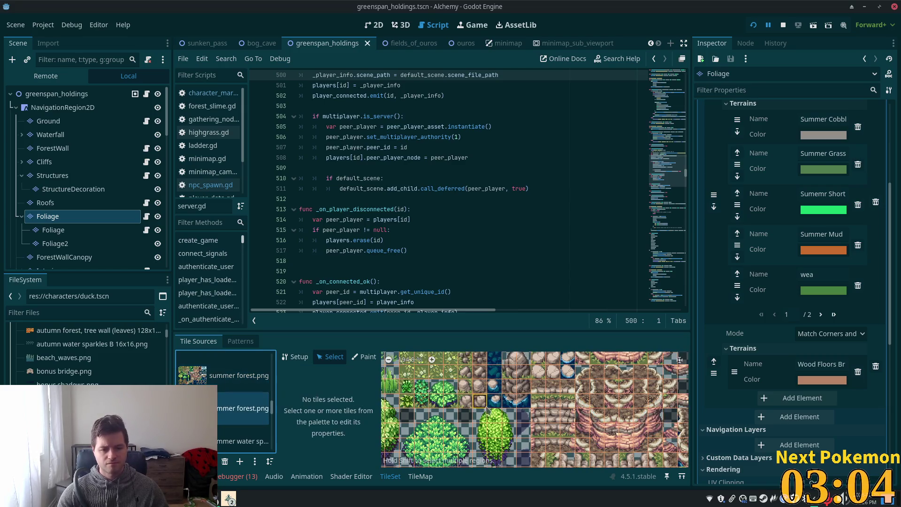
click(444, 393)
click(386, 420)
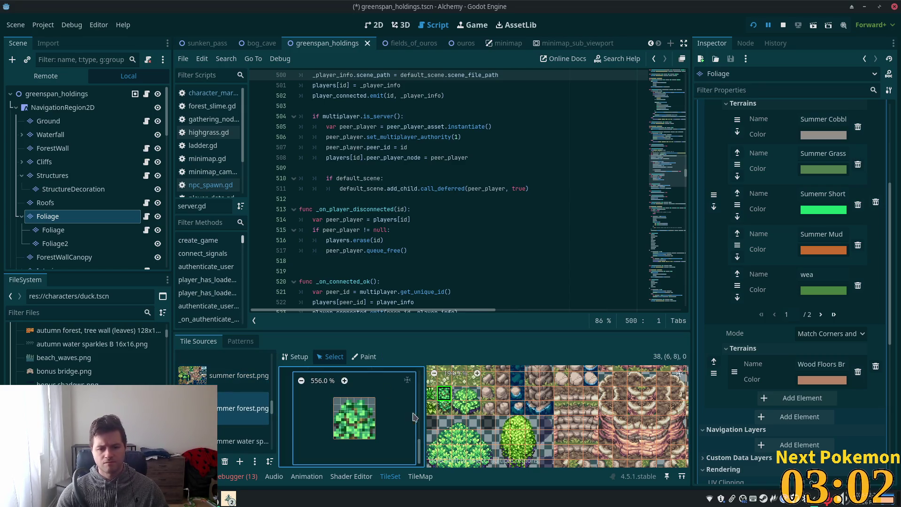
click(445, 413)
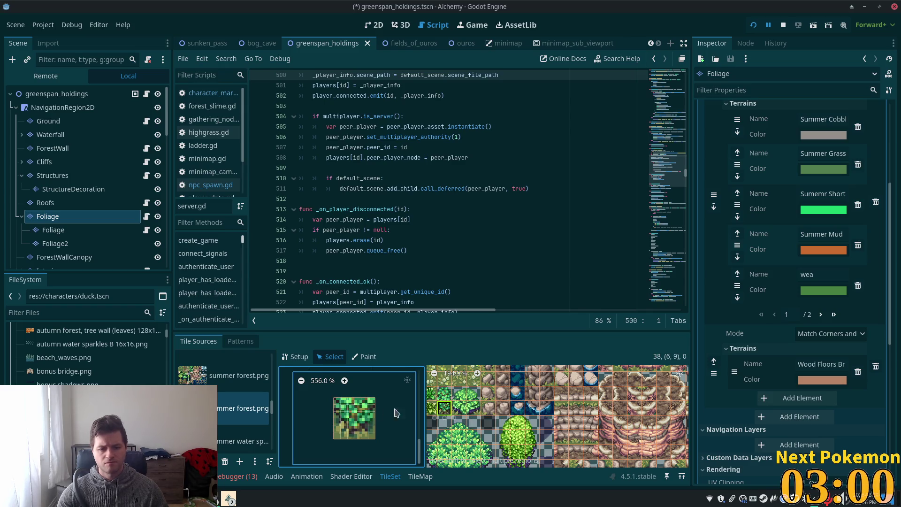
click(343, 415)
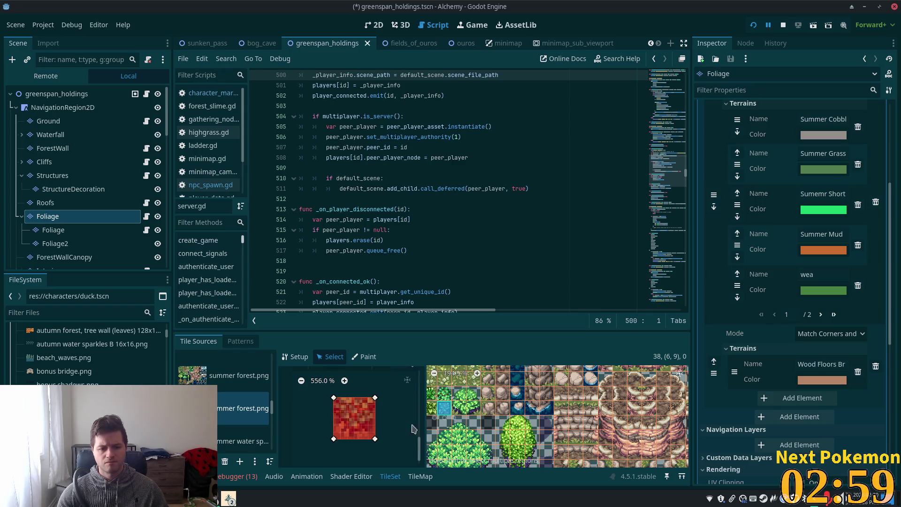
click(445, 396)
drag(419, 453, 423, 413)
click(384, 423)
text(5)
click(394, 433)
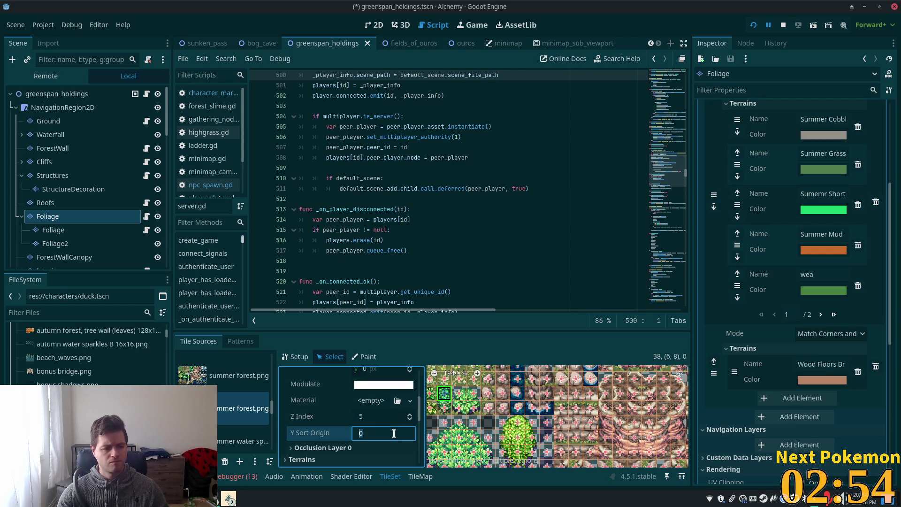
key(ctrl+s)
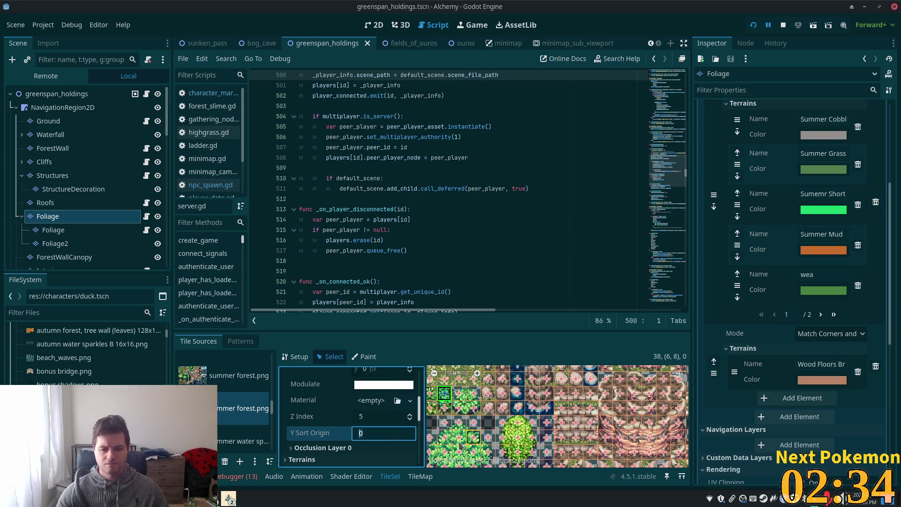
Step: Finish editing the Y Sort Origin value and restart the game to test the changes
scroll(503, 430, down, 2)
scroll(504, 431, down, 1)
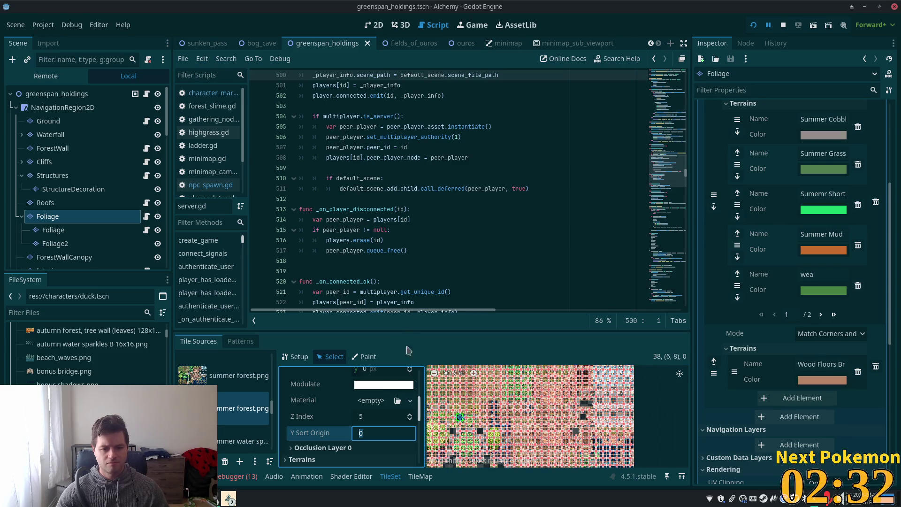
click(303, 460)
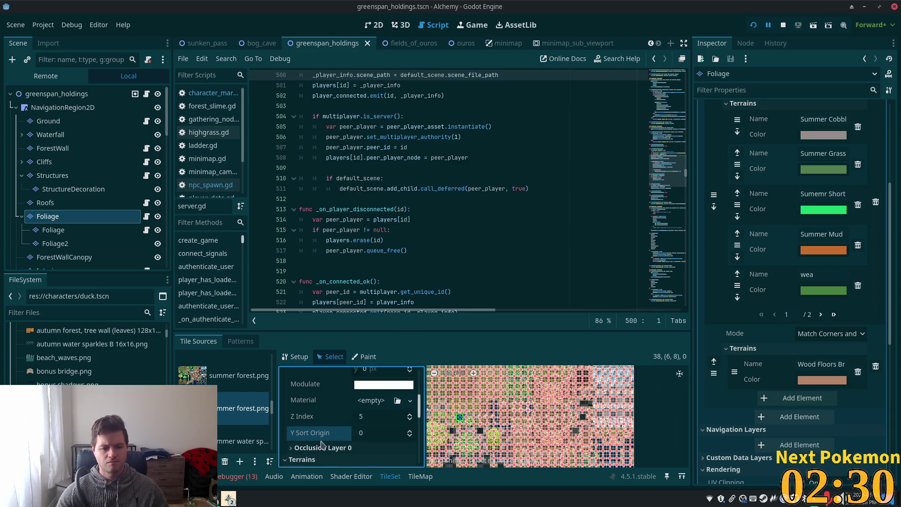
scroll(472, 418, up, 4)
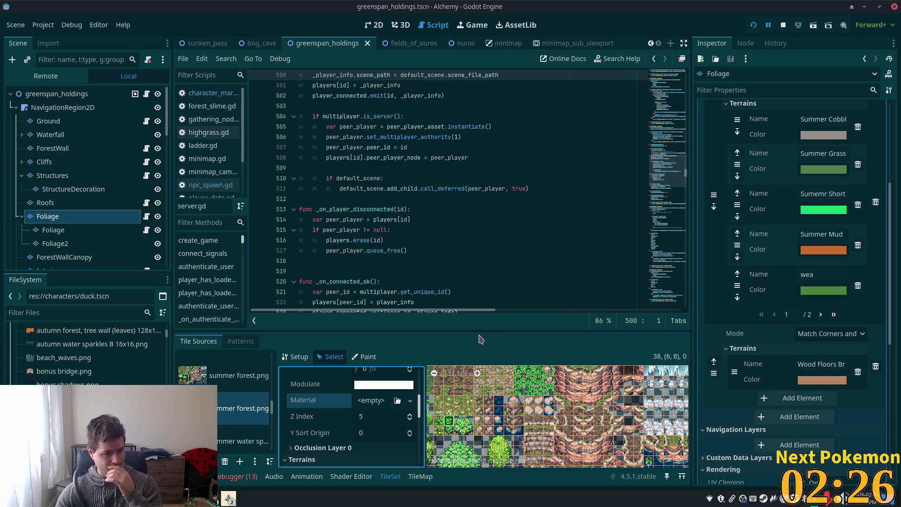
click(754, 25)
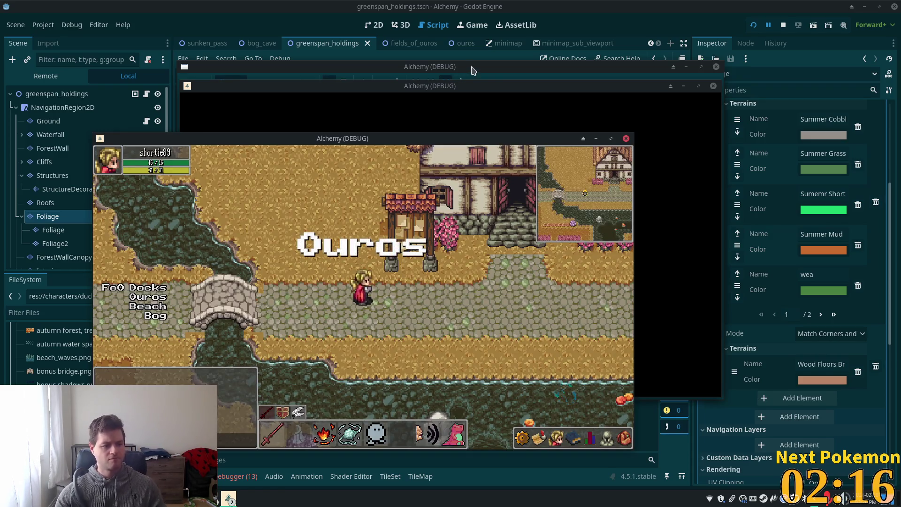
Step: In the Greenspan Holdings game window, walk the player across the grass and past the crates
key(Right)
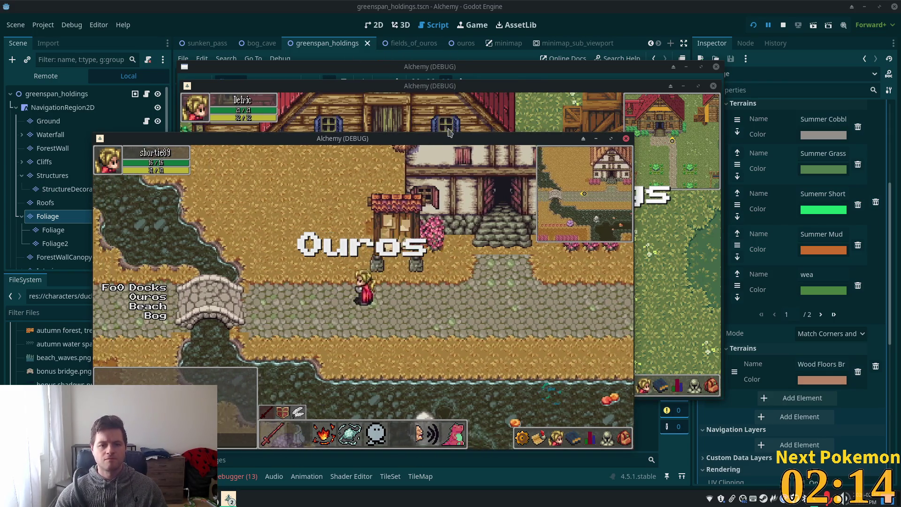
click(440, 132)
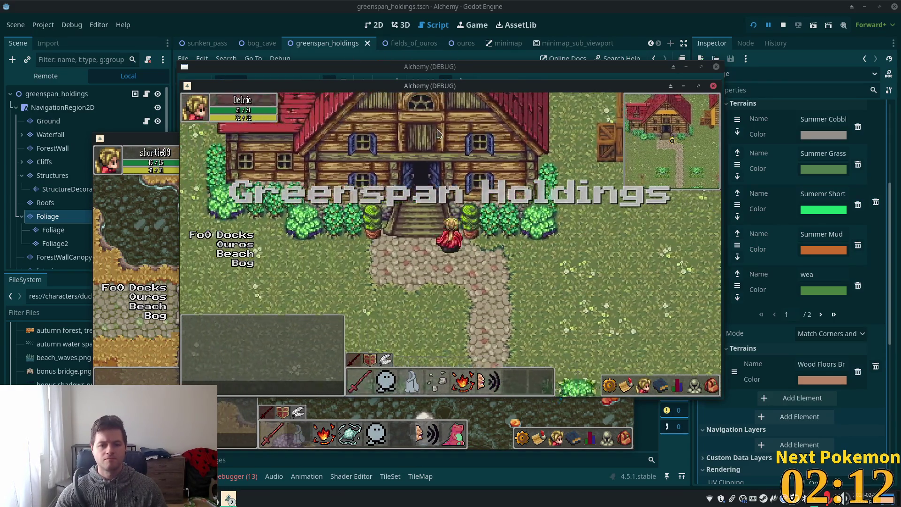
key(Left)
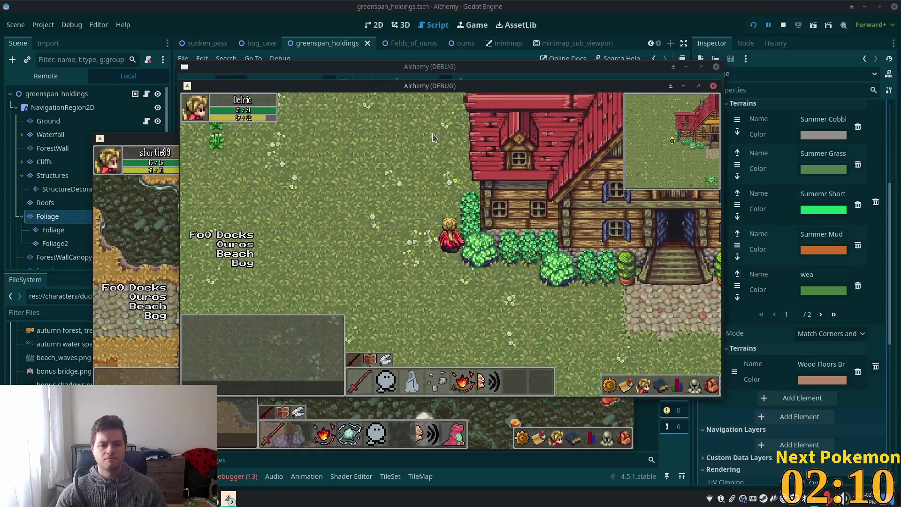
key(Up)
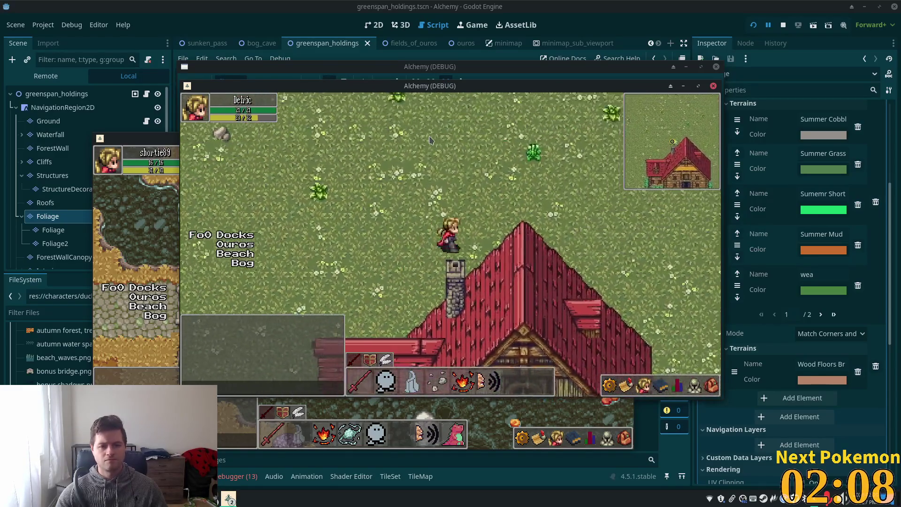
key(Down)
key(Right)
key(Down)
key(Right)
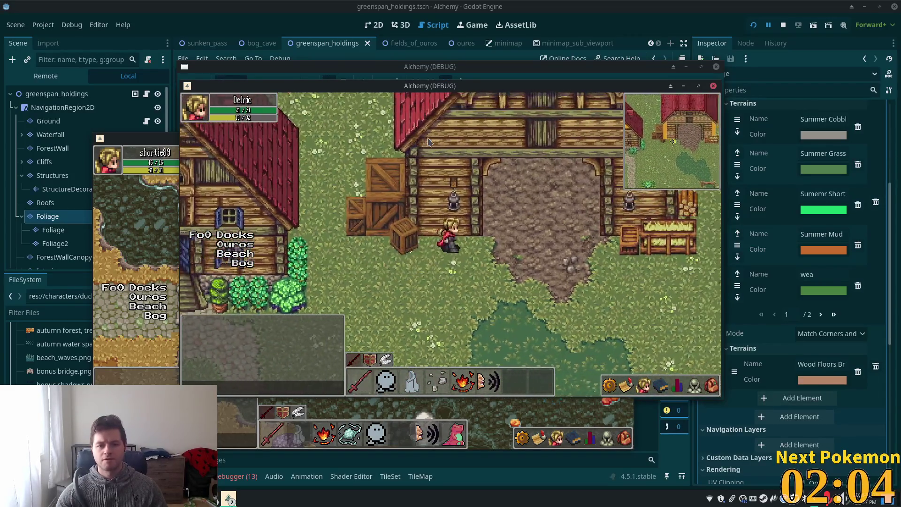
Step: Walk the player toward the pond, past the barn, and into the wooden house
key(Right)
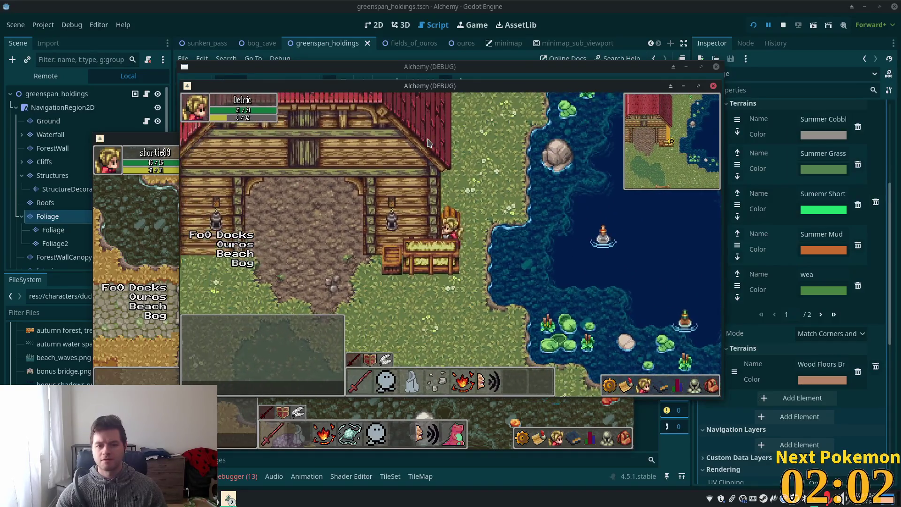
key(Up)
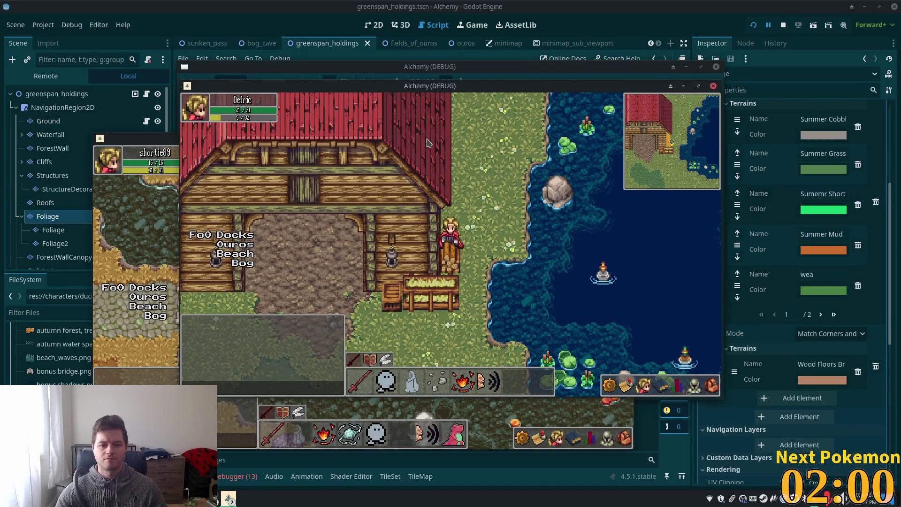
key(Up)
key(Up)
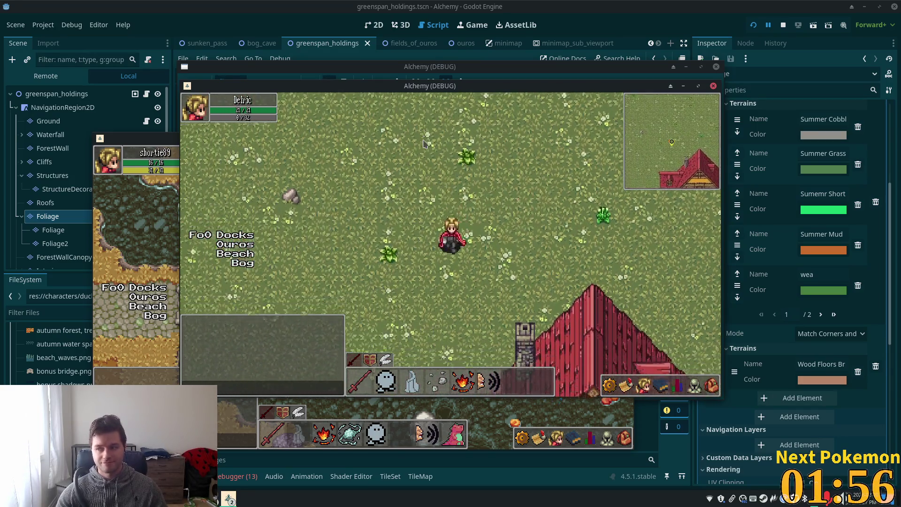
key(Down)
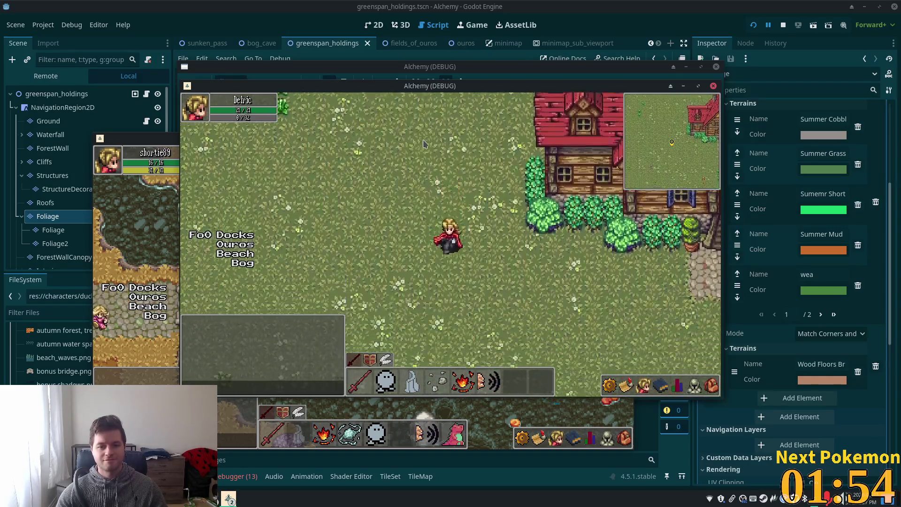
key(Right)
key(Up)
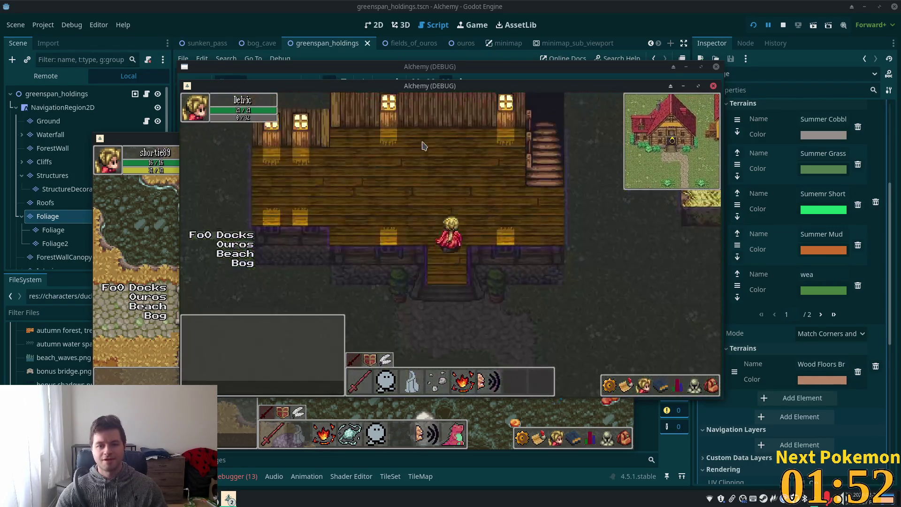
Step: Walk around inside the wooden house and leave by the front steps onto the grass
key(Up)
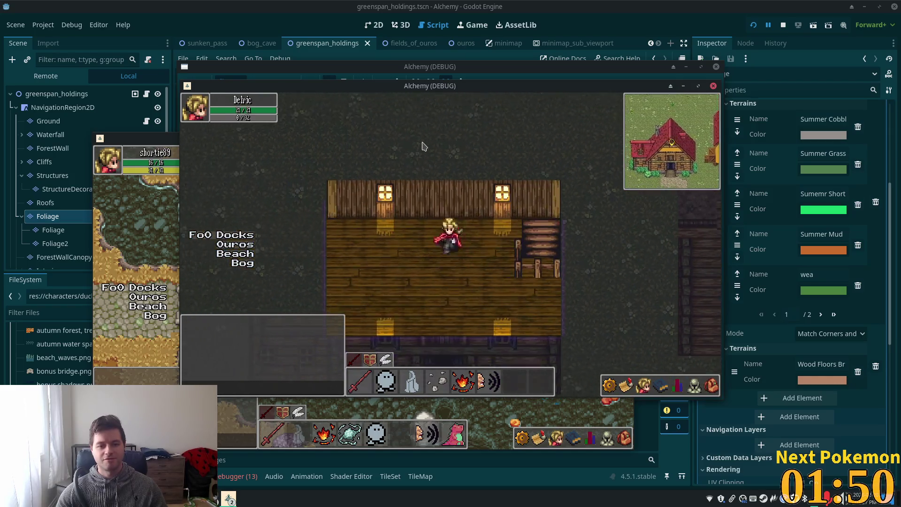
key(Down)
key(Left)
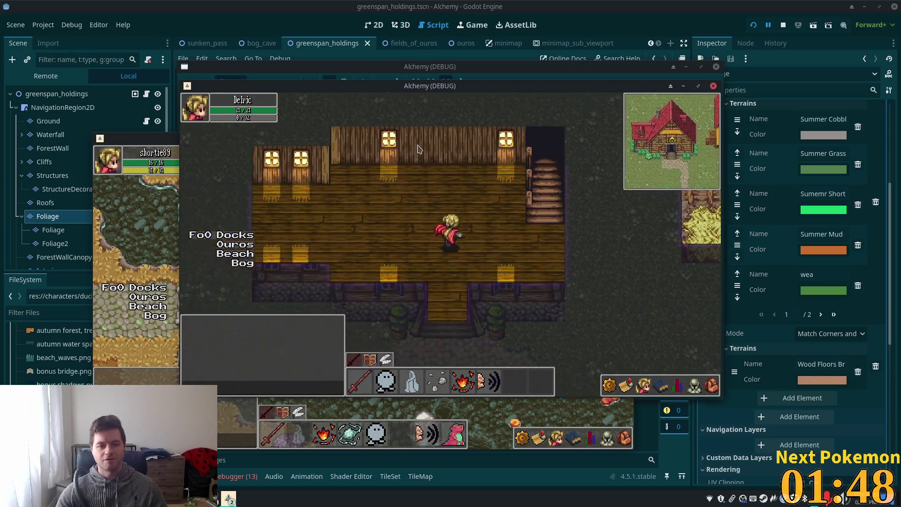
key(Left)
key(Left)
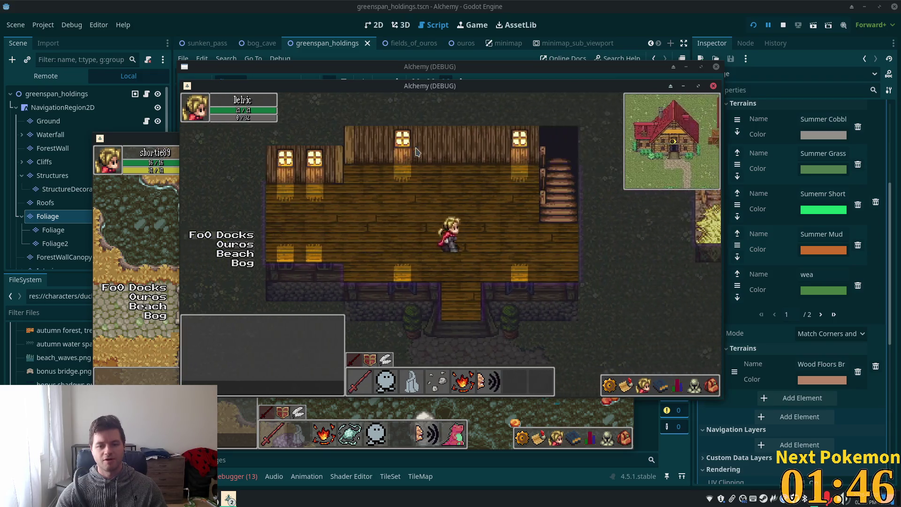
key(Down)
key(Right)
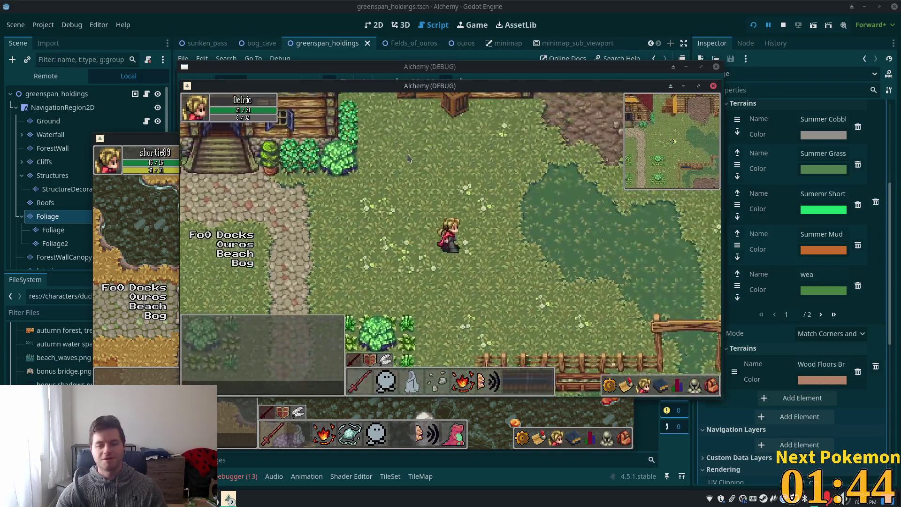
key(Right)
Step: Walk past the pond and barn, across the field to the fenced area, and back toward the house
key(Right)
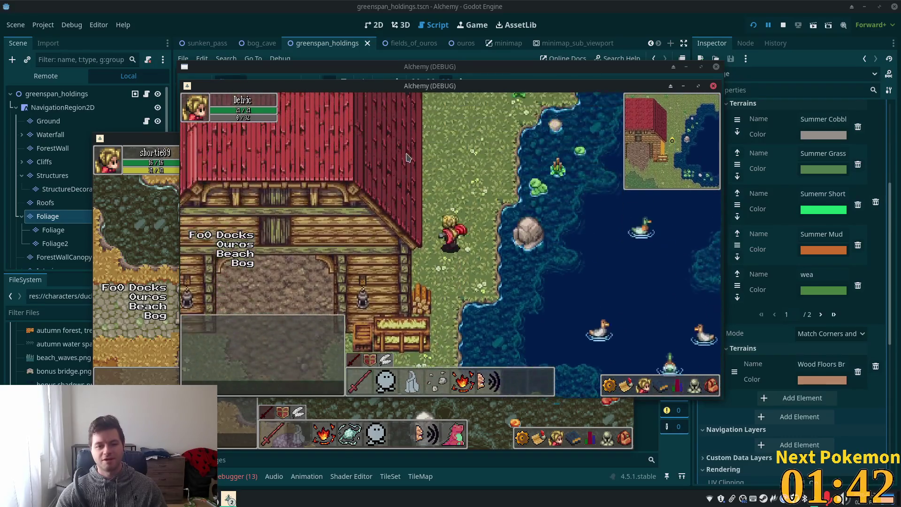
key(Up)
key(Right)
key(Down)
key(Right)
key(Up)
key(Left)
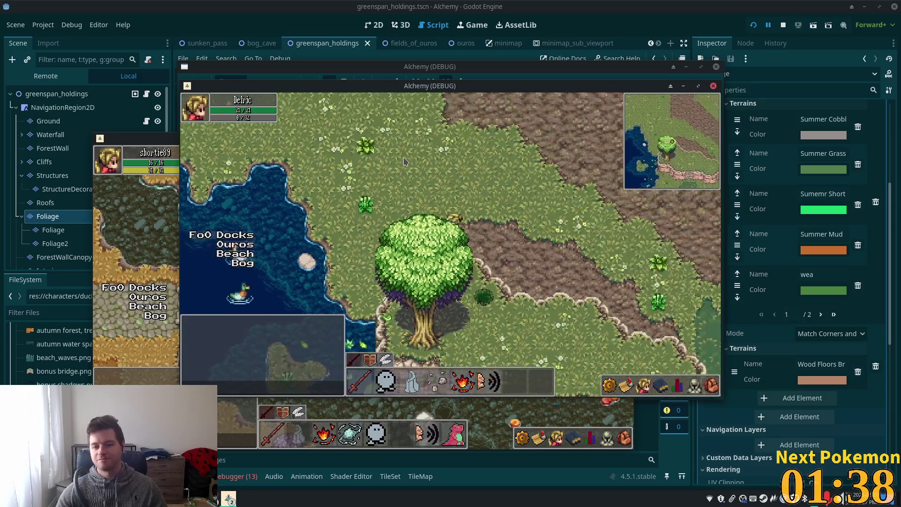
key(Left)
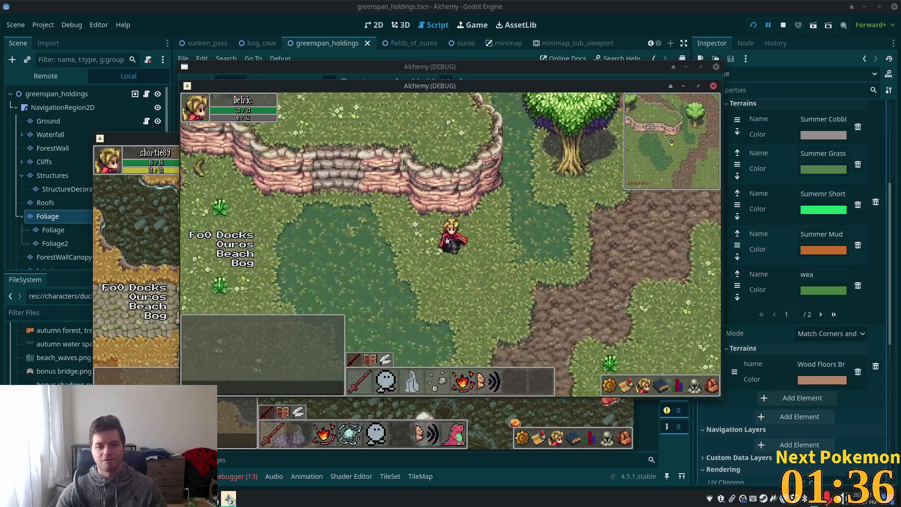
key(Left)
key(Left)
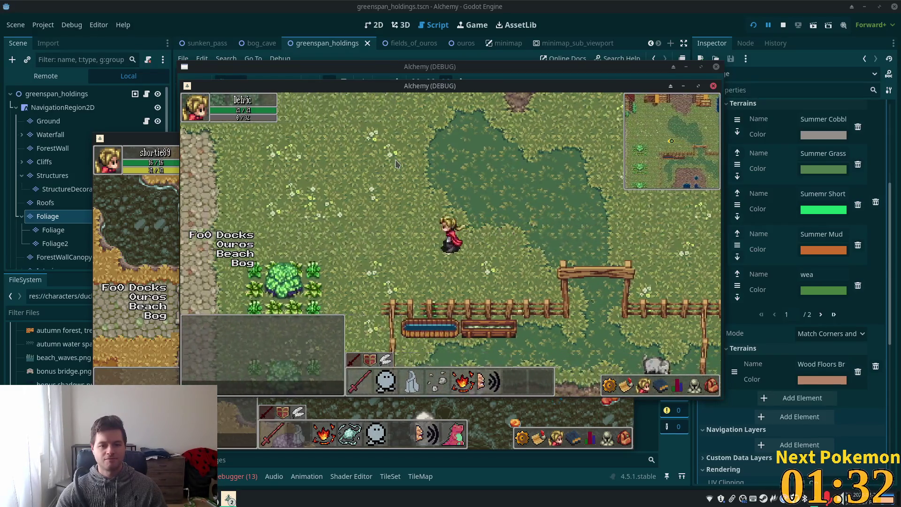
key(Up)
key(Up)
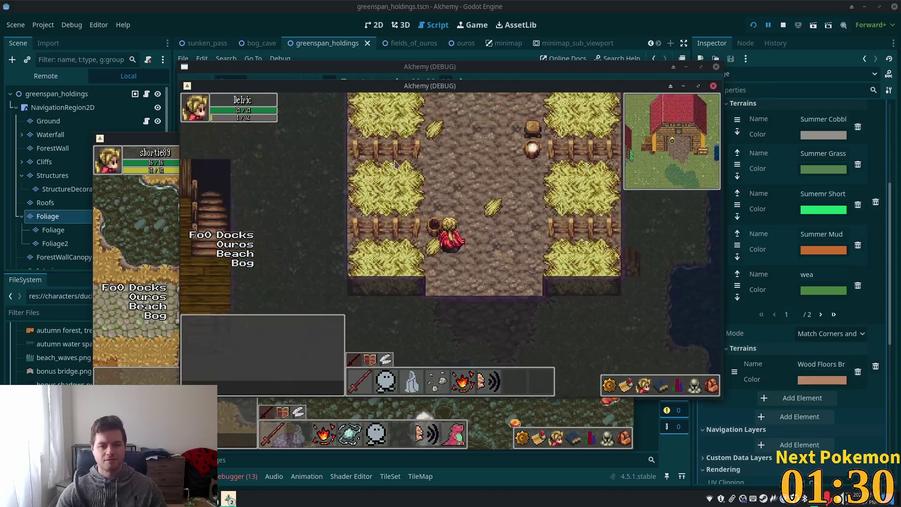
key(Down)
key(Left)
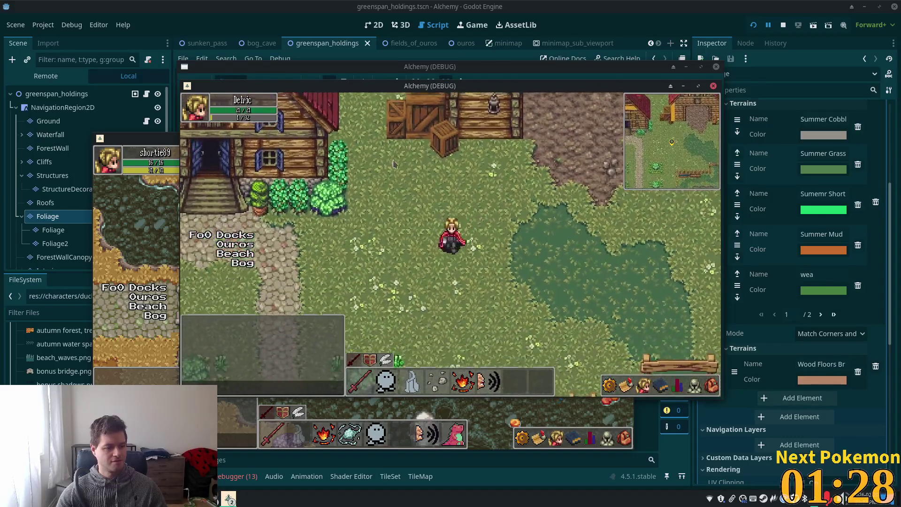
key(Left)
key(Left)
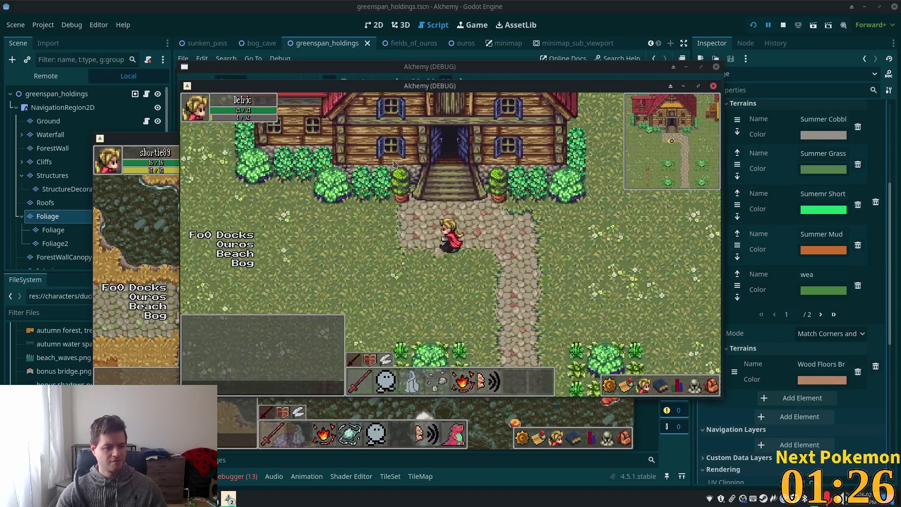
key(Left)
key(Left)
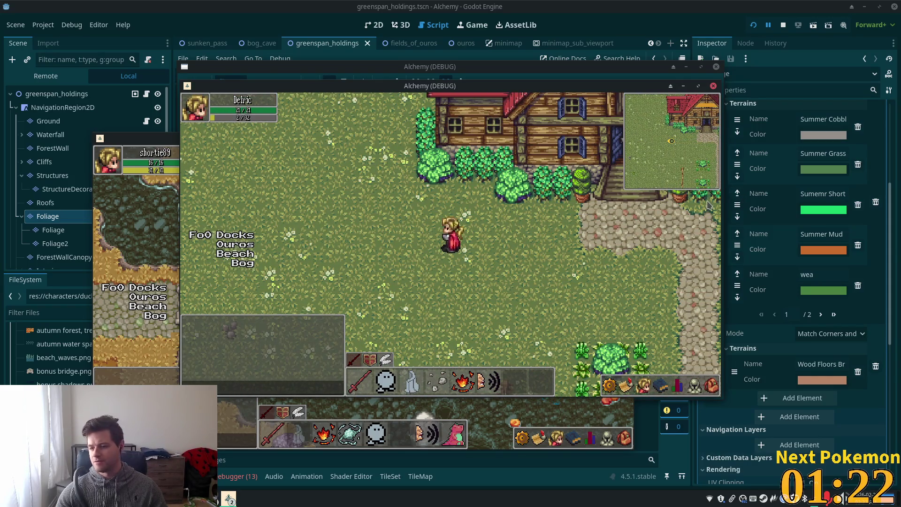
Step: Walk north across the grass to the red-roofed building, then south past it
key(Left)
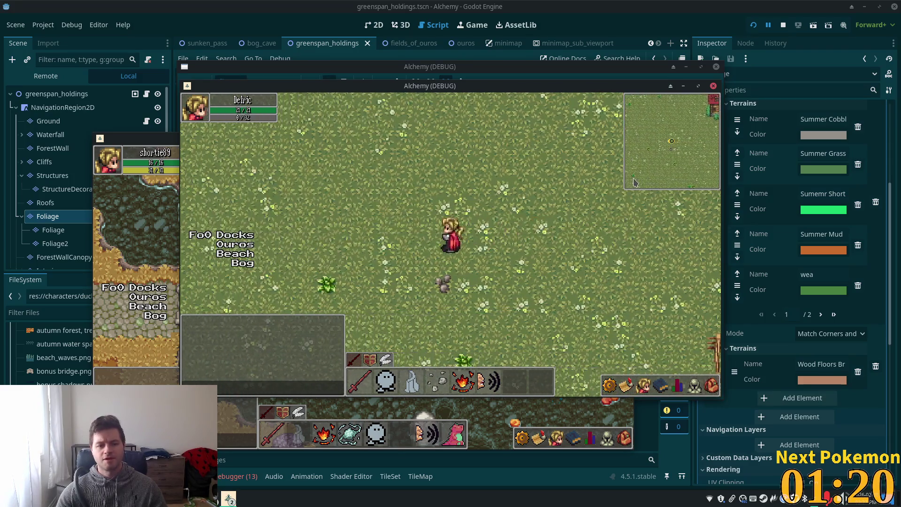
key(Up)
key(Up)
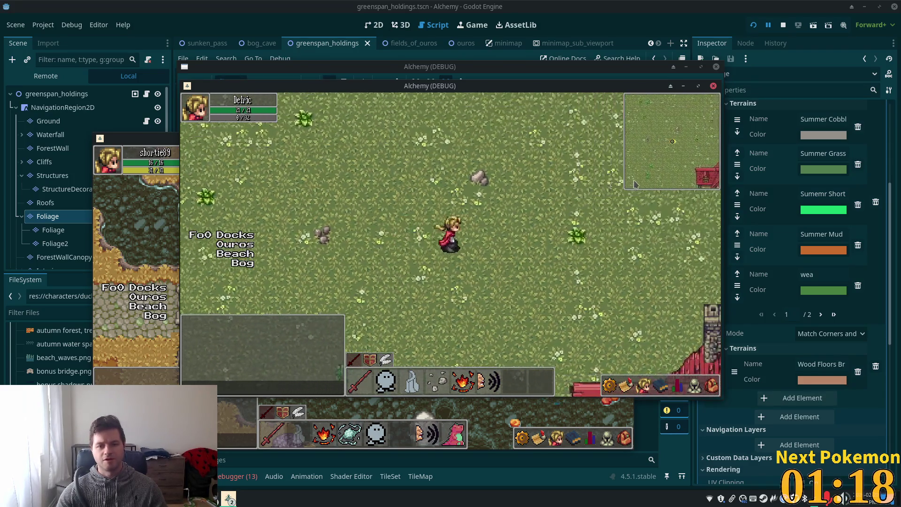
key(Right)
key(Down)
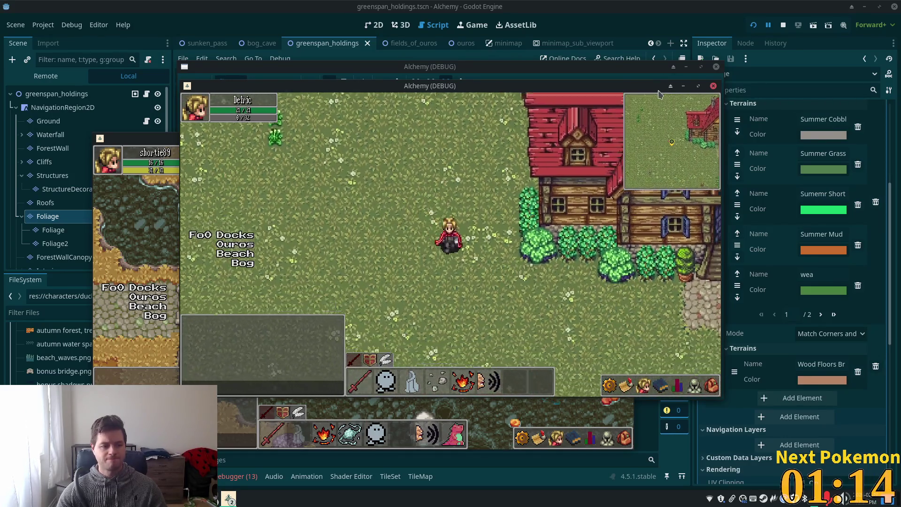
key(Right)
key(Down)
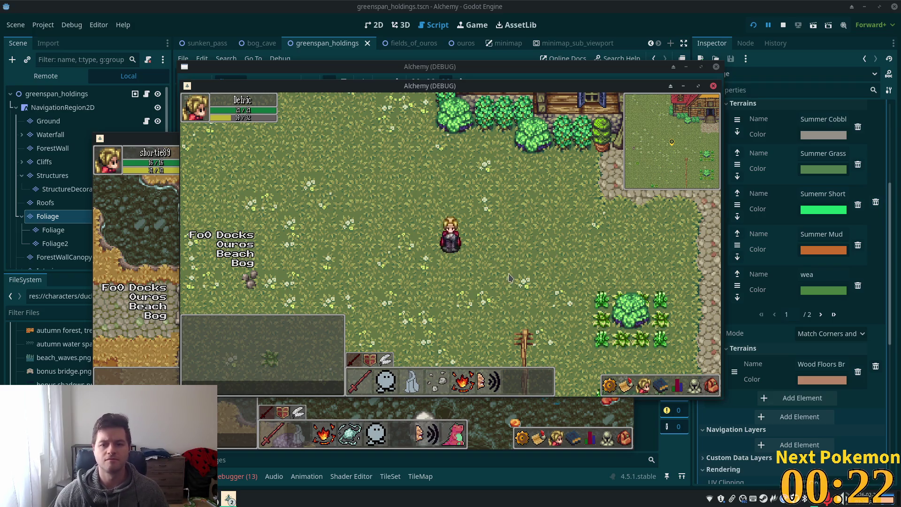
Step: Walk the character through the fence gate, around the pen, and north along the vertical fence
key(s)
key(d)
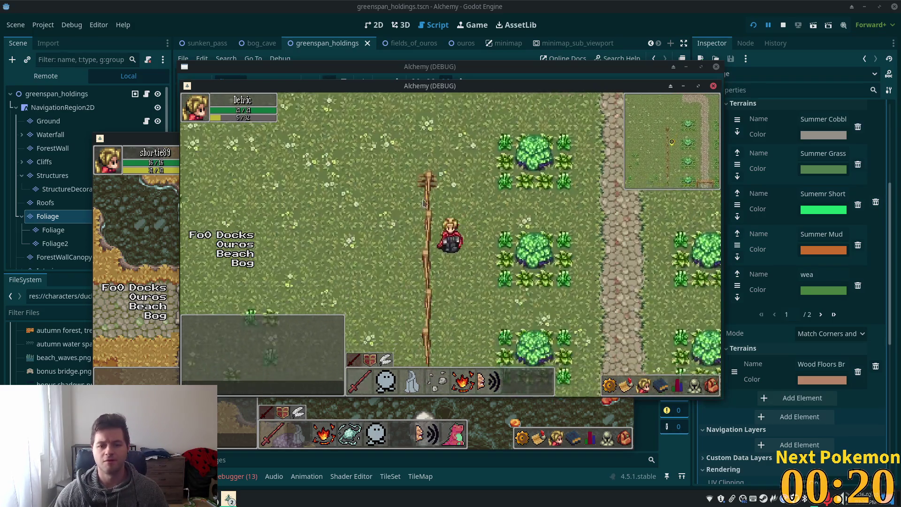
key(d)
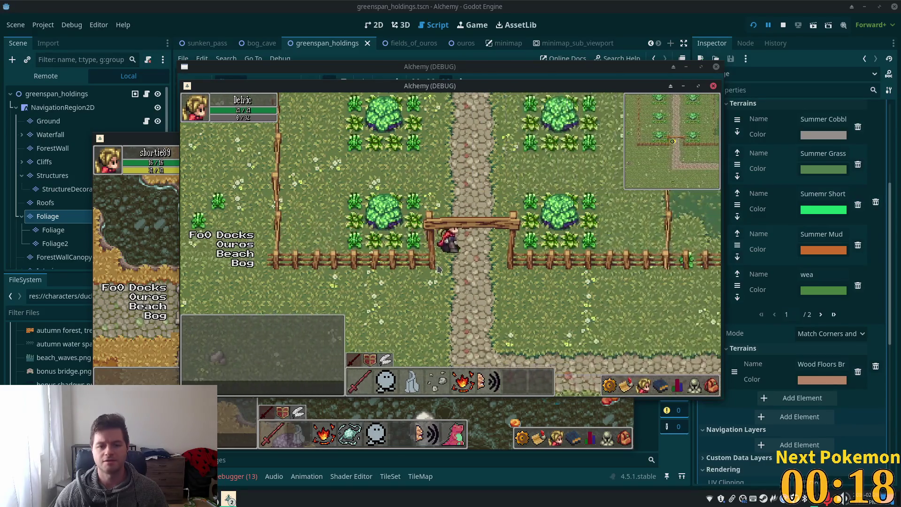
key(w)
key(a)
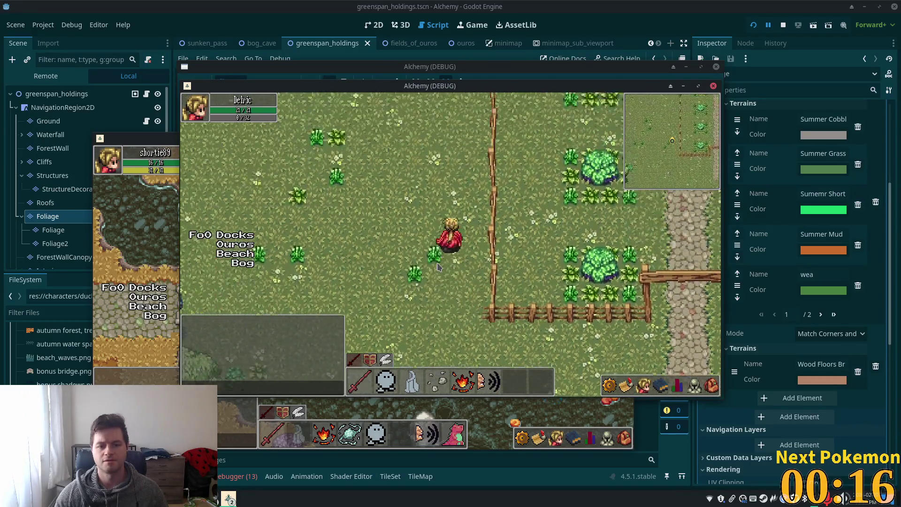
key(a)
key(s)
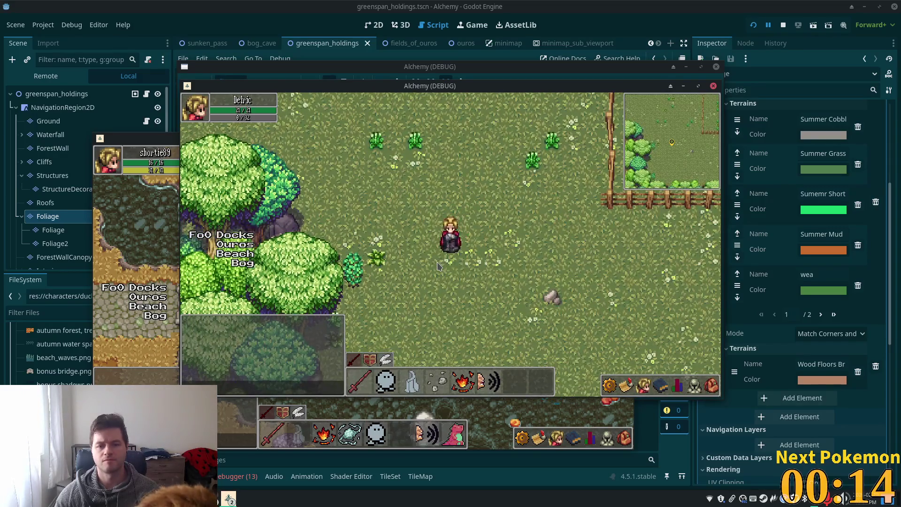
key(d)
key(w)
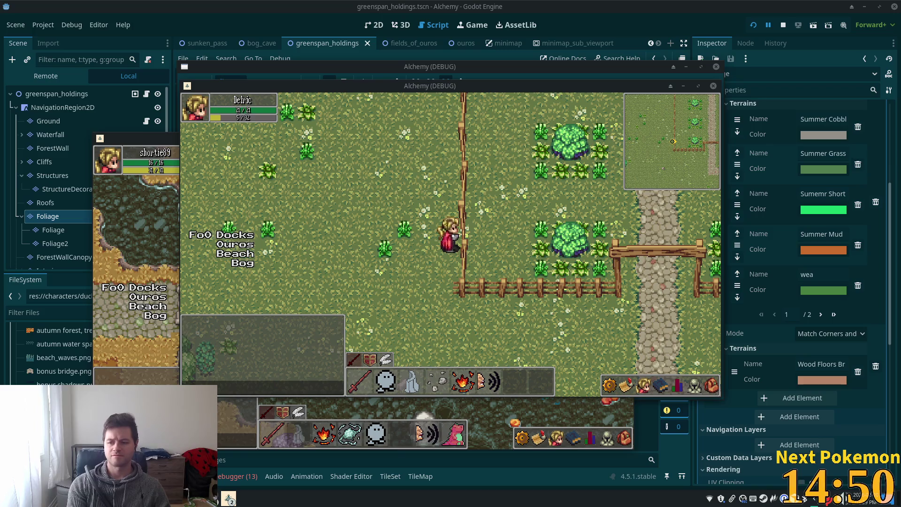
key(w)
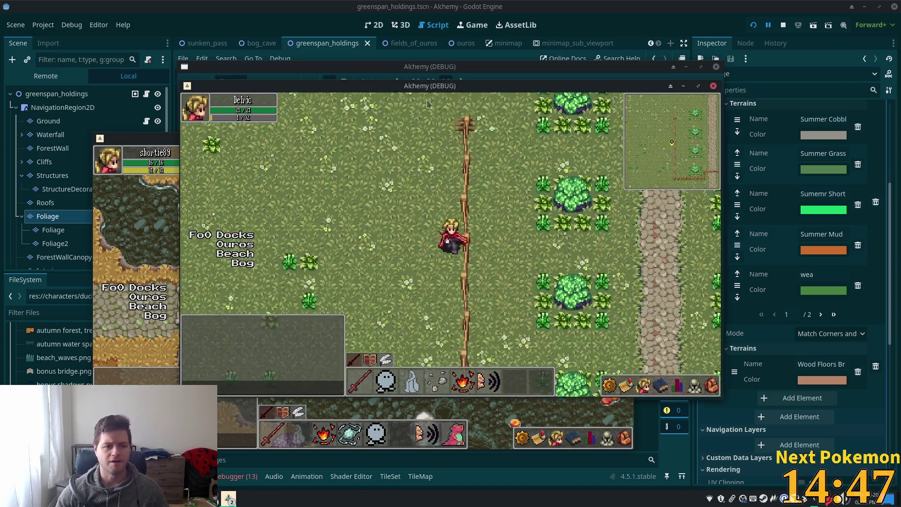
Step: Leave the running game, return to the 2D editor, and select the Structures tile layer
key(alt+Tab)
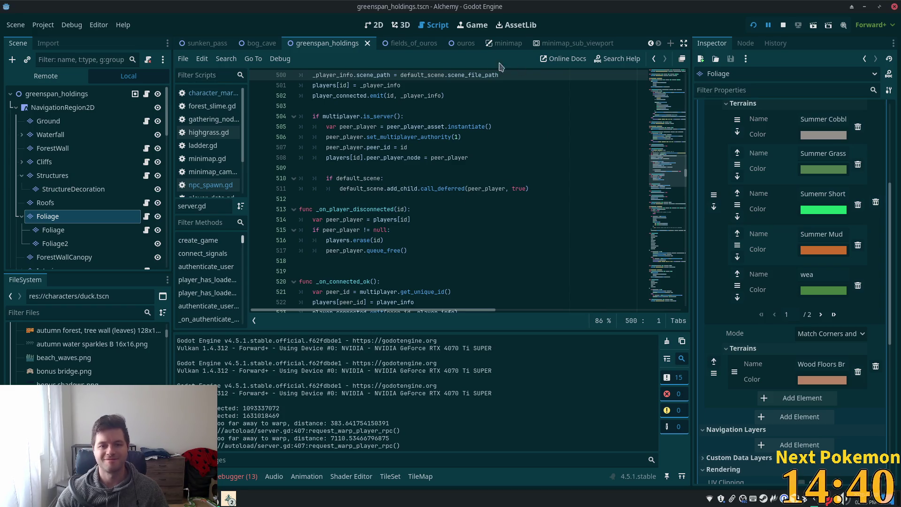
click(374, 25)
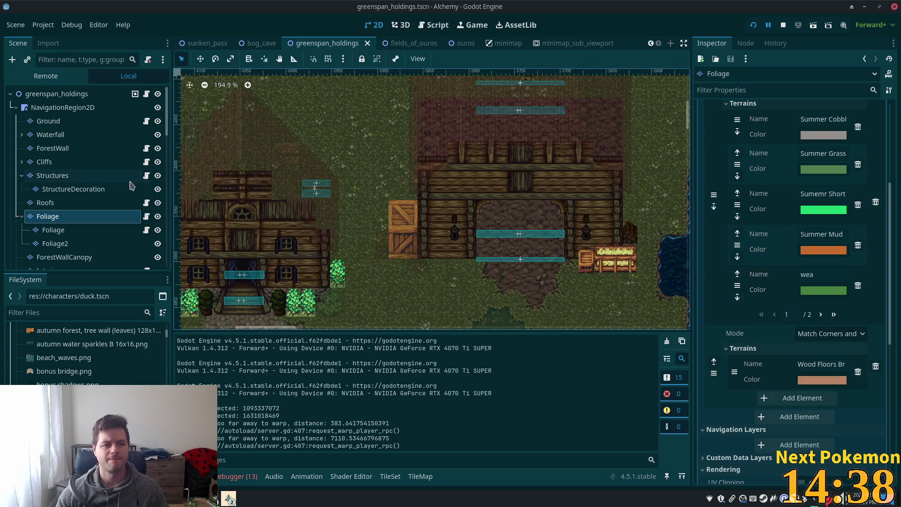
click(69, 178)
scroll(475, 265, down, 3)
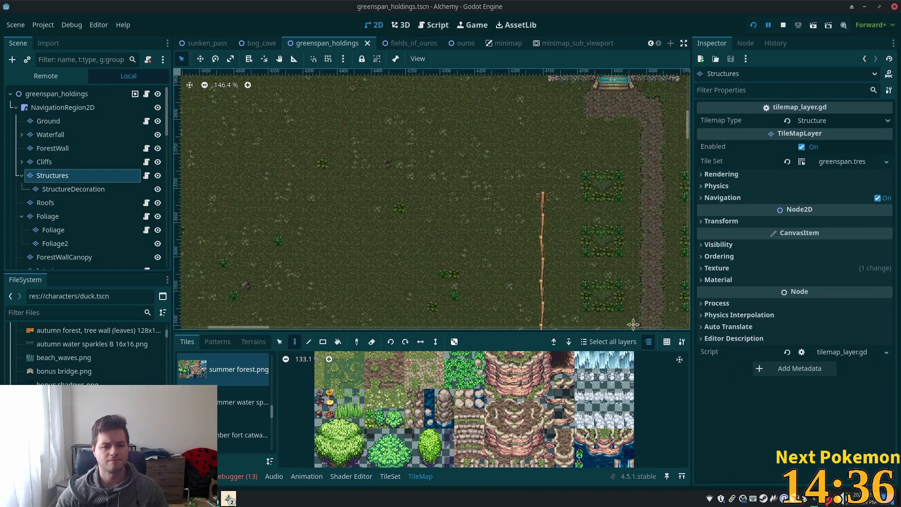
Step: Paint a fence-post tile from the fences & walls source onto the pen's vertical fence and save
scroll(360, 169, up, 3)
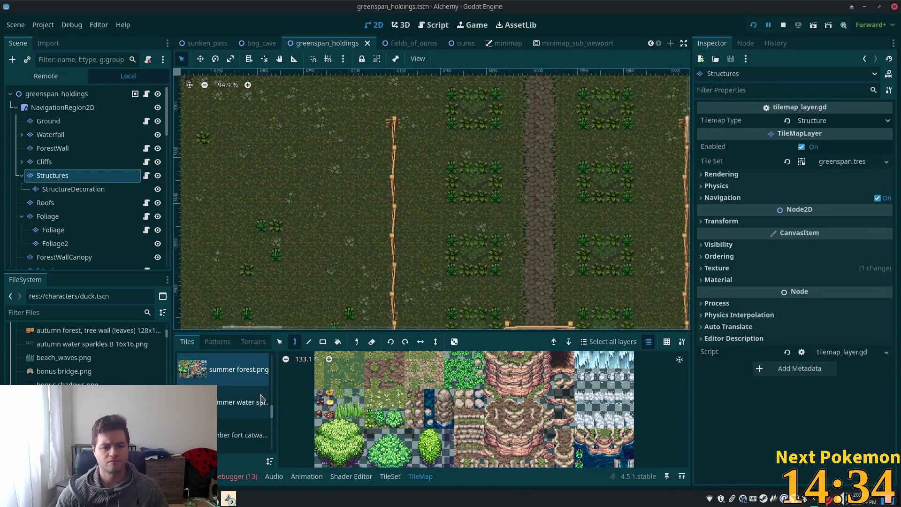
scroll(272, 410, down, 5)
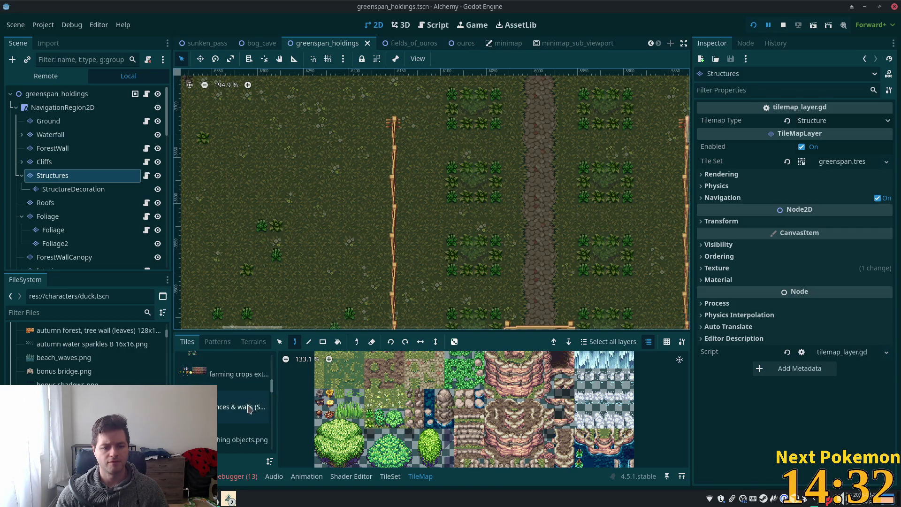
click(250, 408)
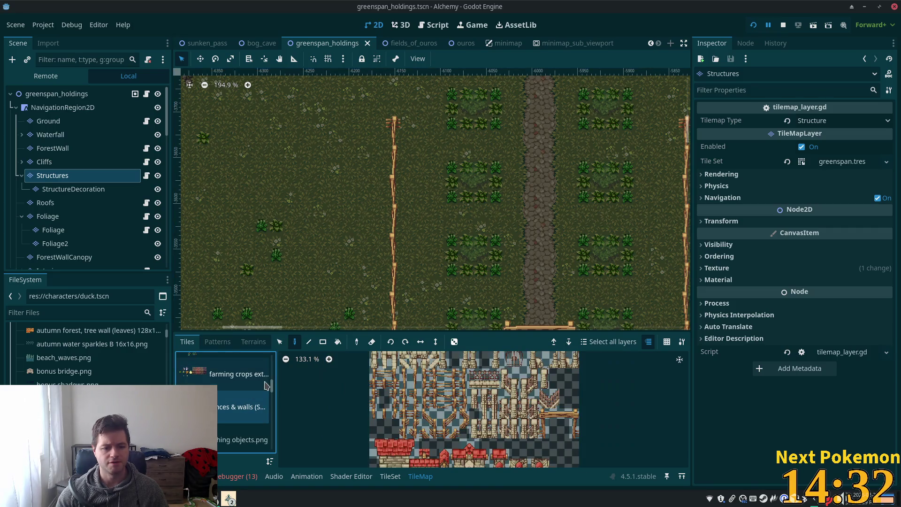
click(271, 463)
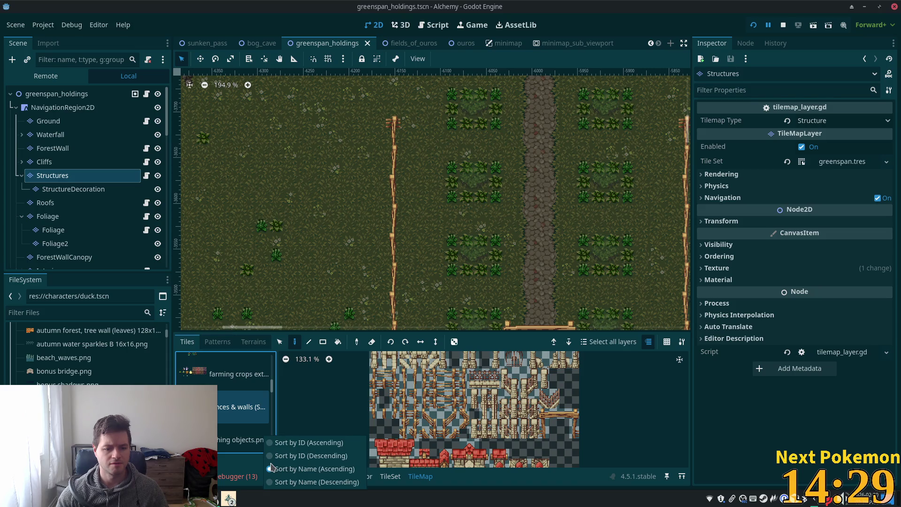
click(244, 465)
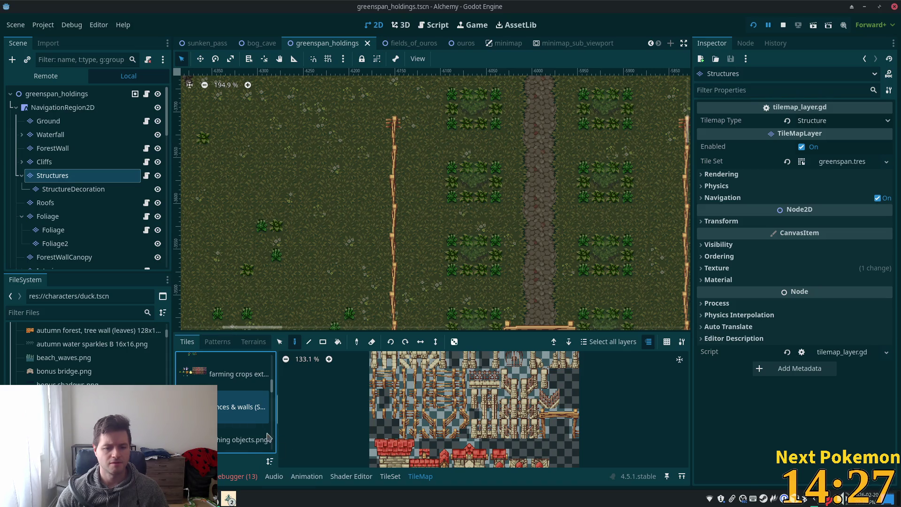
click(404, 377)
click(393, 123)
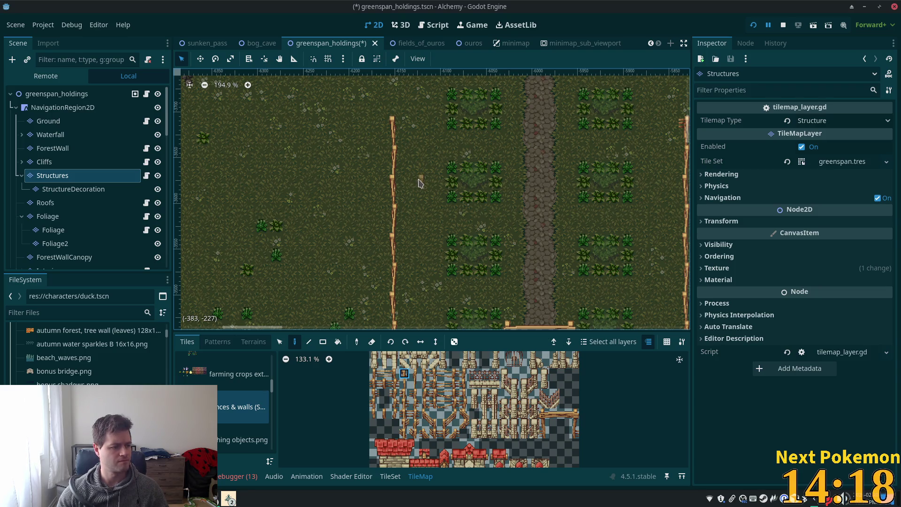
scroll(420, 183, down, 5)
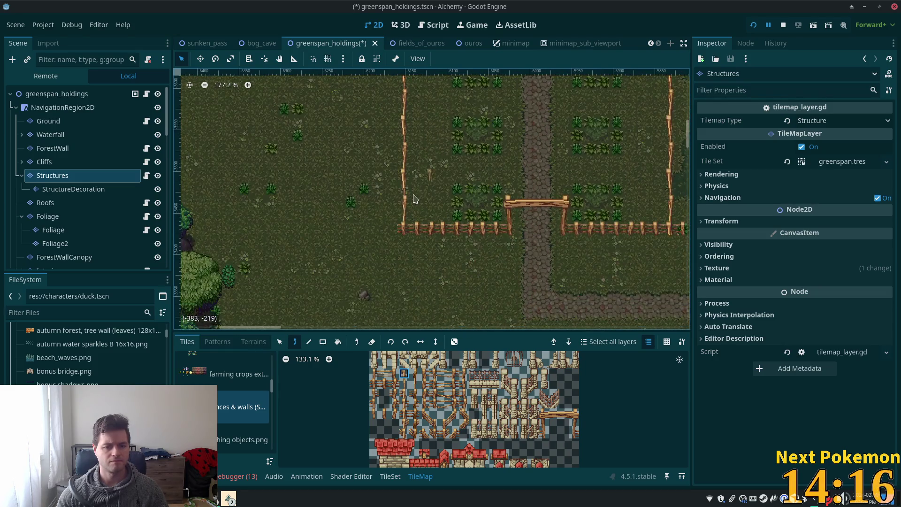
scroll(408, 211, up, 2)
scroll(437, 399, up, 3)
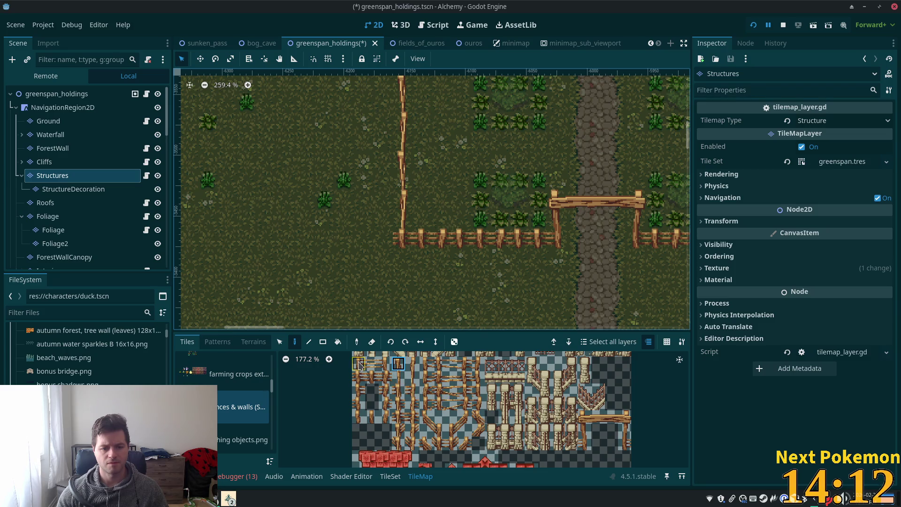
key(ctrl+s)
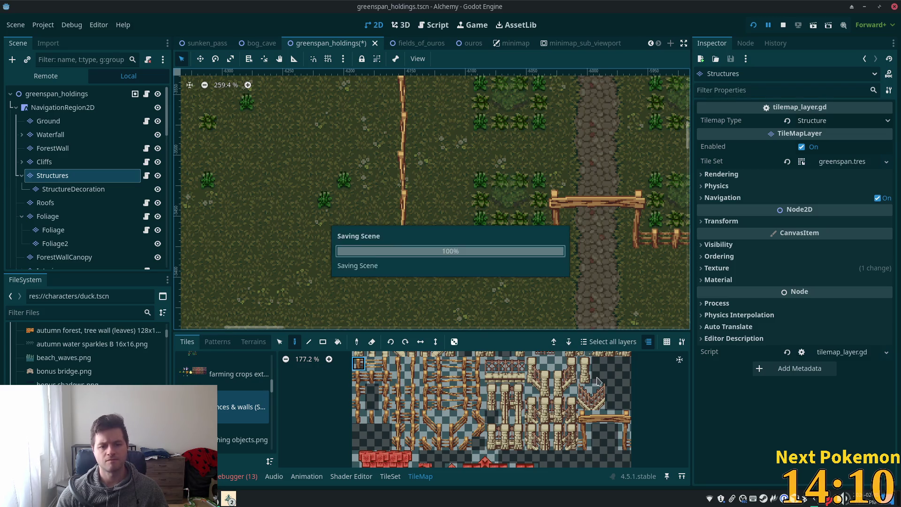
scroll(452, 296, down, 3)
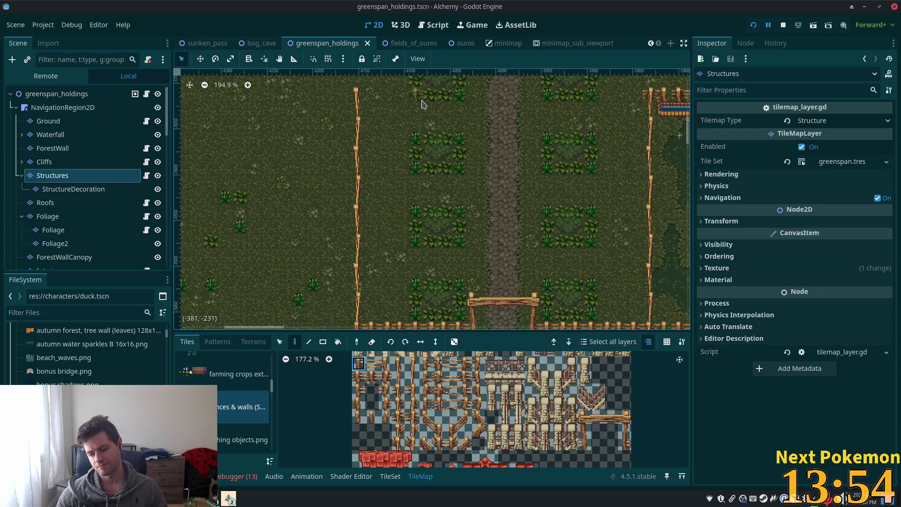
Step: Pan and zoom over the farmhouse, forest edge, houses and pond, then select the ForestWall layer
key(w)
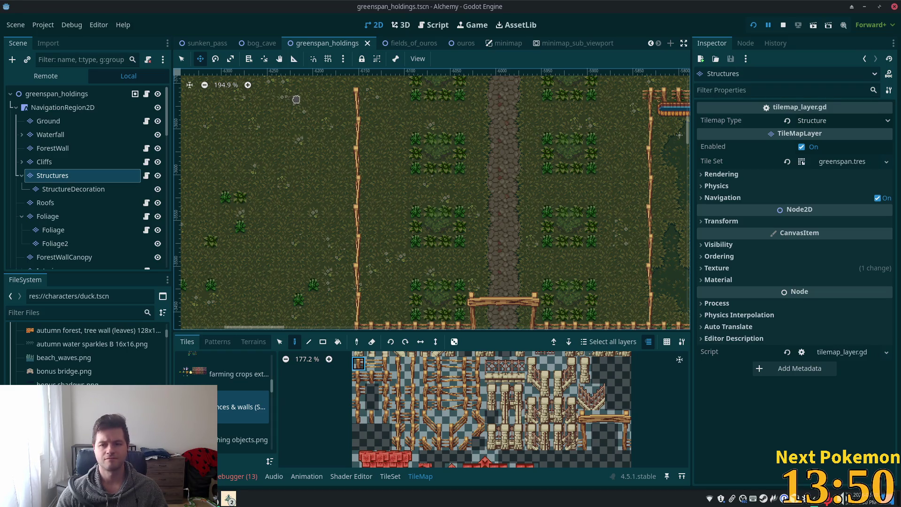
click(56, 94)
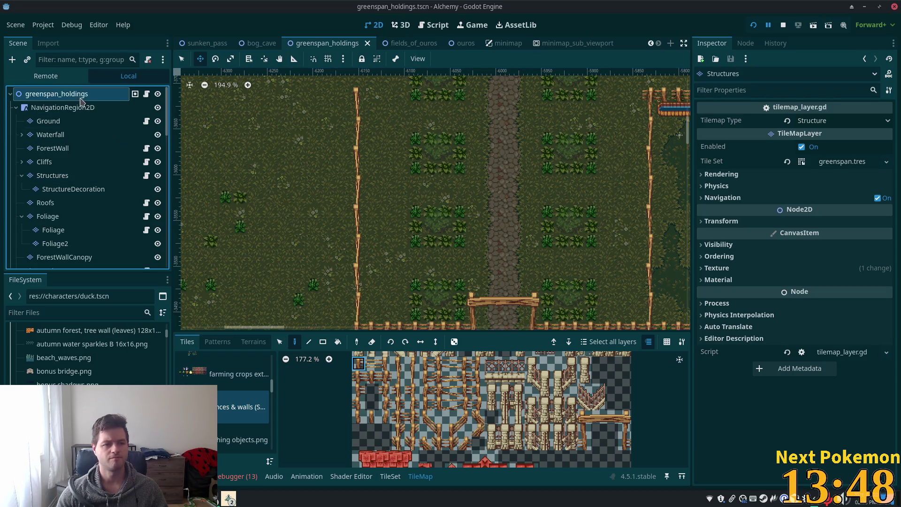
scroll(488, 326, down, 5)
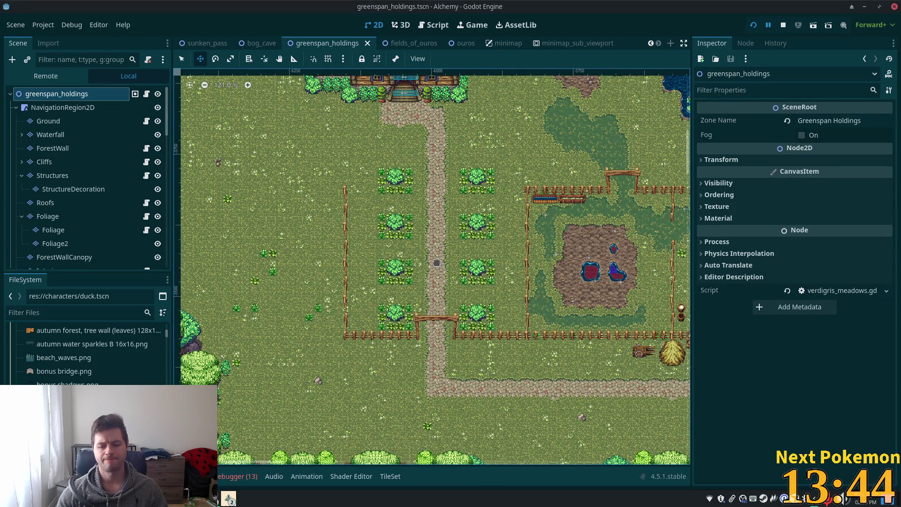
drag(437, 263, 529, 328)
scroll(529, 329, down, 10)
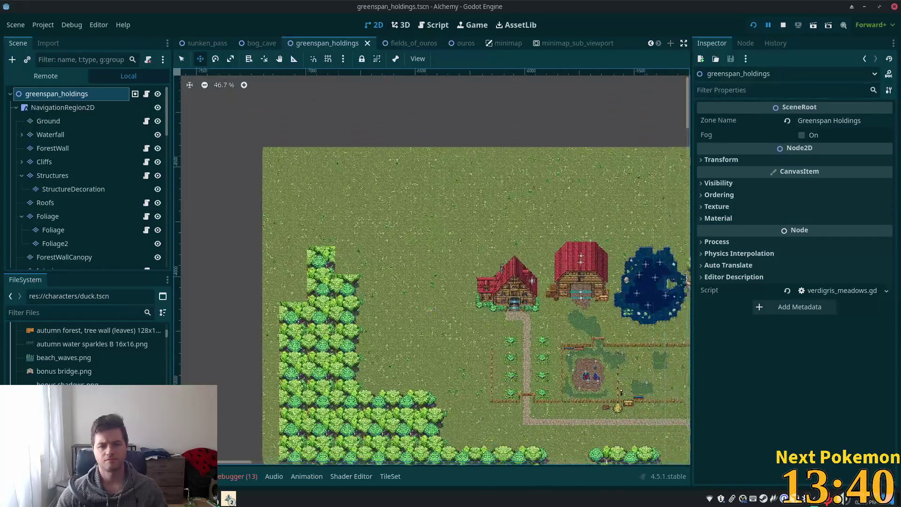
mouse_move(349, 302)
mouse_down()
mouse_move(437, 310)
mouse_move(288, 296)
mouse_move(342, 278)
mouse_up()
mouse_move(263, 229)
mouse_down()
mouse_move(604, 216)
mouse_move(423, 281)
mouse_move(552, 330)
mouse_up()
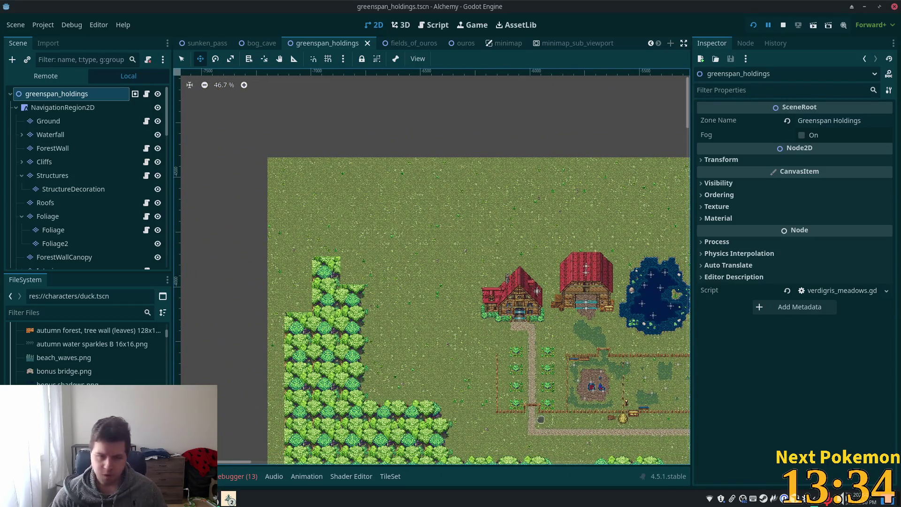
scroll(313, 363, up, 4)
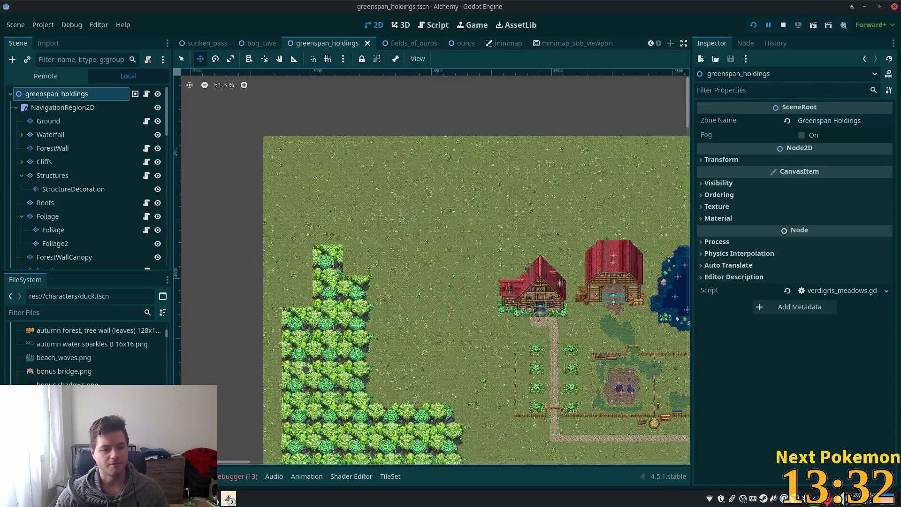
click(53, 148)
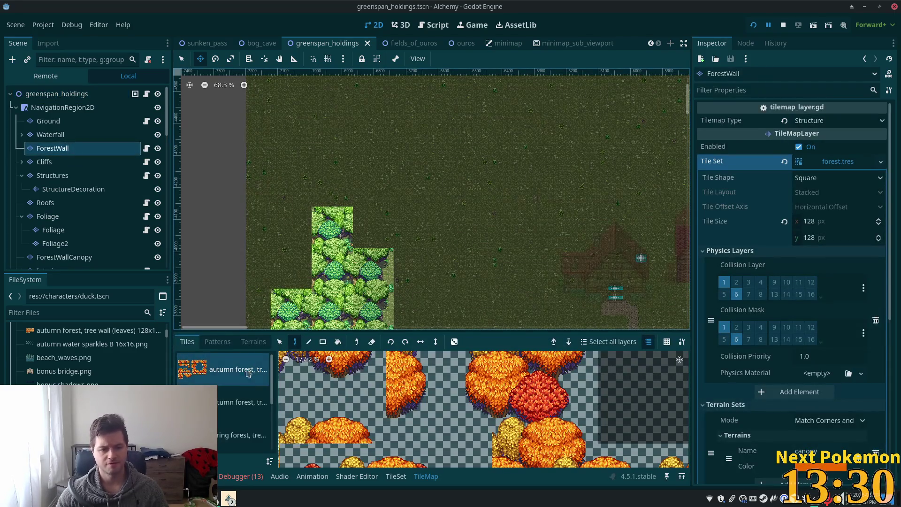
Step: Switch to the summer forest tiles and paint a tree tile above the forest block with Paint
click(237, 404)
scroll(233, 418, down, 3)
click(231, 420)
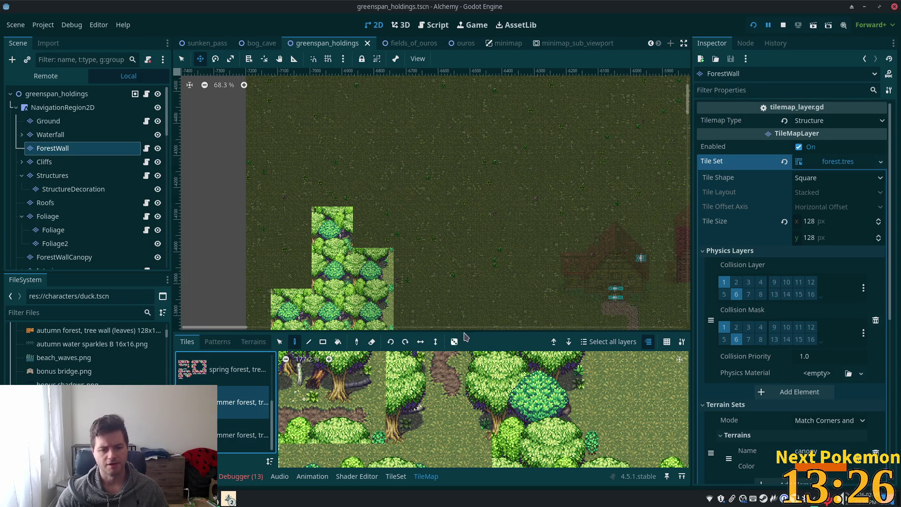
click(468, 406)
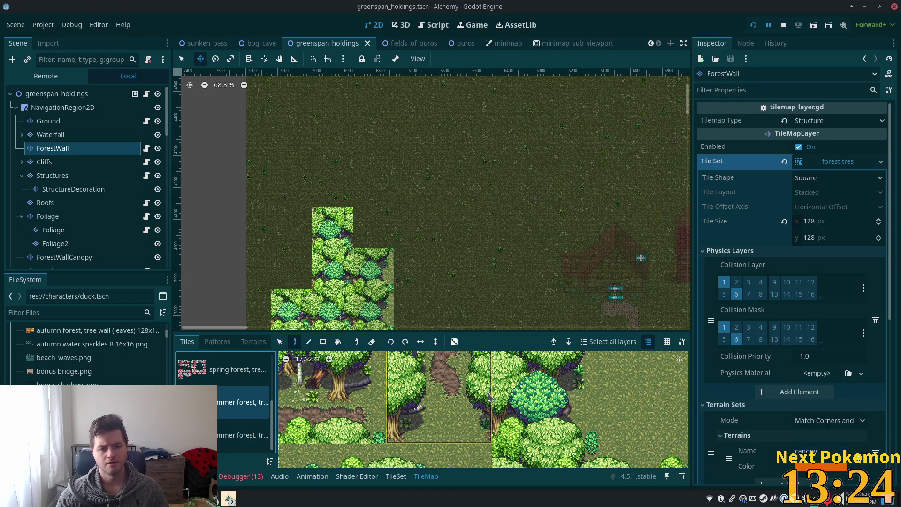
drag(384, 194, 378, 216)
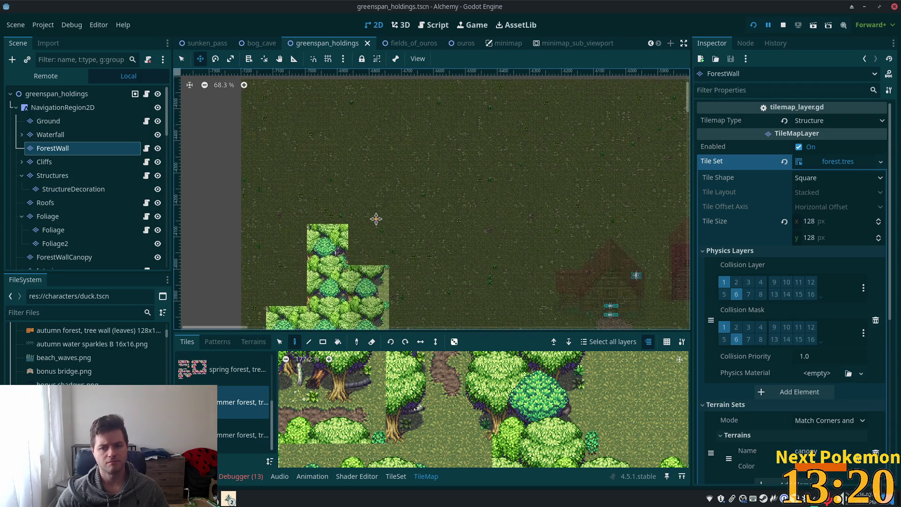
click(590, 412)
scroll(590, 412, down, 2)
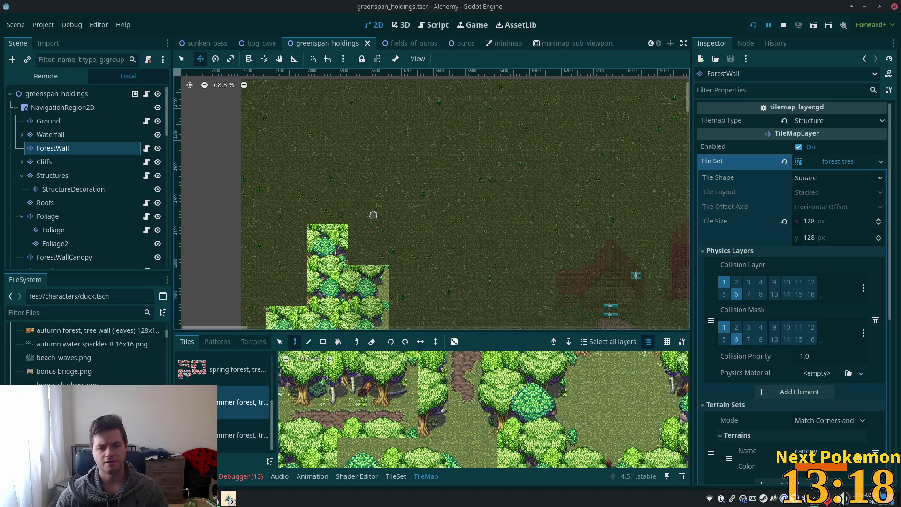
scroll(368, 249, down, 2)
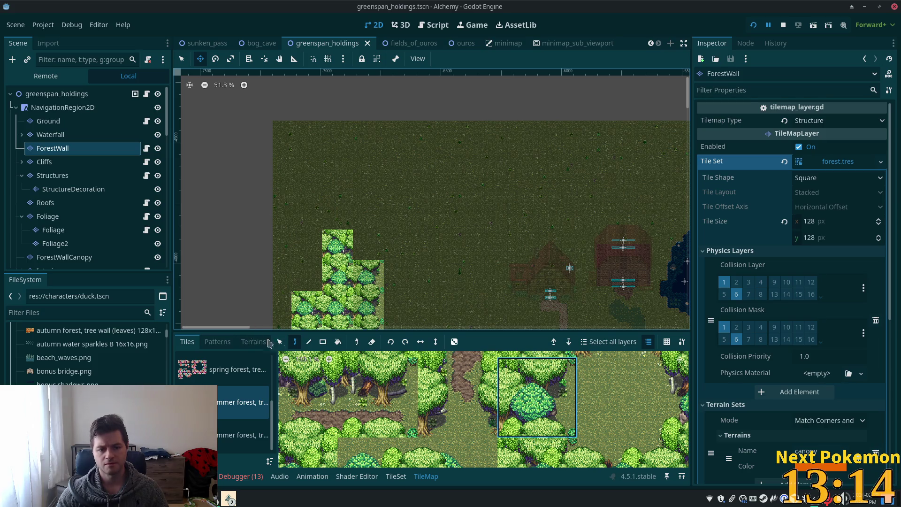
click(293, 343)
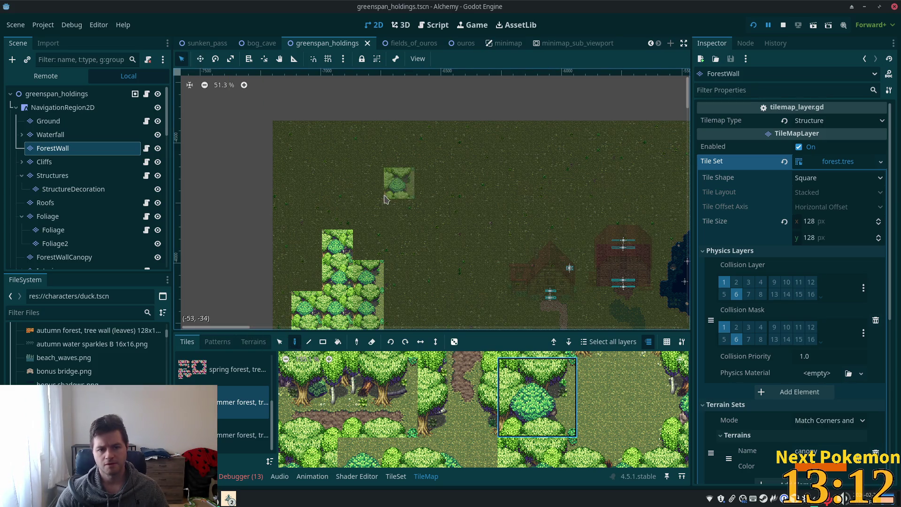
click(364, 214)
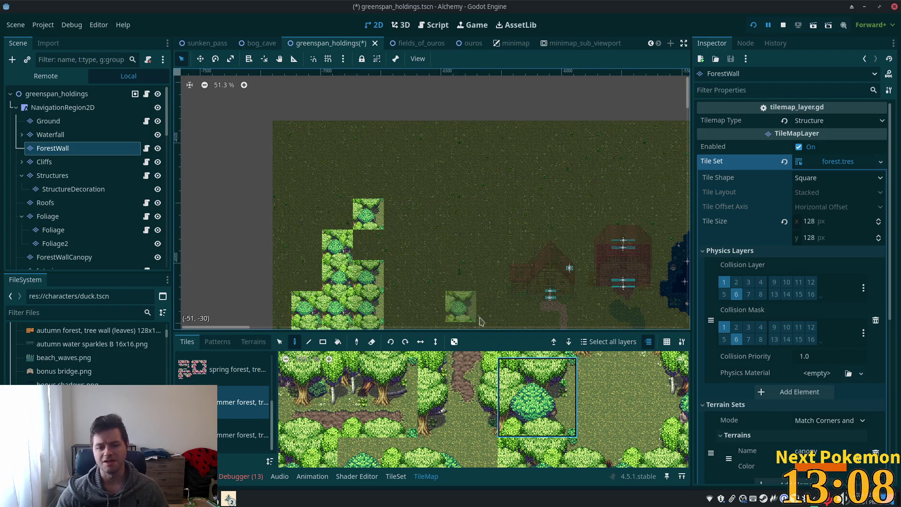
Step: Paint forest edge and lower tiles along the top row and beside the column
scroll(573, 406, down, 2)
click(474, 452)
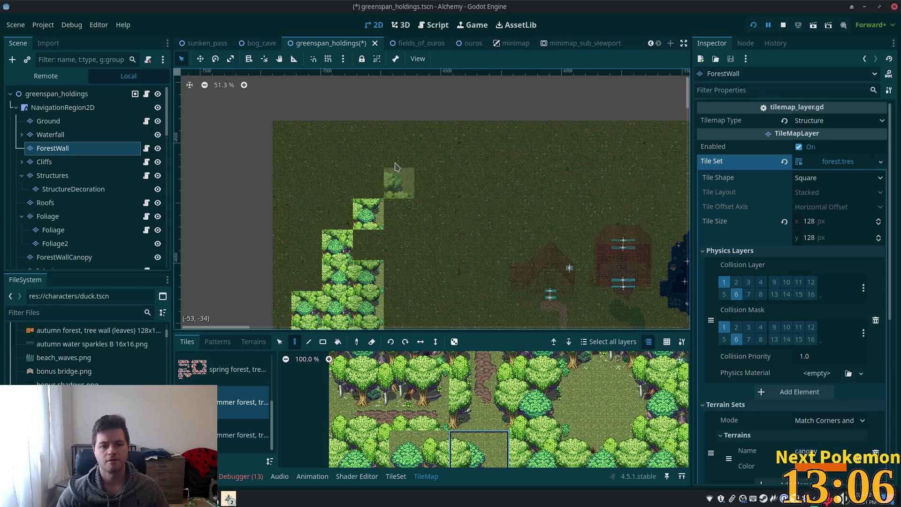
click(357, 192)
click(599, 450)
click(342, 181)
click(540, 399)
click(307, 151)
click(540, 446)
click(307, 183)
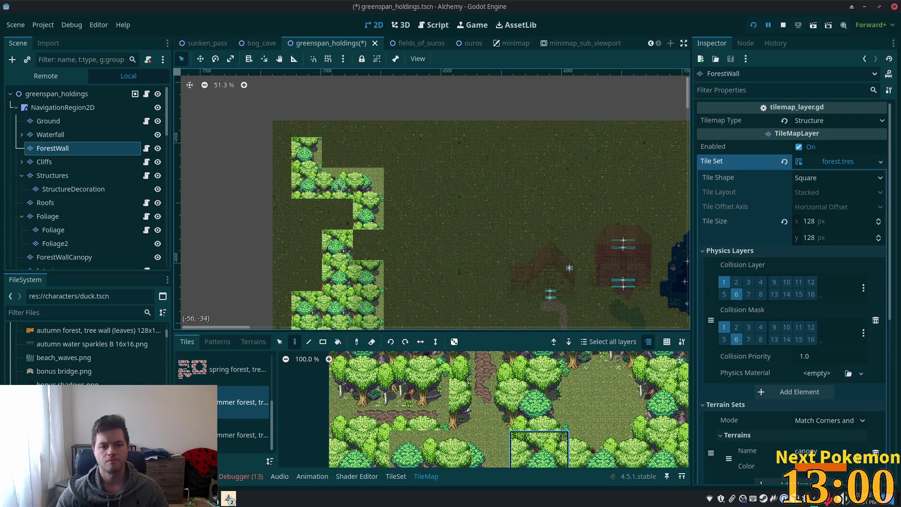
Step: Stack tree tiles upward and cap the column with a trunk tile ledge
scroll(461, 248, down, 1)
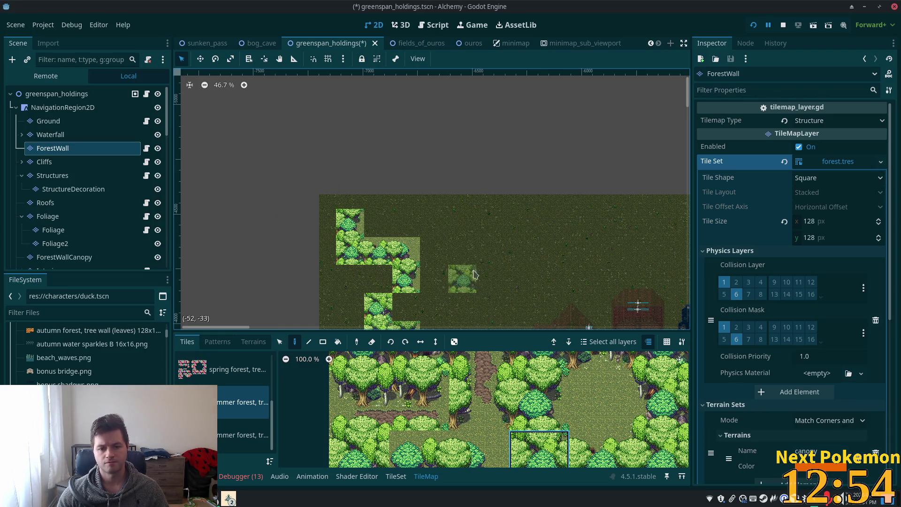
click(351, 202)
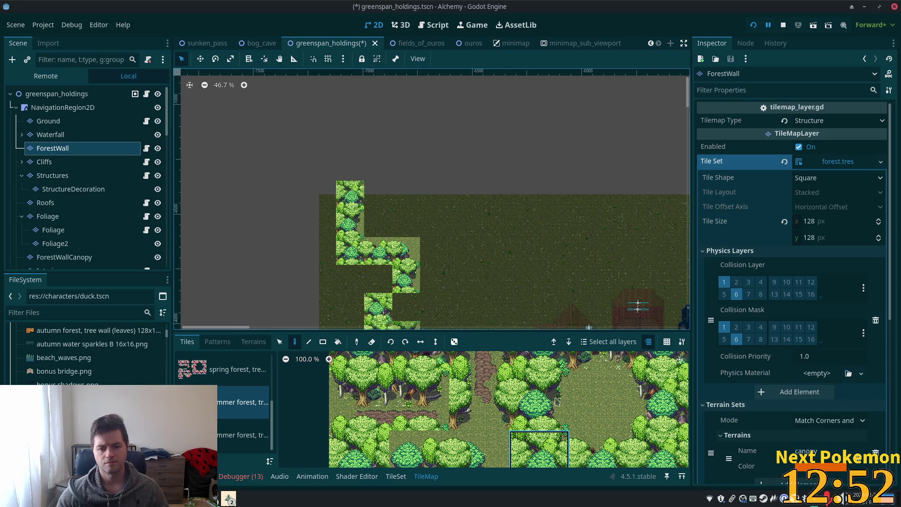
scroll(581, 405, up, 1)
scroll(563, 396, up, 1)
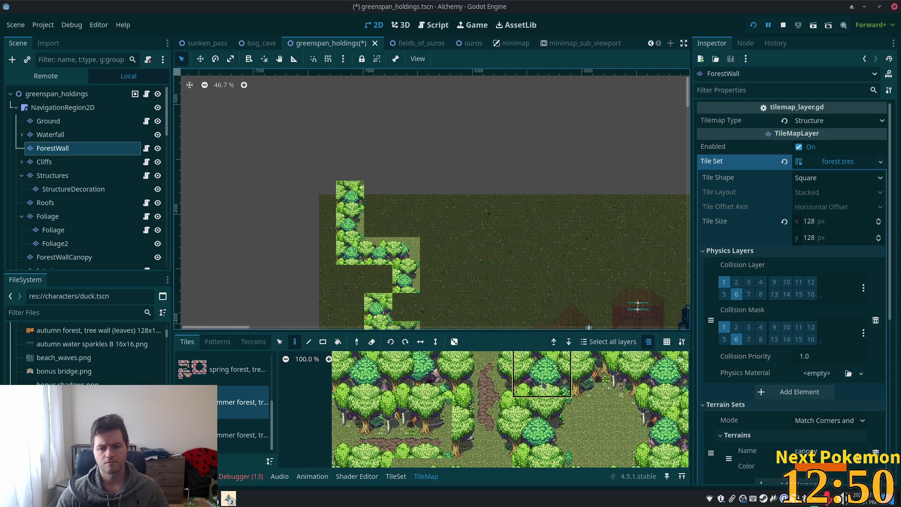
click(543, 374)
click(351, 167)
click(602, 374)
click(378, 166)
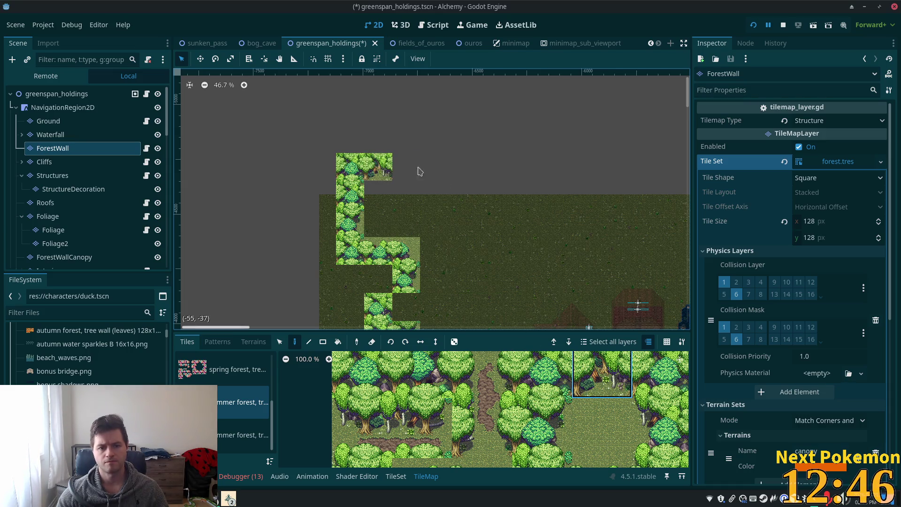
scroll(467, 280, up, 2)
scroll(498, 423, down, 3)
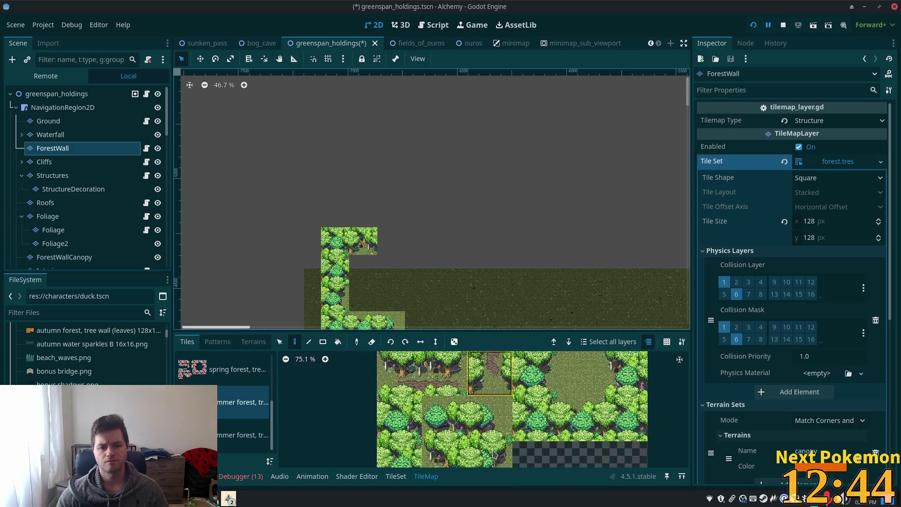
Step: Extend the forest wall's top row eastward with forest edge tiles
click(484, 429)
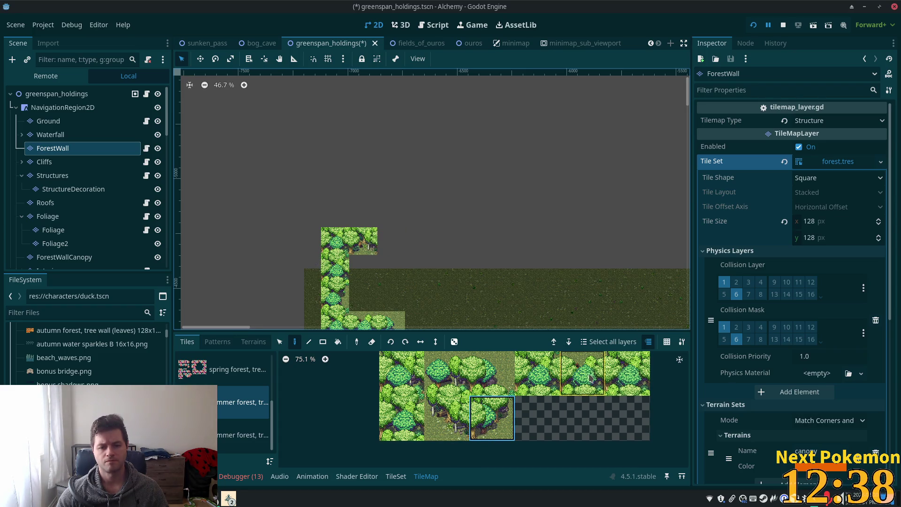
scroll(559, 387, up, 3)
scroll(558, 386, up, 2)
click(566, 367)
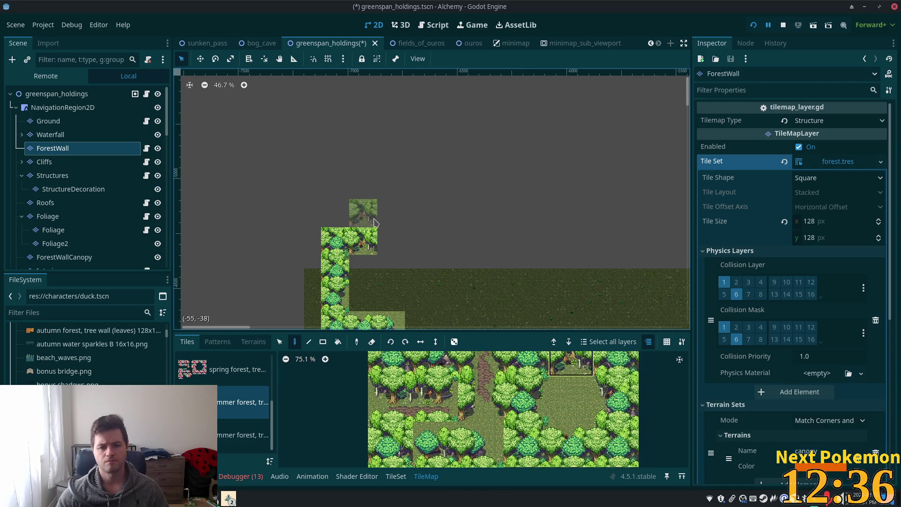
click(392, 241)
scroll(472, 434, down, 2)
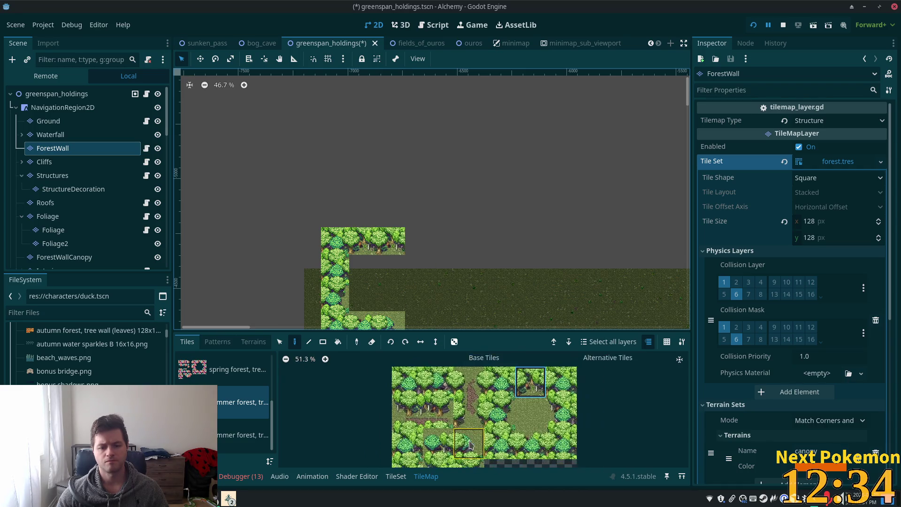
click(469, 435)
click(419, 241)
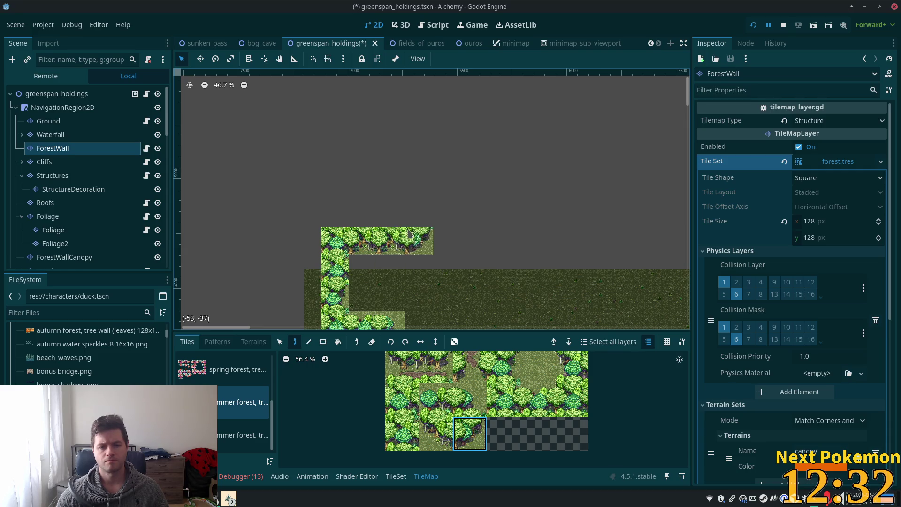
Step: Stack tree tiles northward from the row's right end into a new column
click(503, 367)
click(420, 215)
scroll(504, 214, up, 2)
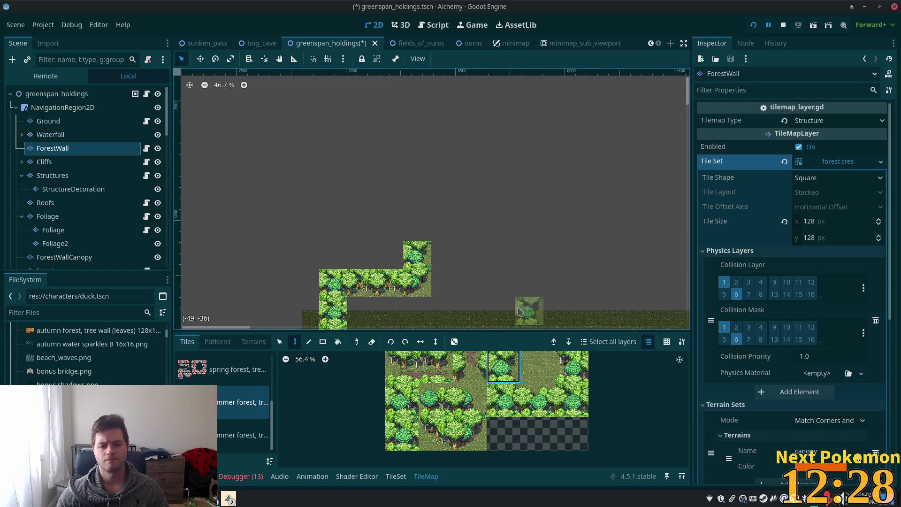
scroll(516, 399, down, 2)
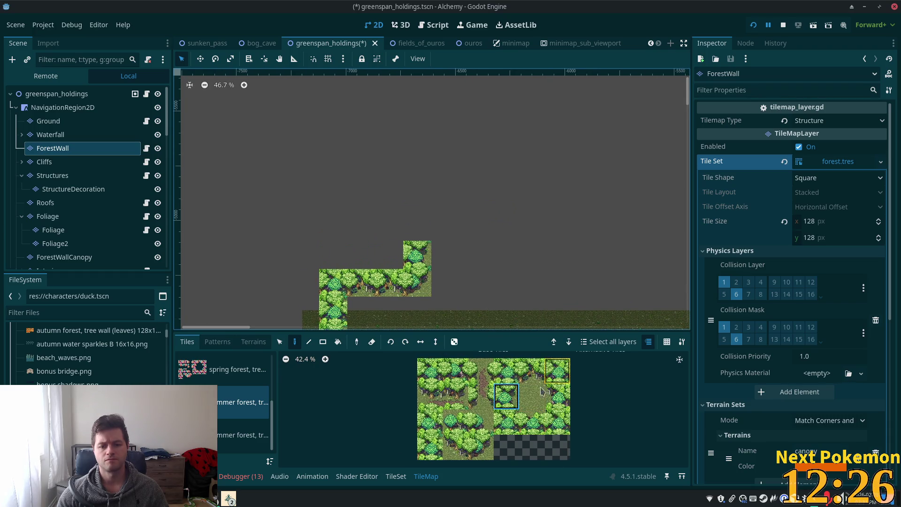
click(419, 227)
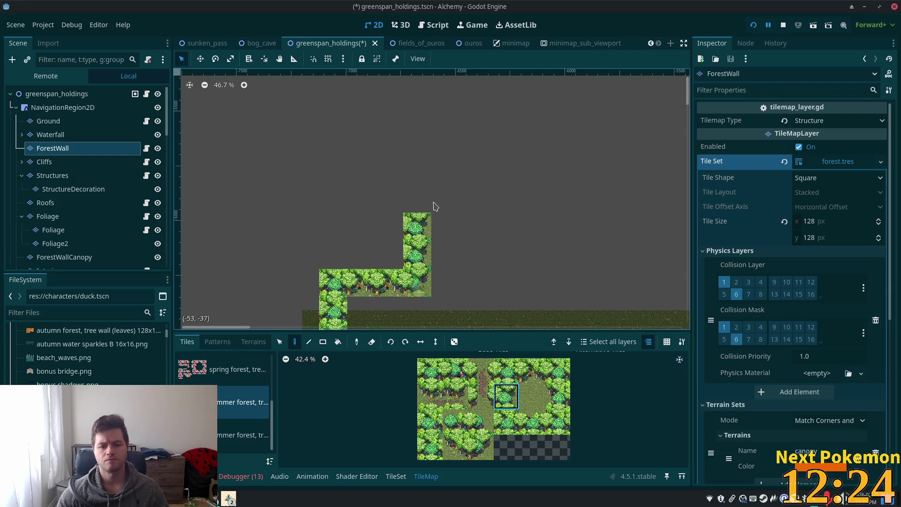
click(416, 196)
mouse_move(444, 205)
mouse_down()
mouse_move(357, 141)
mouse_move(408, 60)
mouse_move(437, 81)
mouse_move(459, 221)
mouse_move(399, 228)
mouse_up()
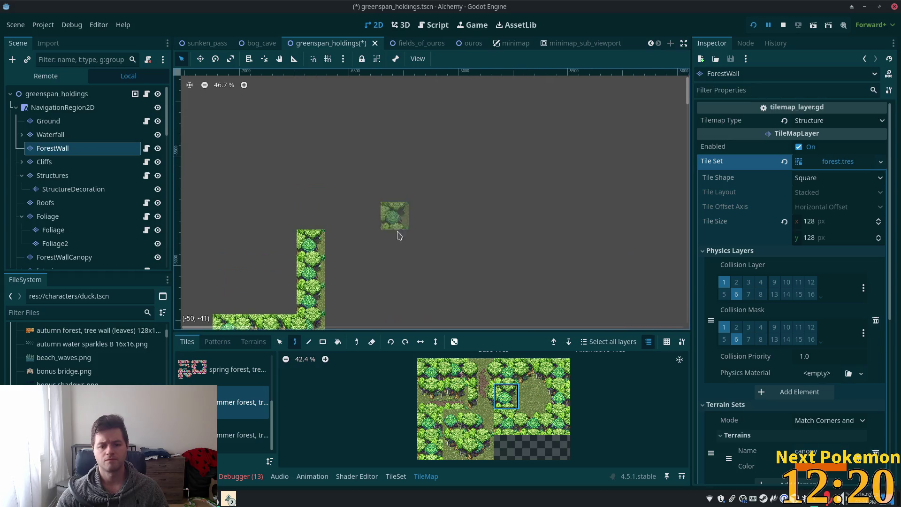
click(487, 453)
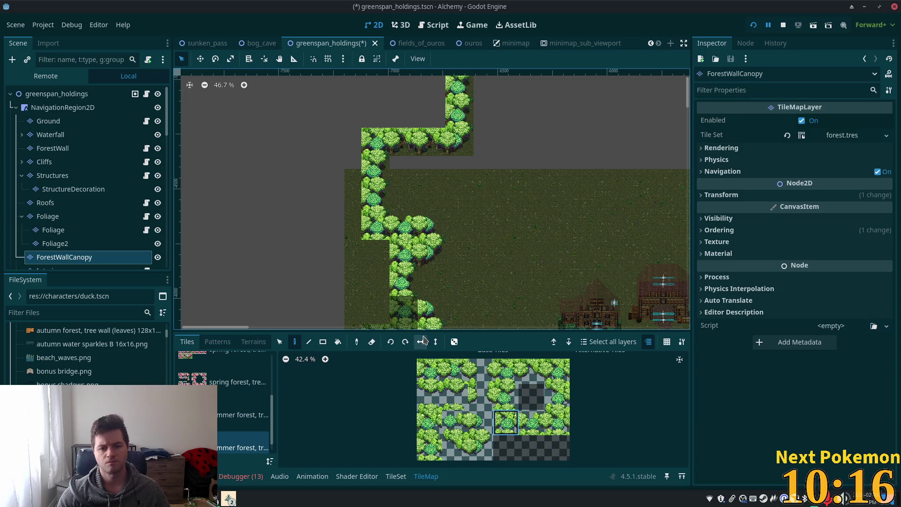
Step: Choose two stacked summer tree tiles as the canopy brush
drag(493, 160, 457, 434)
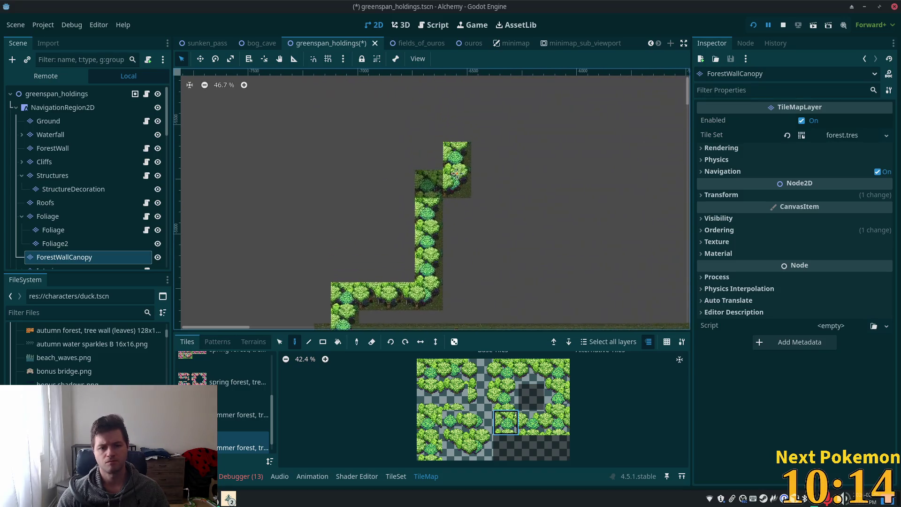
click(509, 373)
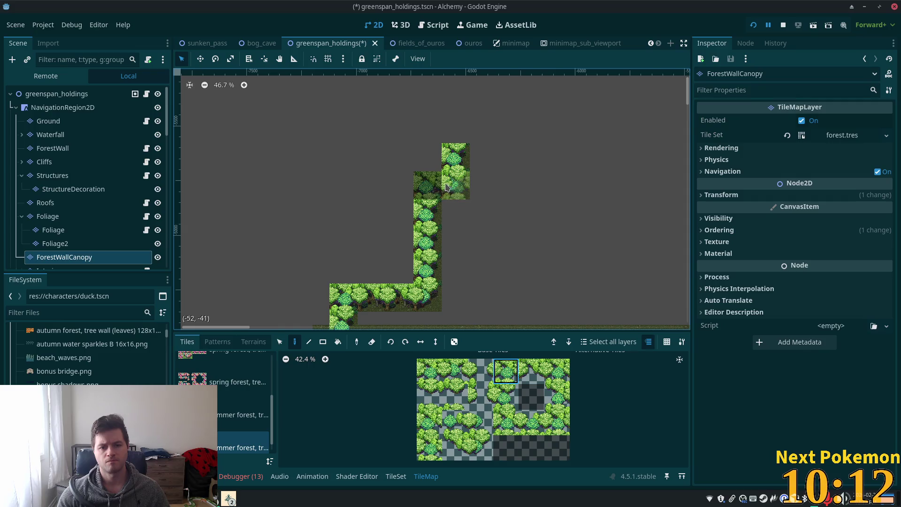
scroll(558, 155, down, 3)
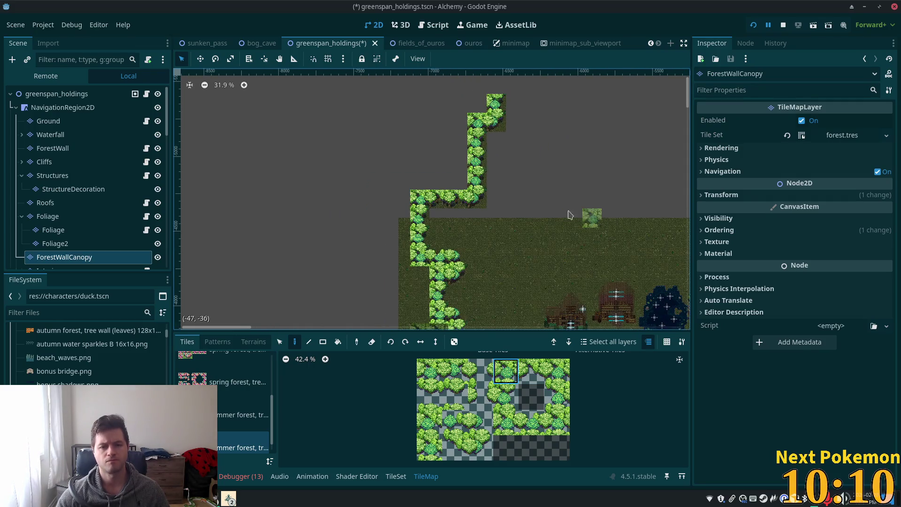
scroll(554, 207, up, 5)
scroll(518, 190, up, 3)
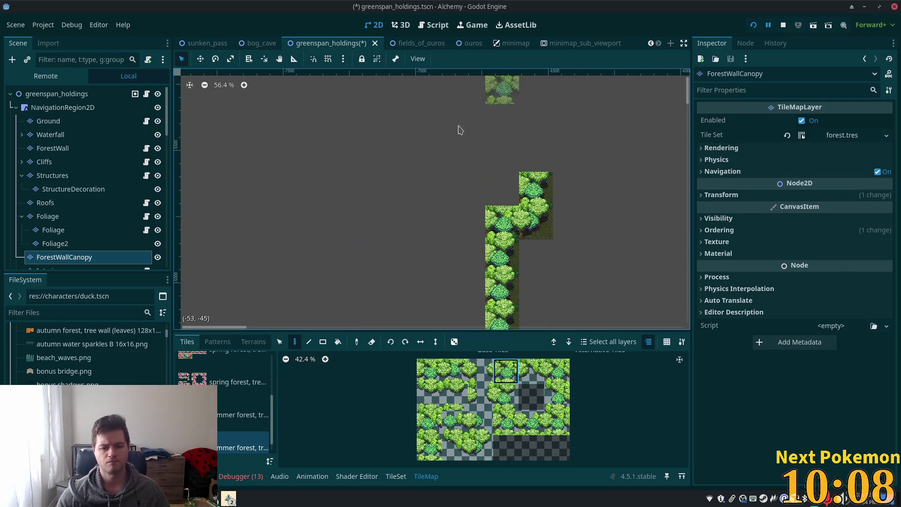
click(429, 425)
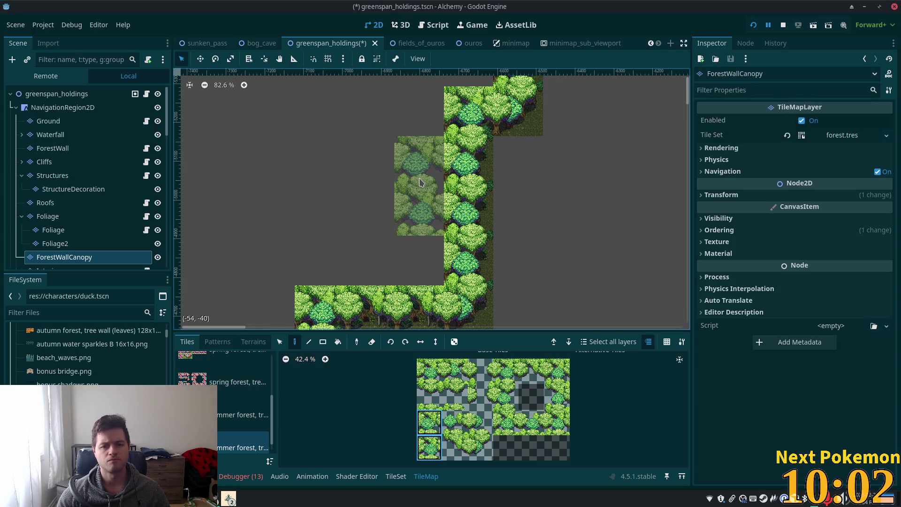
click(249, 414)
click(570, 396)
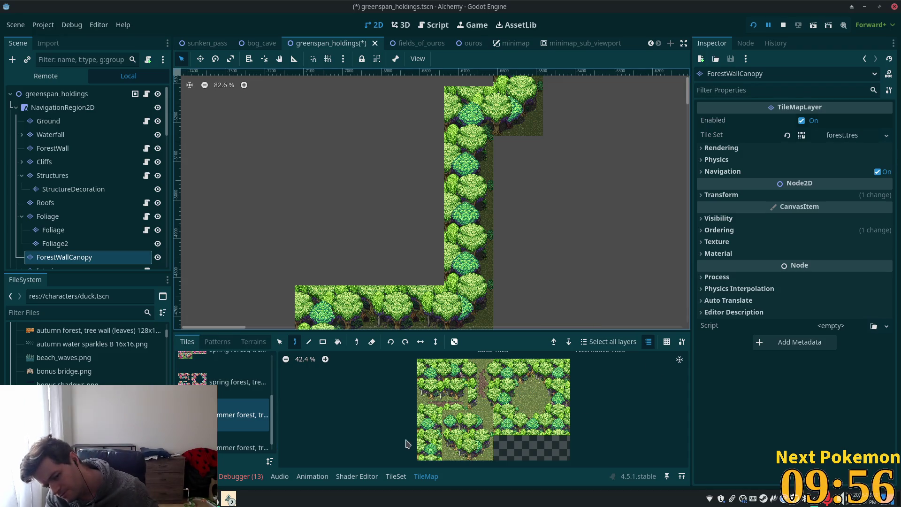
drag(429, 423, 429, 448)
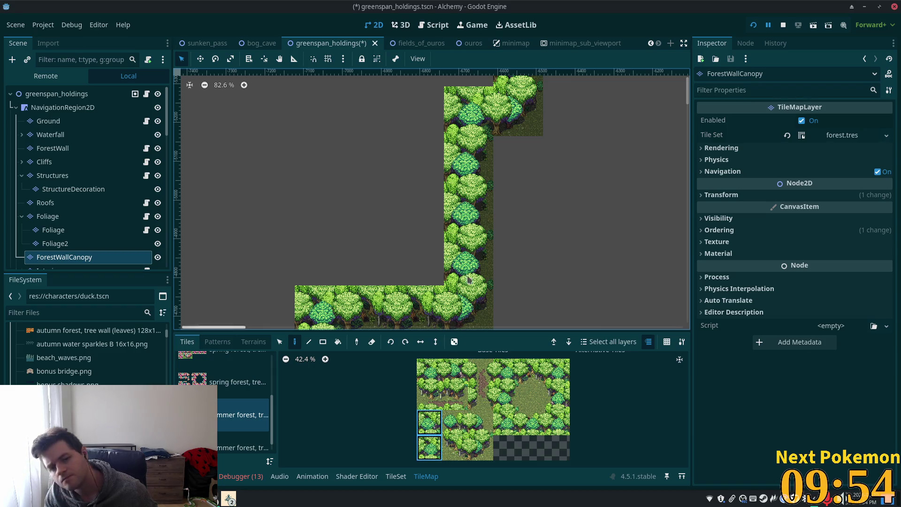
Step: Paint four canopy blocks into the column gap and extend them leftward
click(431, 126)
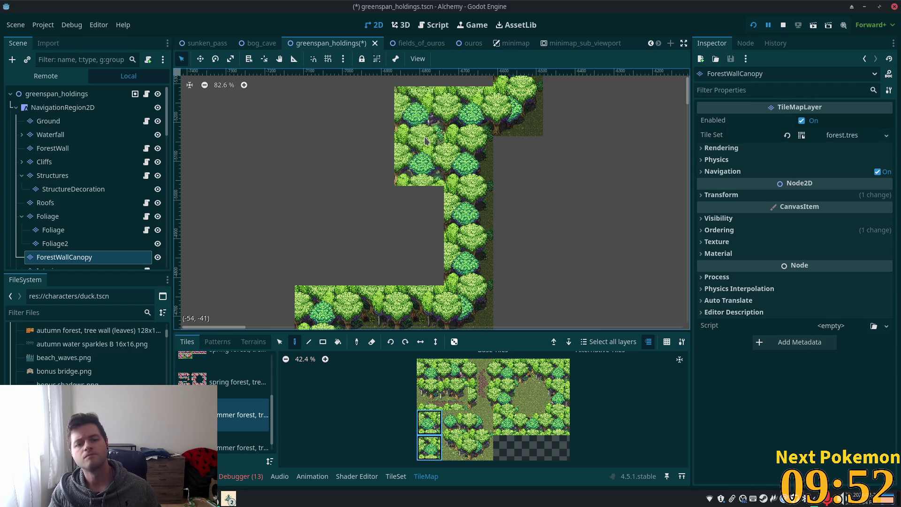
click(408, 241)
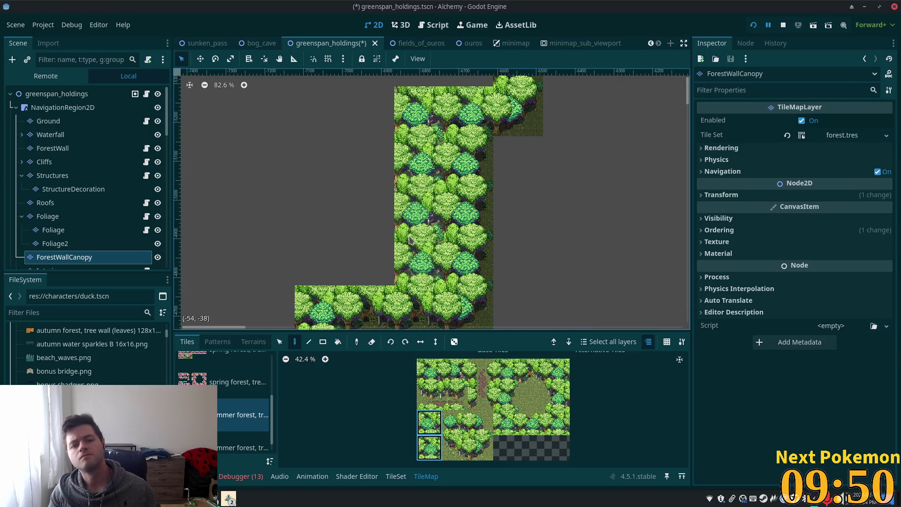
click(369, 129)
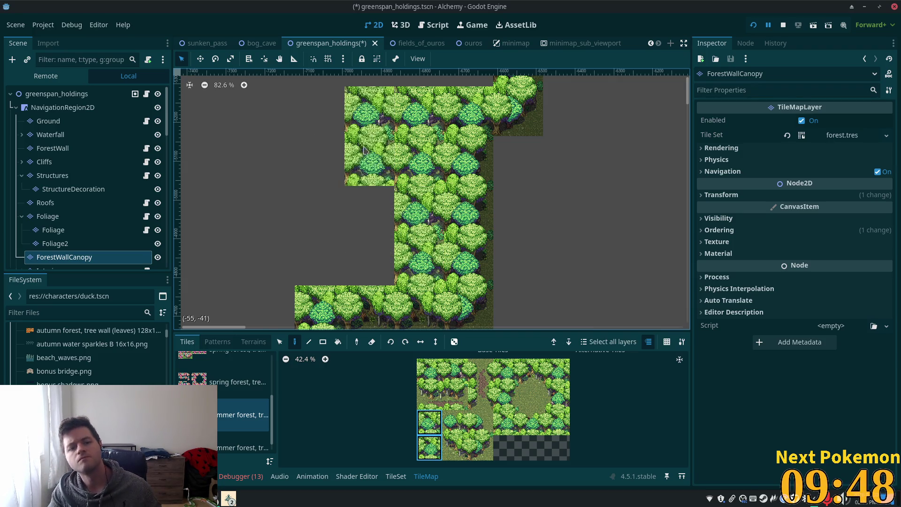
click(378, 237)
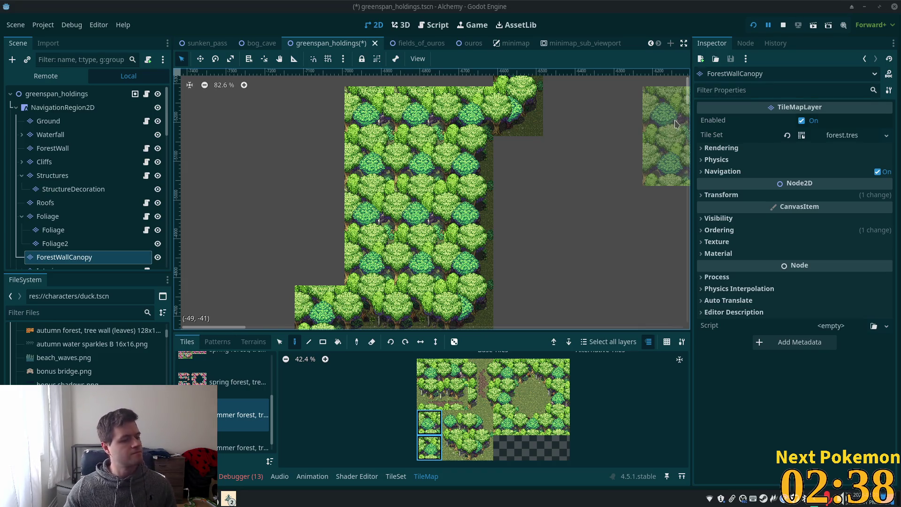
Step: Choose the Rect tool and make the Ground layer with greenspan tiles active
scroll(493, 239, down, 4)
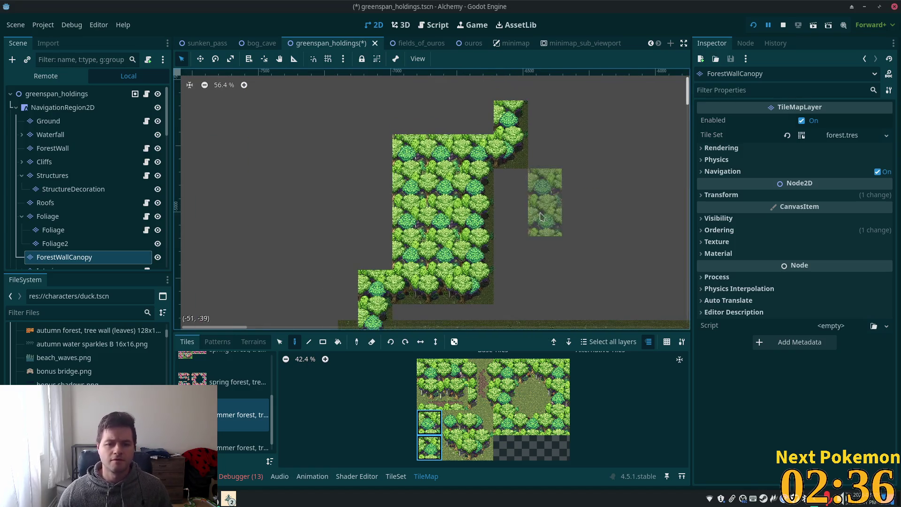
scroll(477, 229, up, 3)
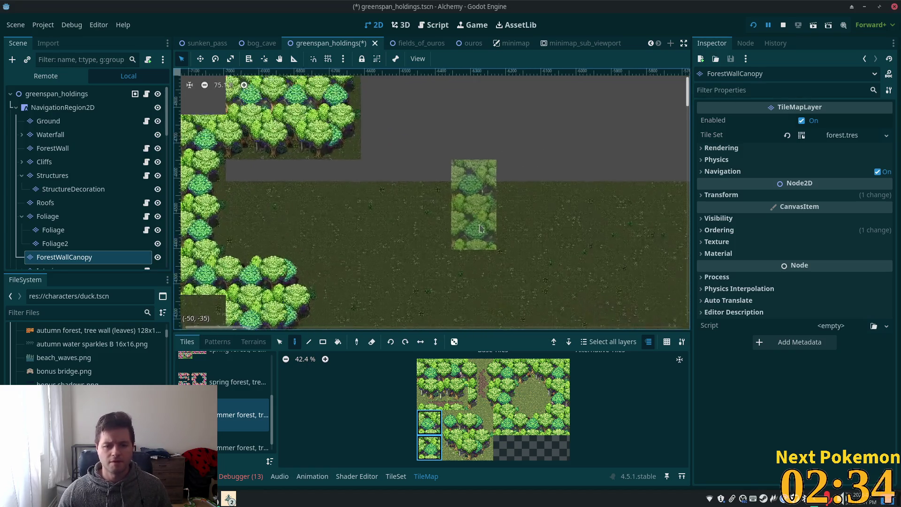
click(323, 342)
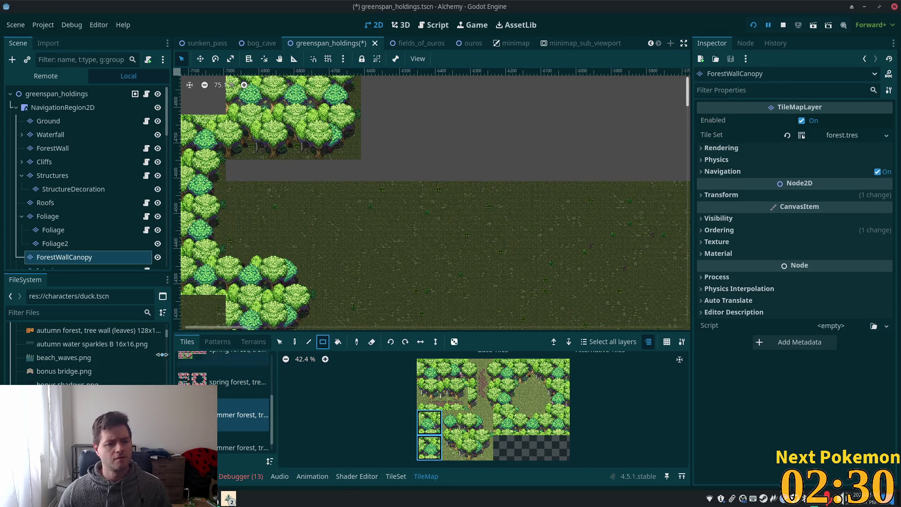
scroll(188, 376, up, 2)
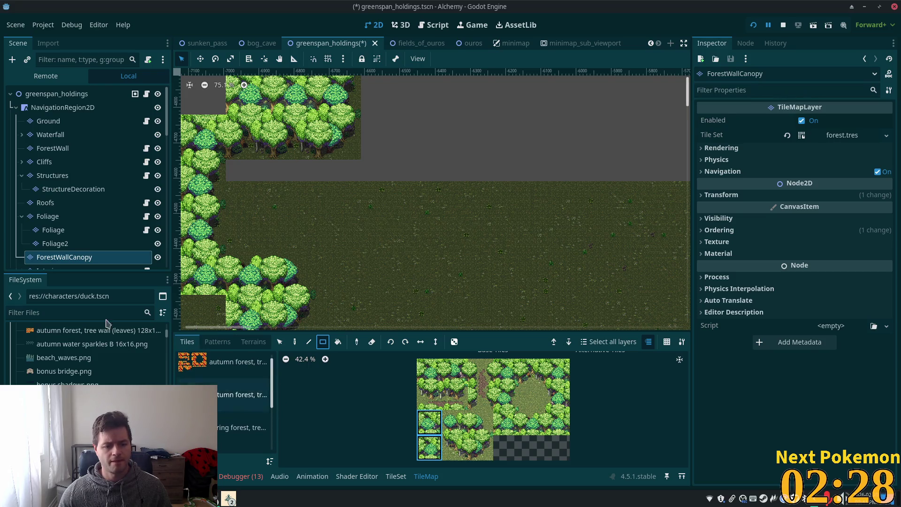
click(49, 121)
scroll(230, 402, down, 10)
Step: Select the summer forest.png atlas and Grass as the terrain to paint
scroll(271, 420, up, 2)
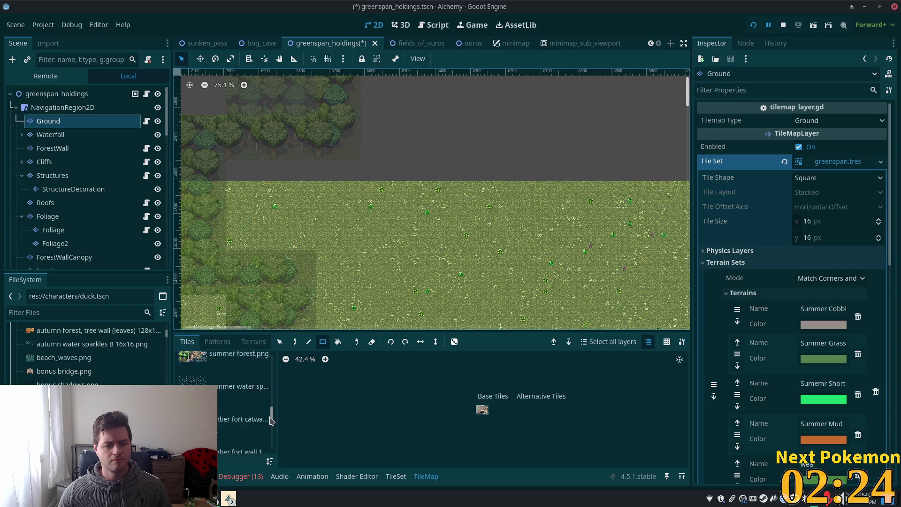
click(237, 418)
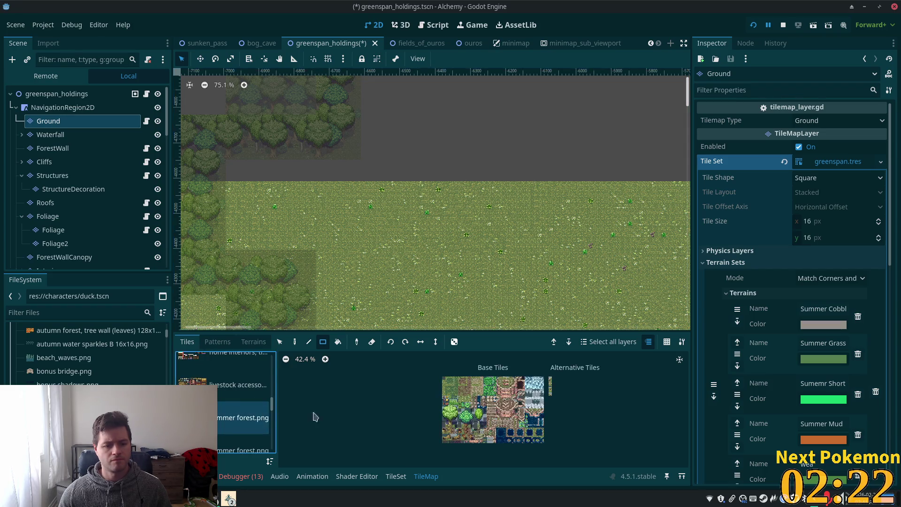
scroll(388, 388, up, 7)
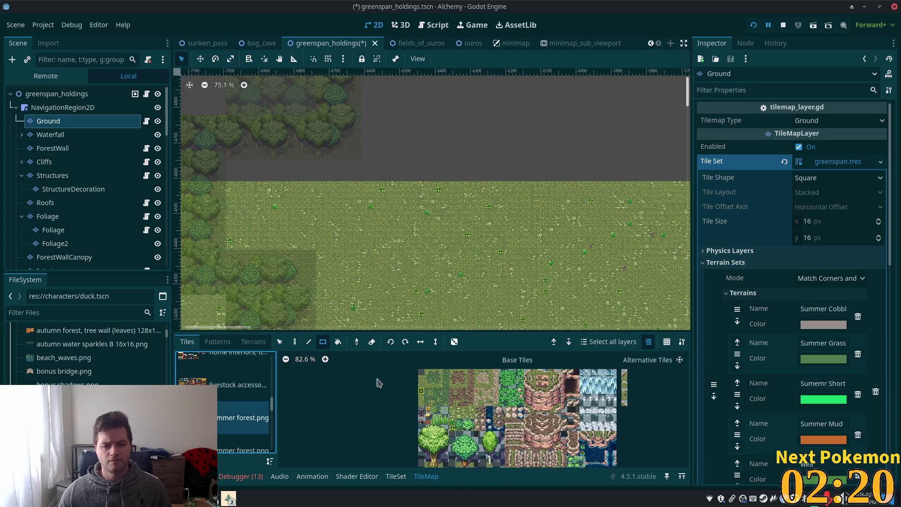
click(239, 343)
click(237, 405)
scroll(443, 270, down, 5)
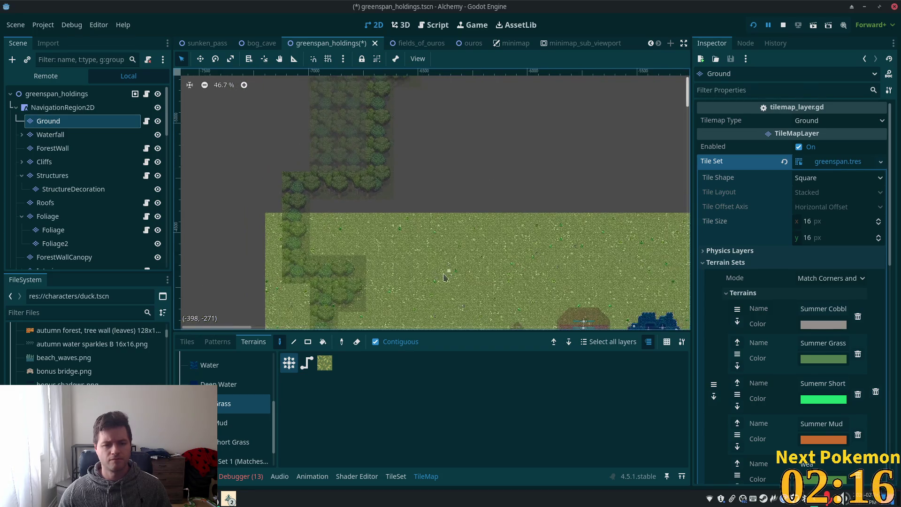
Step: Fill the empty area north of the map with a grass rectangle
drag(447, 276, 310, 294)
scroll(394, 267, down, 3)
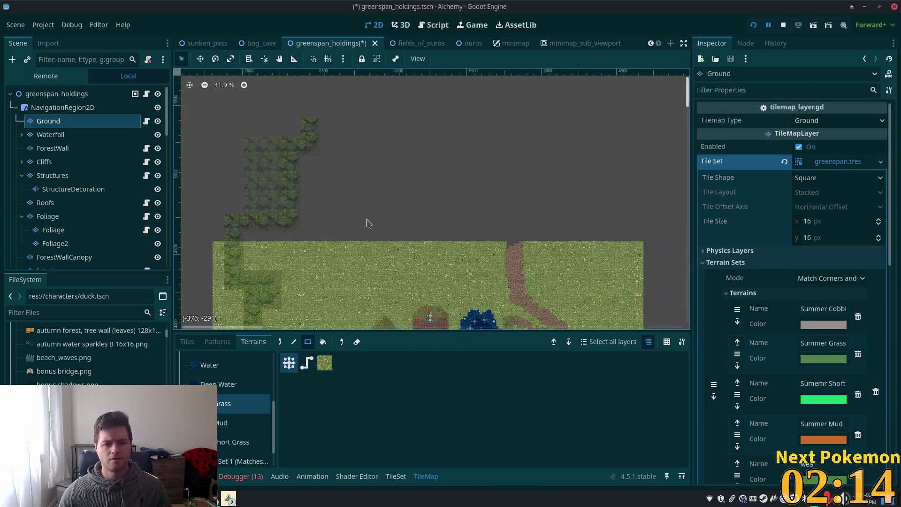
mouse_move(247, 241)
mouse_down()
mouse_move(399, 208)
mouse_move(498, 140)
mouse_move(492, 125)
mouse_move(504, 126)
mouse_up()
scroll(593, 215, up, 6)
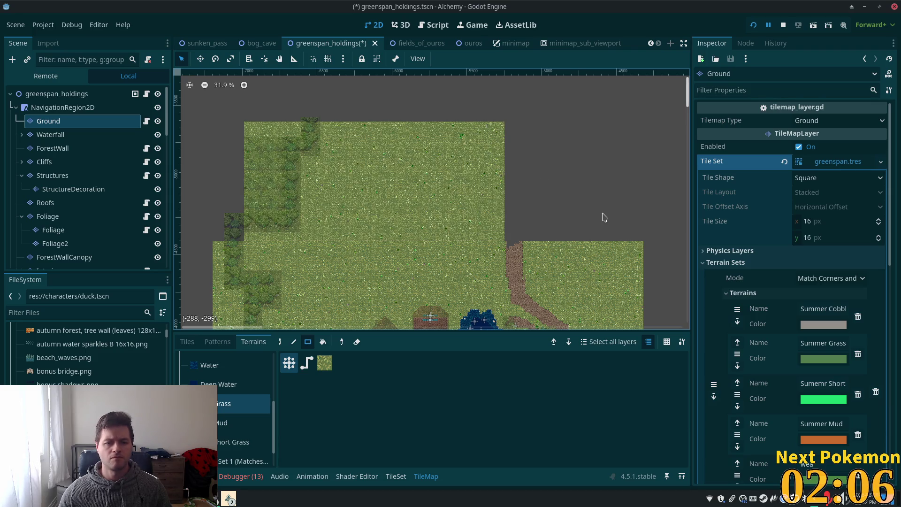
scroll(591, 218, down, 7)
Step: Cover the land east of the dirt path and along the eastern edge with grass
drag(592, 218, 501, 221)
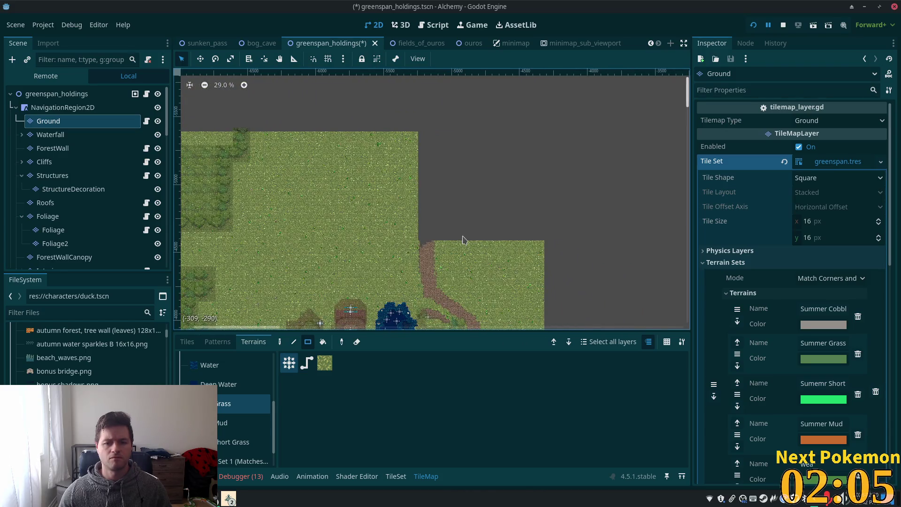
scroll(463, 240, up, 3)
mouse_move(427, 247)
mouse_down()
mouse_move(580, 101)
mouse_move(666, 100)
mouse_up()
scroll(659, 234, down, 5)
mouse_move(655, 271)
mouse_down()
mouse_move(540, 109)
mouse_move(533, 124)
mouse_up()
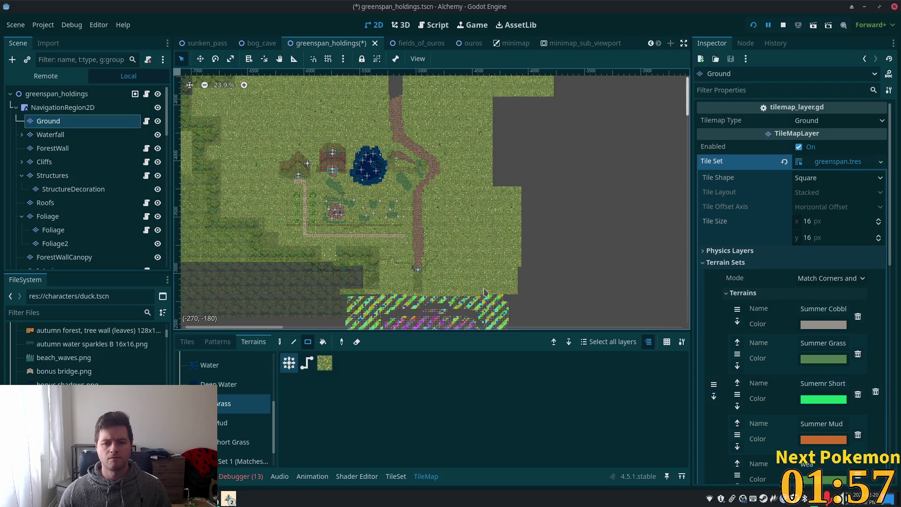
mouse_move(480, 289)
mouse_down()
mouse_move(618, 176)
mouse_move(652, 99)
mouse_move(545, 295)
mouse_up()
mouse_move(484, 296)
mouse_down()
mouse_move(618, 195)
mouse_move(592, 98)
mouse_move(578, 88)
mouse_move(588, 132)
mouse_move(577, 171)
mouse_move(608, 161)
mouse_up()
scroll(578, 88, down, 2)
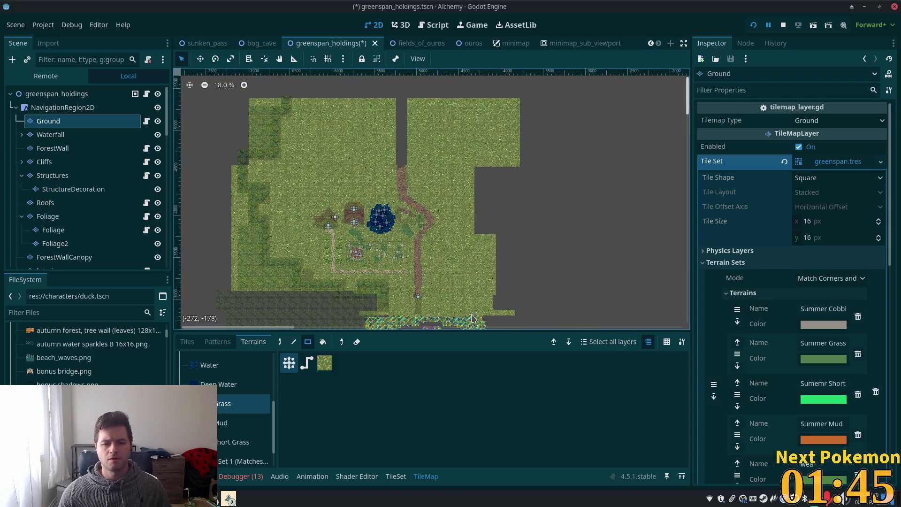
mouse_move(471, 316)
mouse_down()
mouse_move(555, 296)
mouse_move(533, 192)
mouse_move(528, 120)
mouse_move(539, 99)
mouse_up()
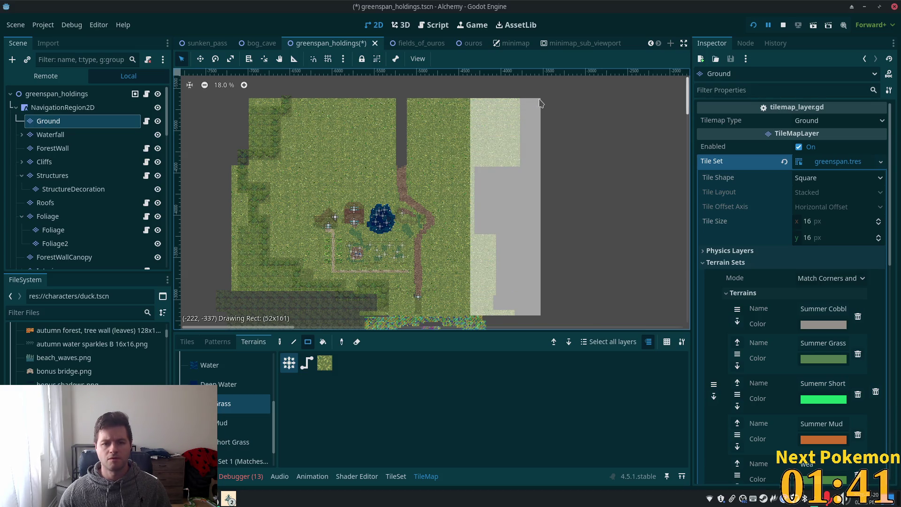
drag(545, 307, 544, 306)
Step: Bring the north end of the dirt path into view and return to the tile atlas
scroll(544, 306, down, 1)
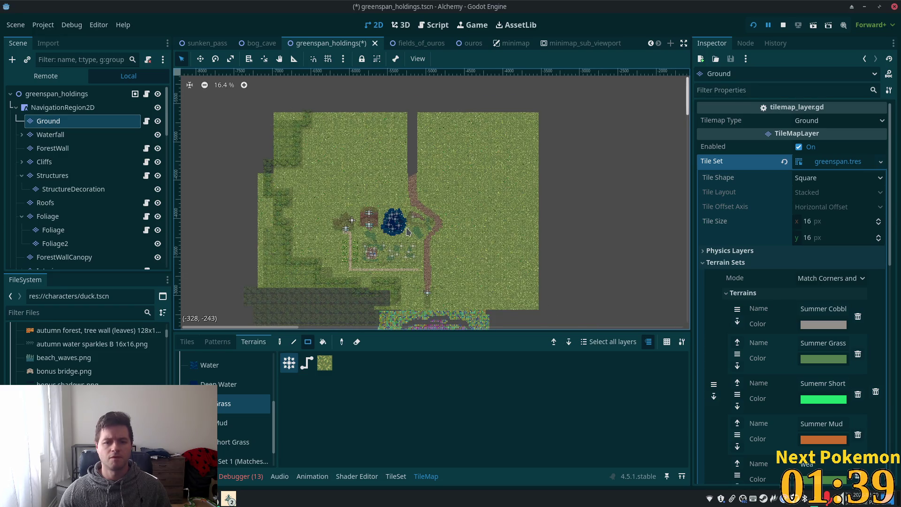
scroll(408, 231, up, 6)
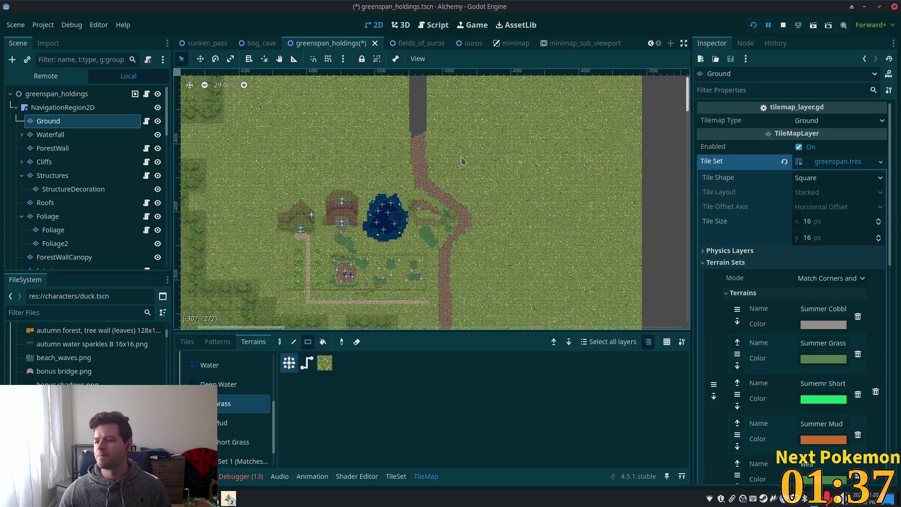
scroll(457, 162, up, 4)
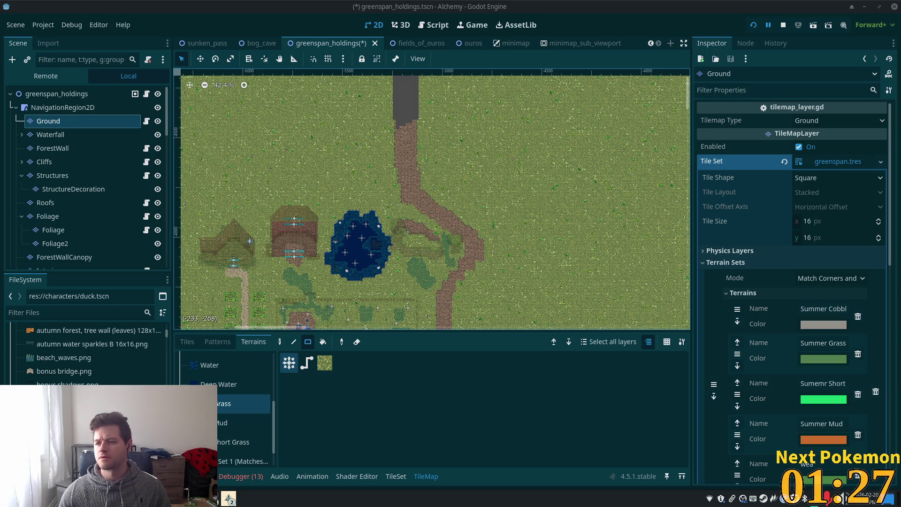
scroll(475, 145, down, 2)
drag(433, 120, 451, 290)
scroll(434, 155, up, 2)
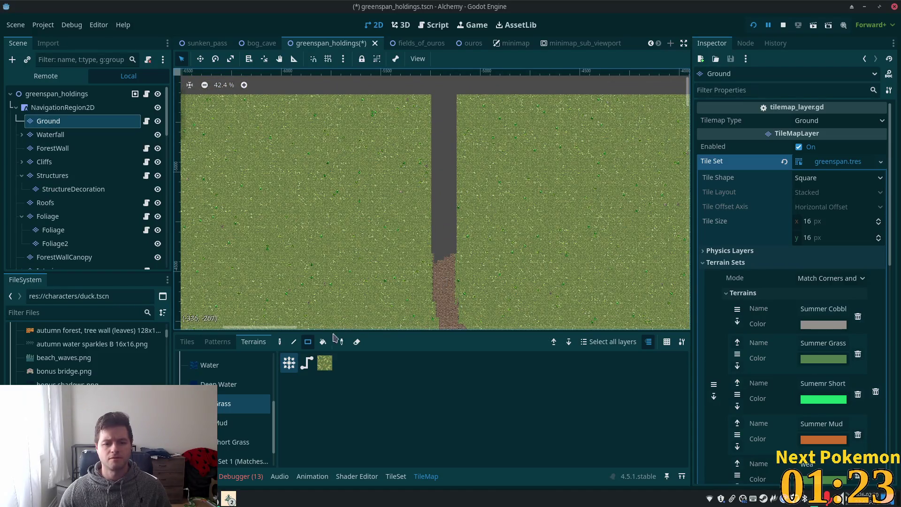
click(187, 342)
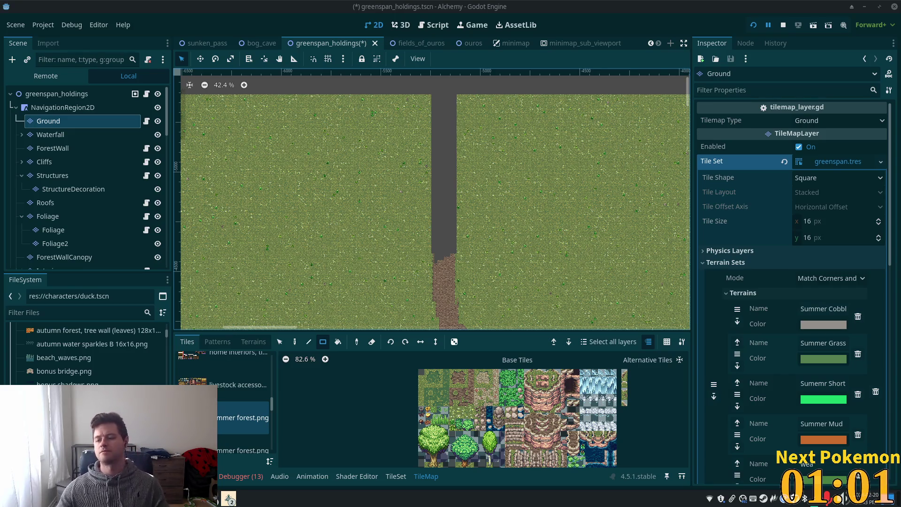
Step: Zoom the canvas in on the unpainted strip above the dirt path
scroll(493, 211, down, 4)
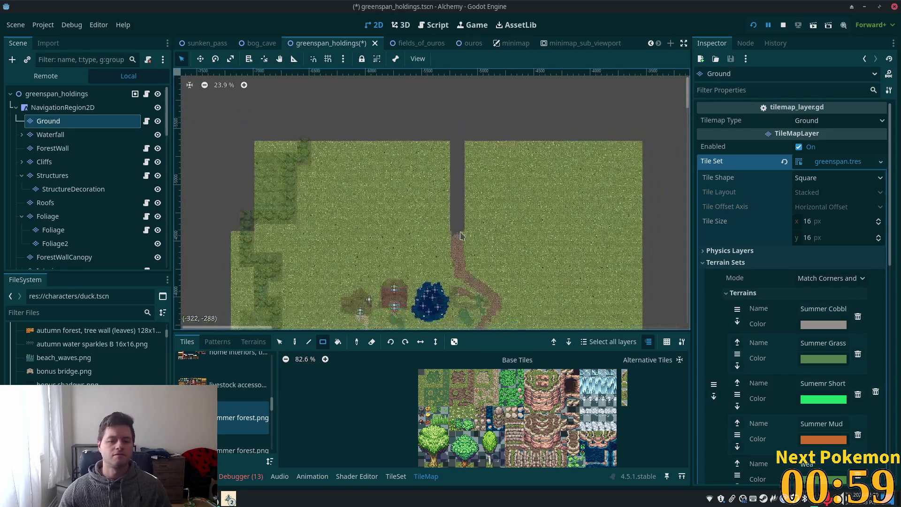
scroll(461, 235, up, 6)
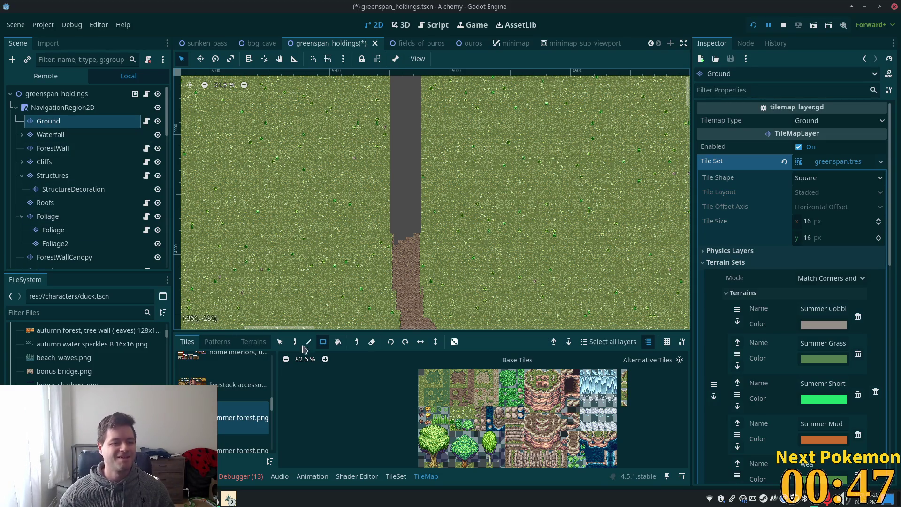
scroll(272, 408, down, 1)
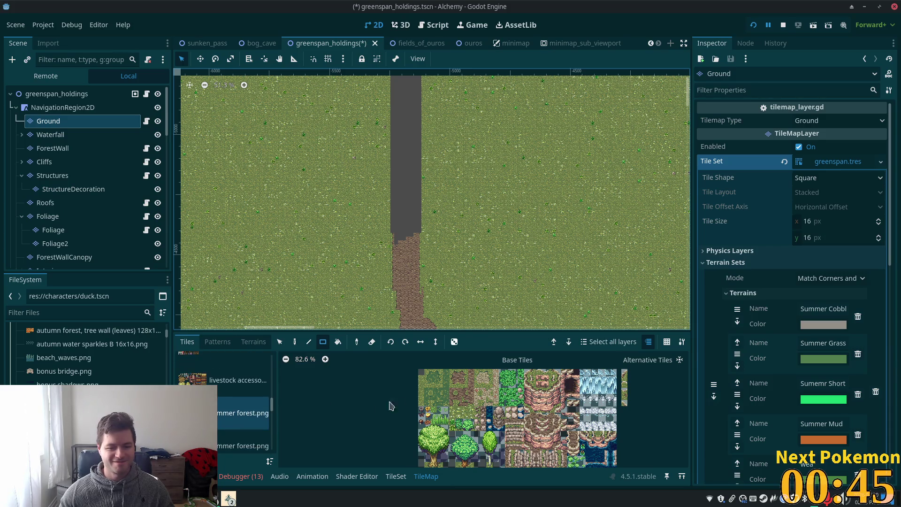
click(245, 345)
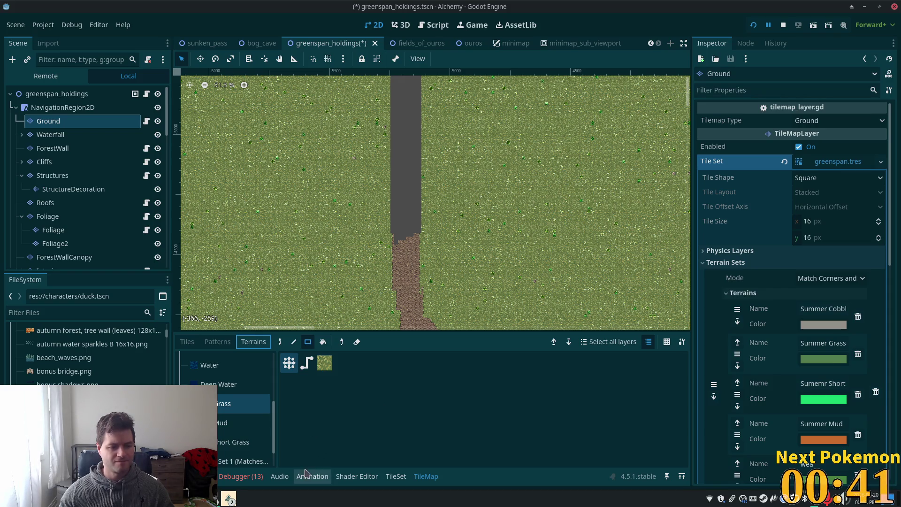
click(237, 423)
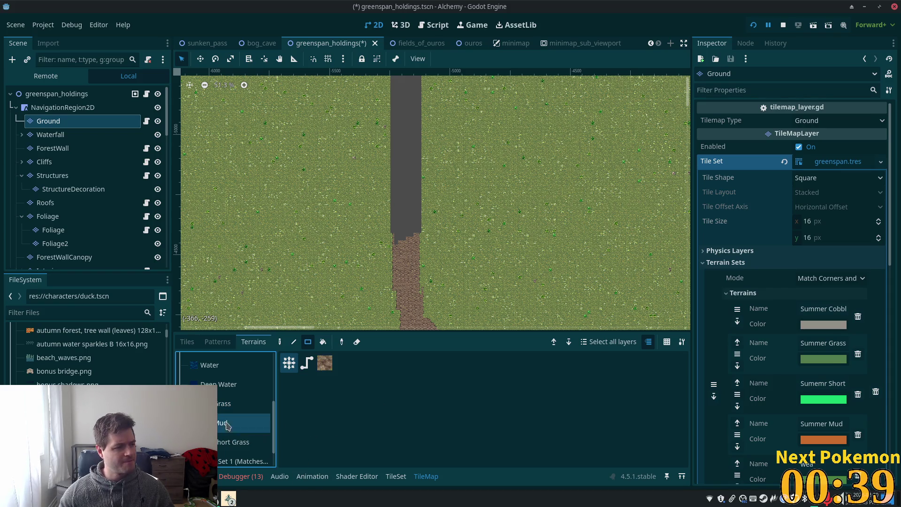
scroll(441, 219, up, 1)
mouse_move(442, 220)
mouse_down()
mouse_move(444, 282)
mouse_move(409, 197)
mouse_move(411, 87)
mouse_move(396, 74)
mouse_up()
scroll(366, 307, up, 1)
mouse_move(396, 307)
mouse_down()
mouse_move(418, 45)
mouse_move(410, 52)
mouse_up()
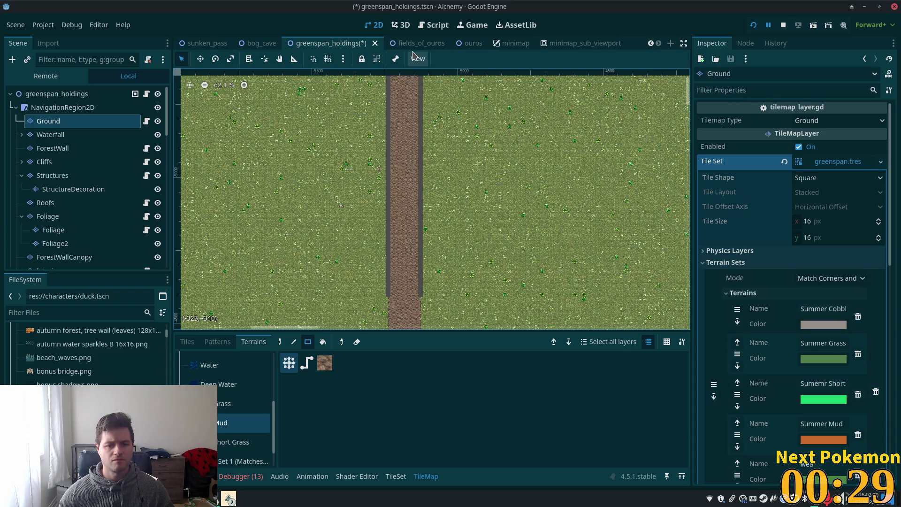
scroll(437, 205, up, 3)
scroll(437, 206, down, 3)
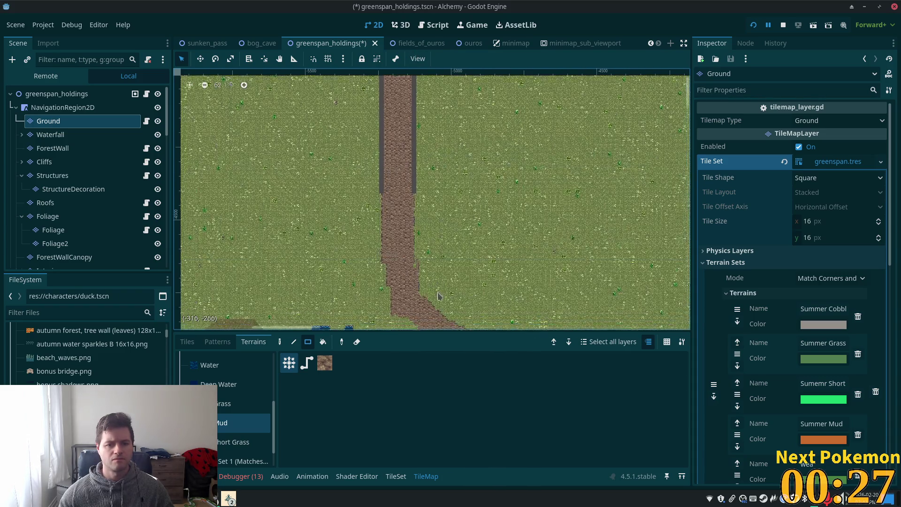
scroll(434, 241, down, 1)
scroll(494, 210, down, 5)
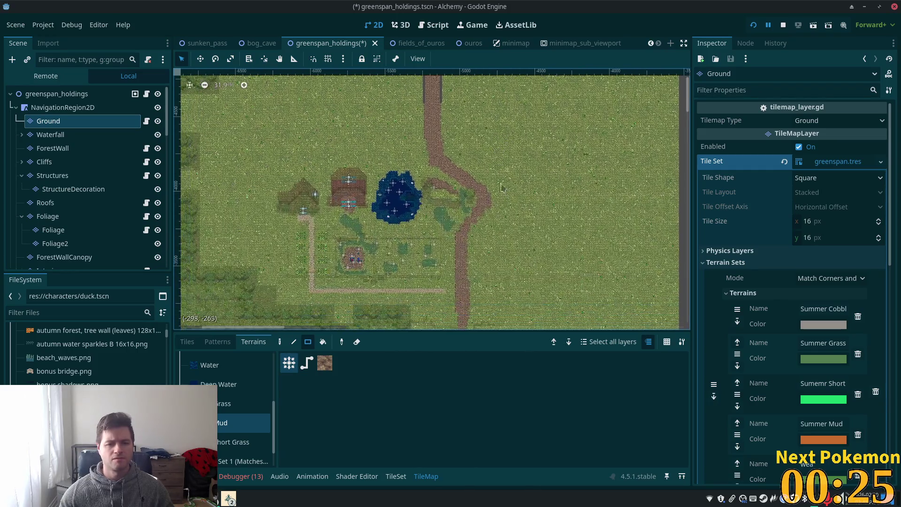
drag(494, 210, 511, 205)
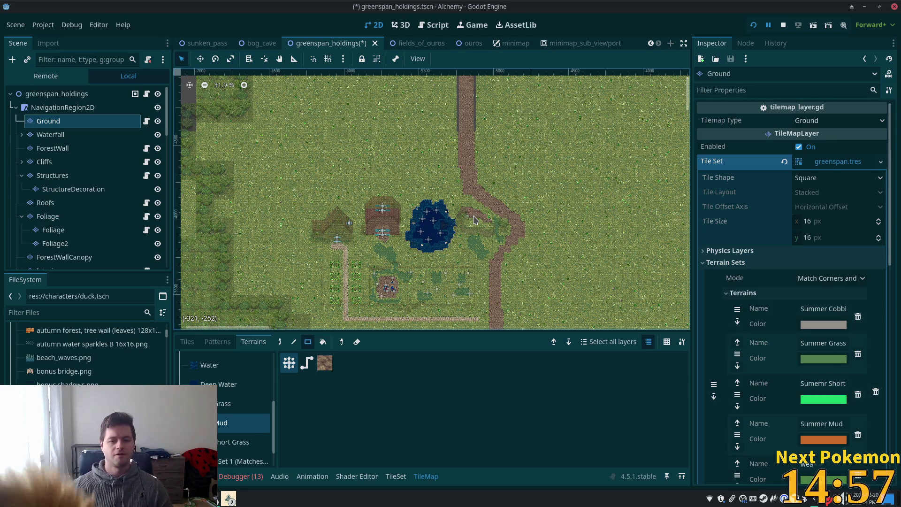
Step: Zoom into the canvas and show the Ground layer's tile sources on the Tiles tab
scroll(266, 218, up, 3)
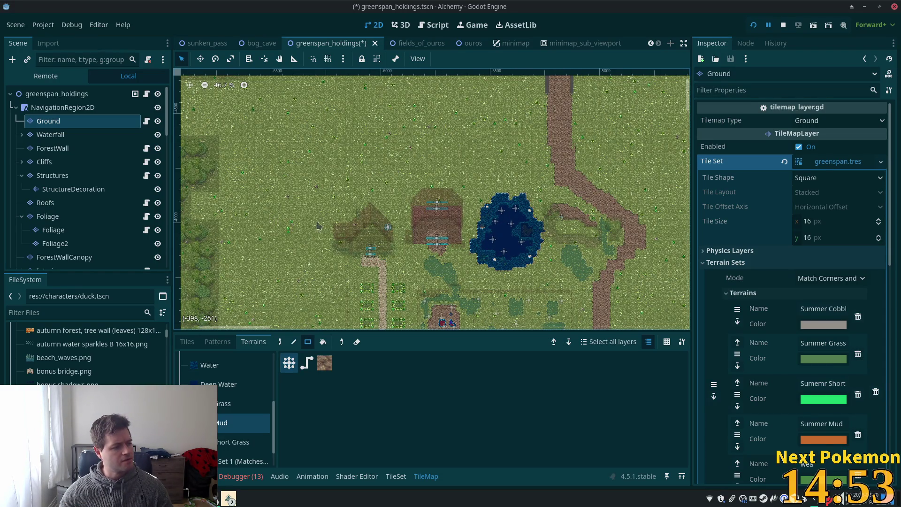
scroll(303, 237, up, 6)
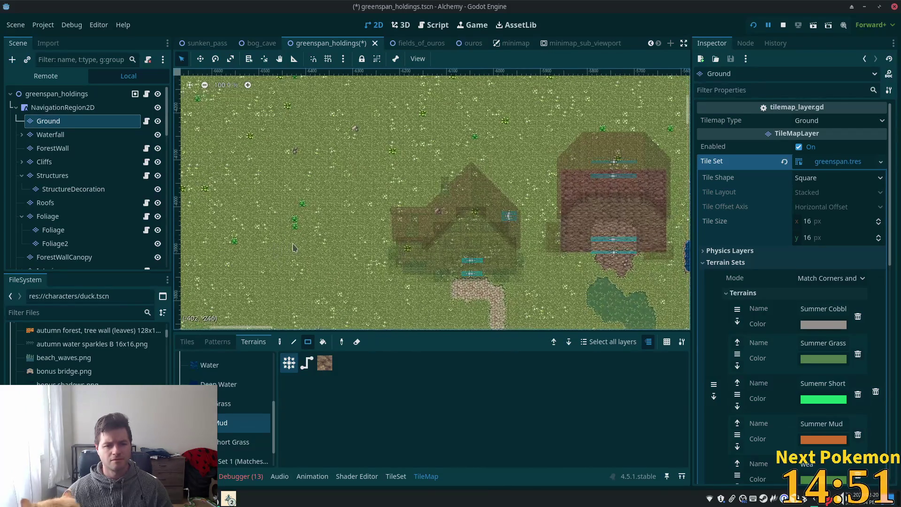
scroll(332, 235, up, 3)
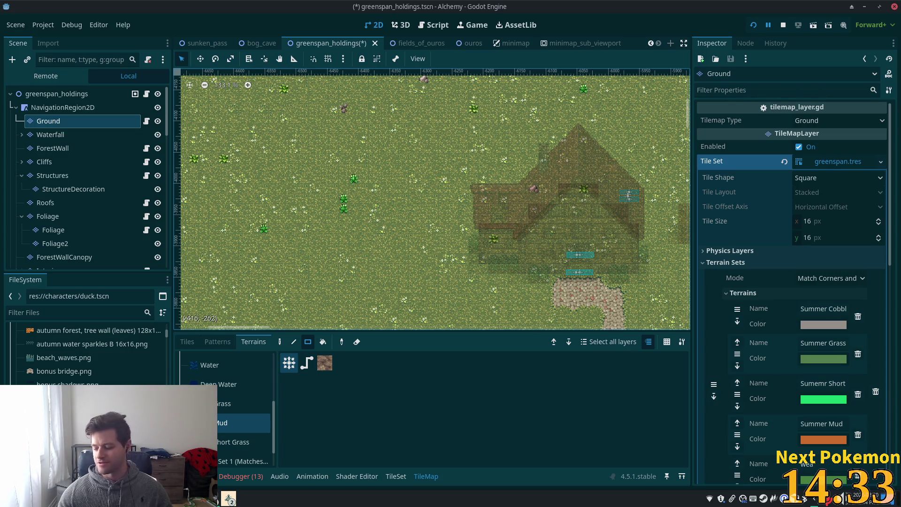
scroll(385, 164, down, 3)
scroll(386, 155, down, 3)
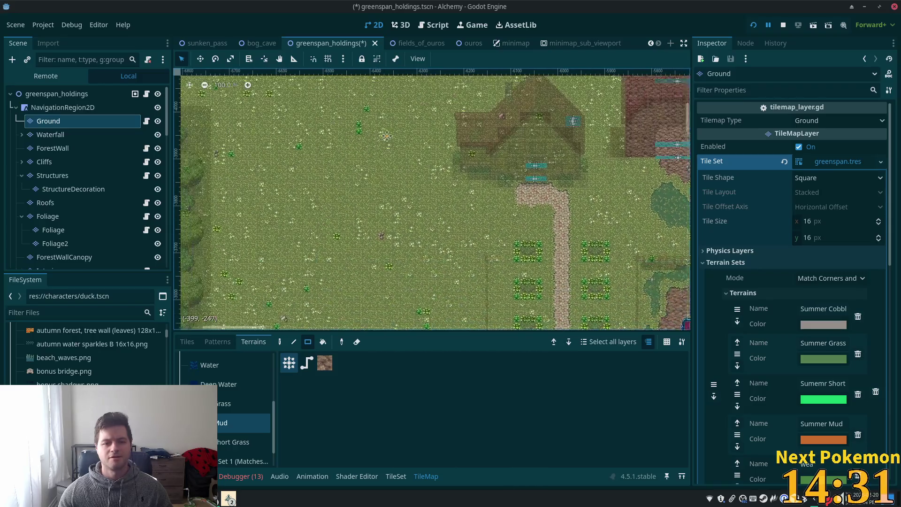
scroll(340, 161, up, 1)
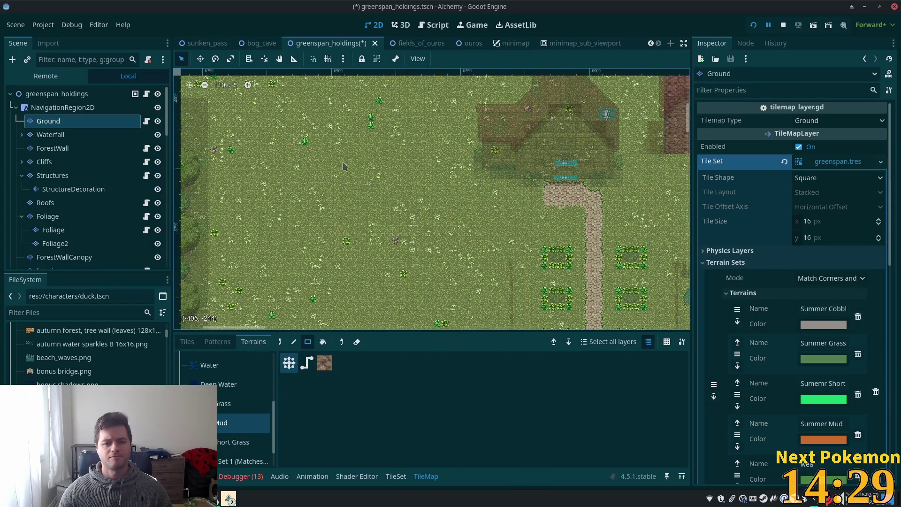
scroll(396, 167, up, 1)
scroll(396, 166, up, 2)
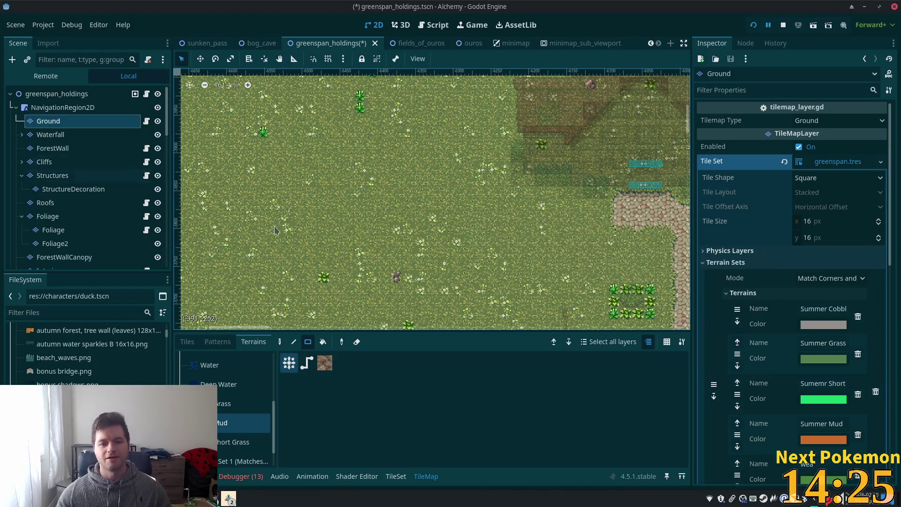
click(187, 342)
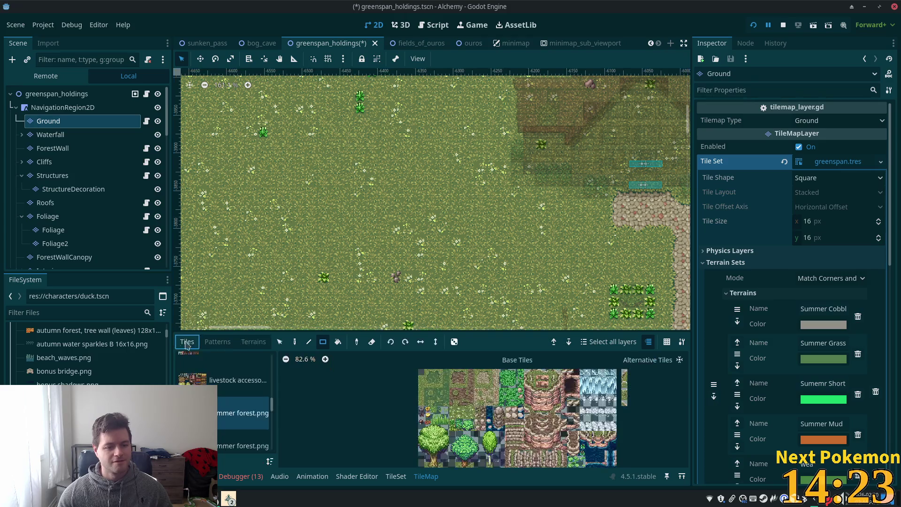
scroll(217, 408, up, 4)
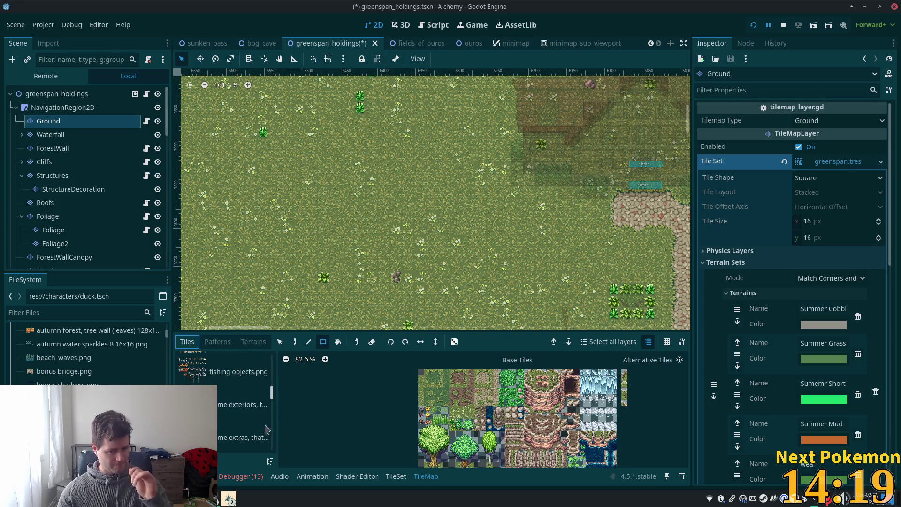
scroll(222, 414, down, 2)
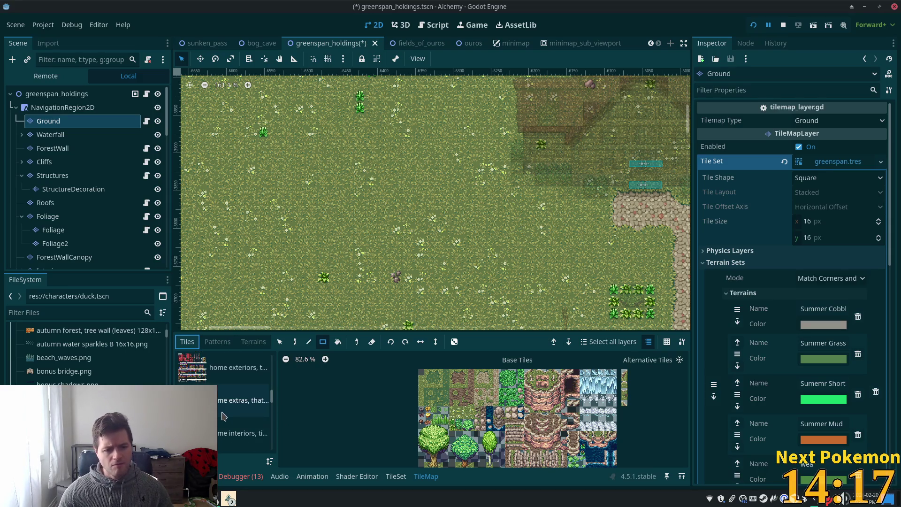
Step: Select the 4x3 wooden shed block from livestock accessories and choose the Paint tool
drag(273, 402, 271, 410)
click(242, 398)
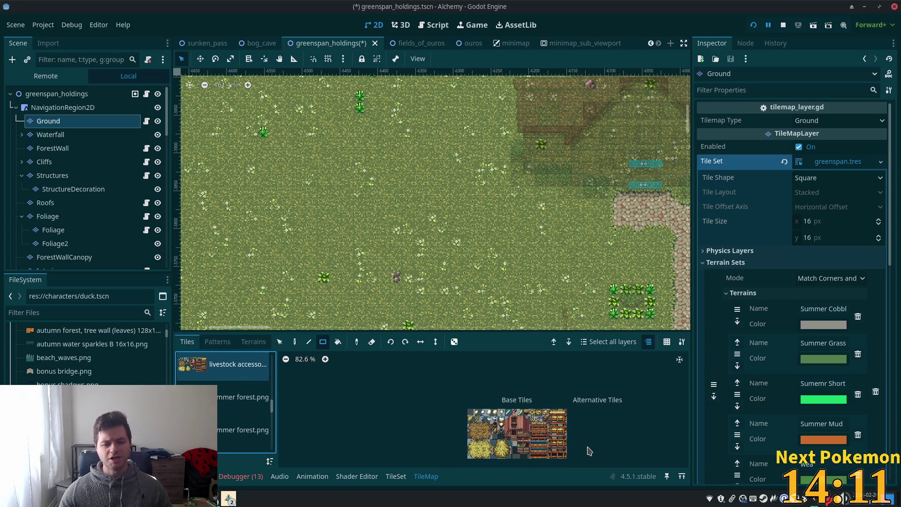
scroll(531, 431, up, 1)
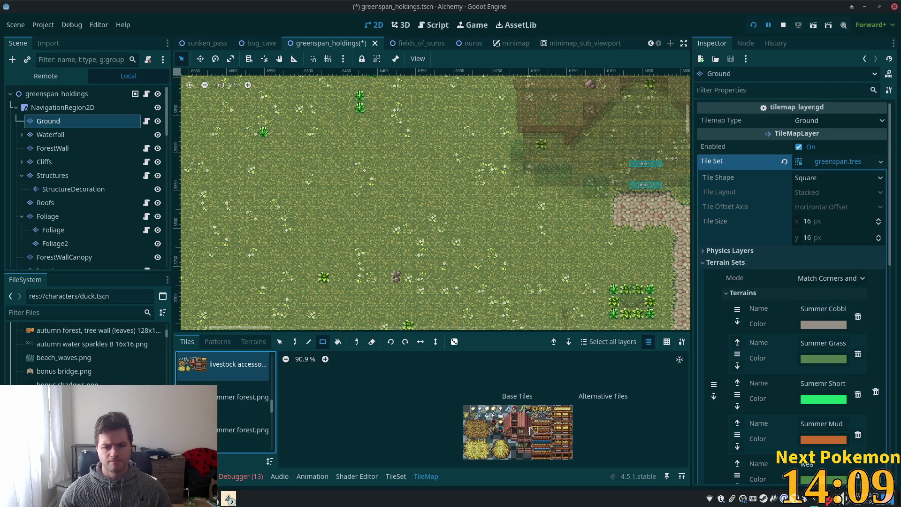
scroll(531, 430, up, 6)
mouse_move(515, 400)
mouse_down()
mouse_move(520, 417)
mouse_move(555, 434)
mouse_up()
scroll(552, 439, up, 10)
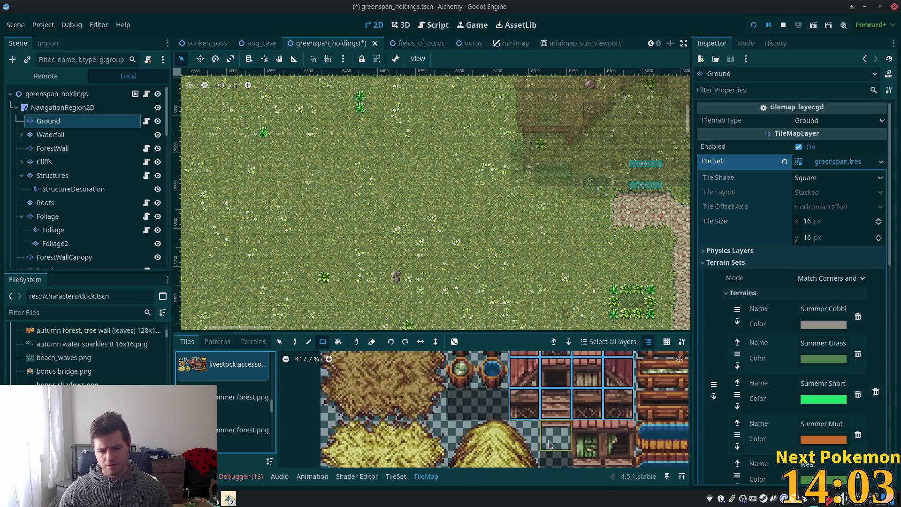
scroll(550, 443, down, 2)
scroll(550, 444, right, 2)
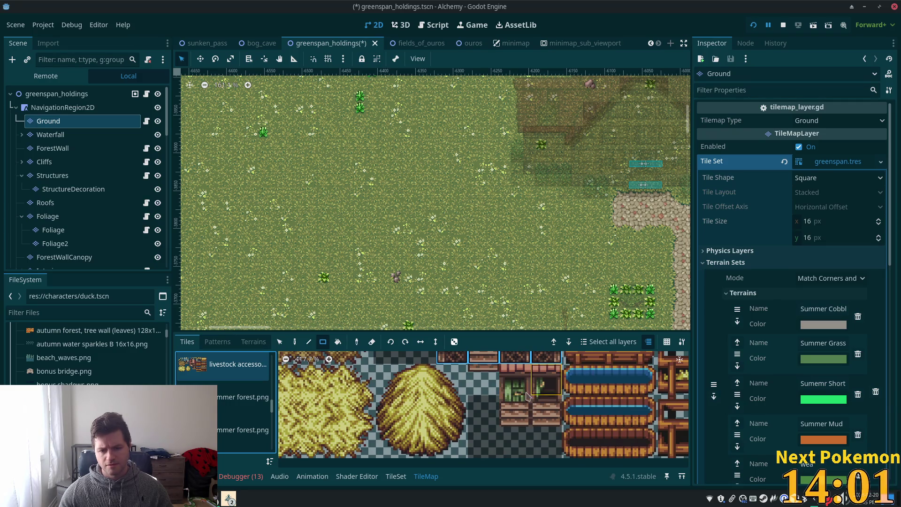
scroll(526, 393, down, 10)
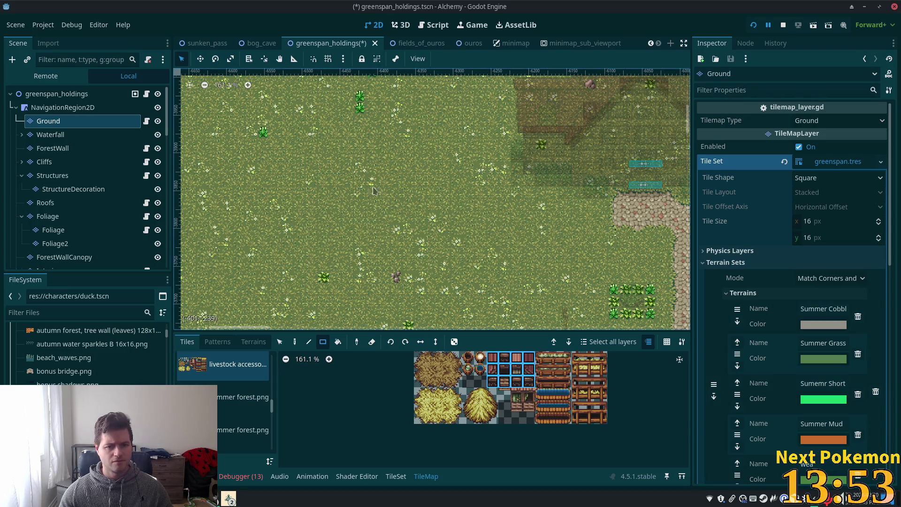
click(295, 341)
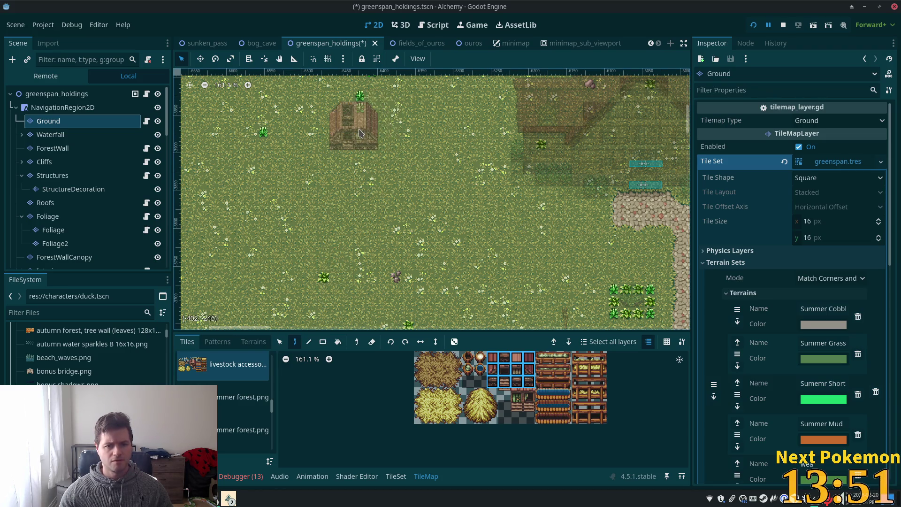
mouse_move(360, 133)
mouse_down()
mouse_move(320, 208)
mouse_move(197, 145)
mouse_move(296, 186)
mouse_move(291, 192)
mouse_up()
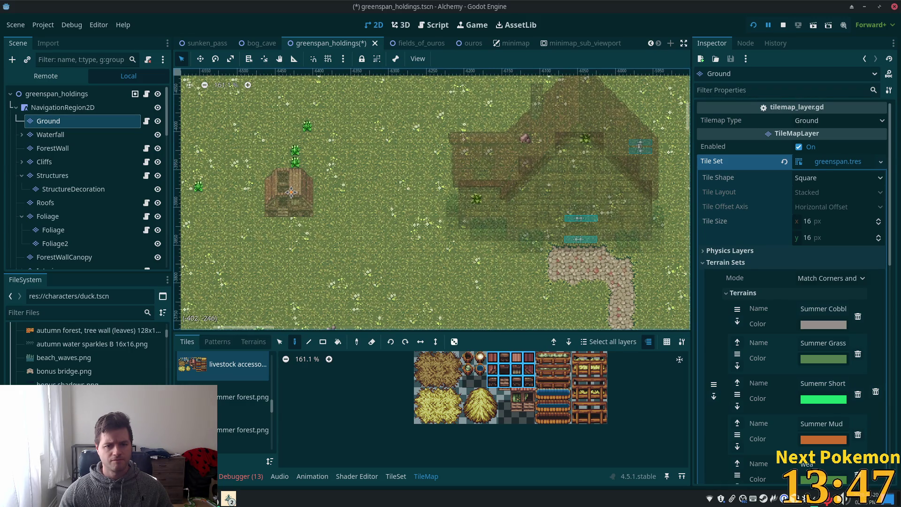
drag(611, 155, 493, 183)
mouse_move(573, 211)
mouse_down()
mouse_move(422, 240)
mouse_move(197, 211)
mouse_move(222, 94)
mouse_move(223, 165)
mouse_move(344, 213)
mouse_move(355, 109)
mouse_up()
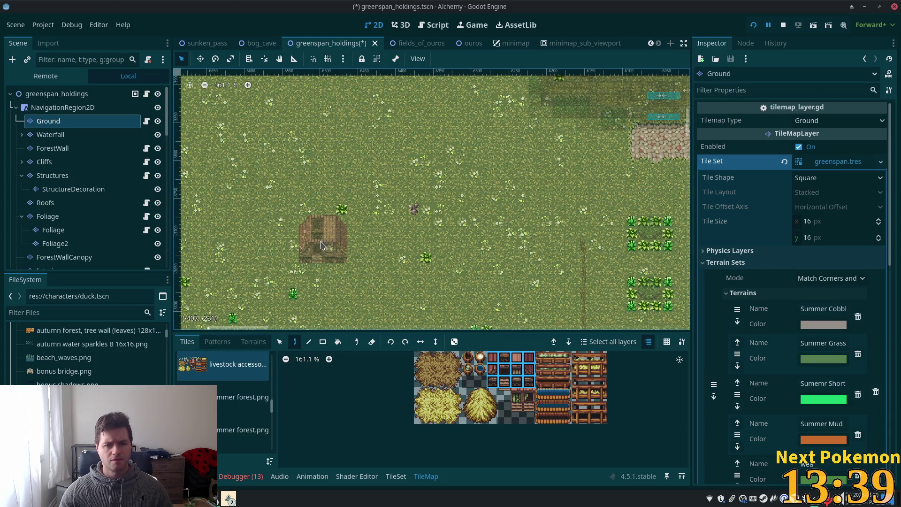
mouse_move(540, 253)
mouse_down()
mouse_move(527, 157)
mouse_move(529, 191)
mouse_up()
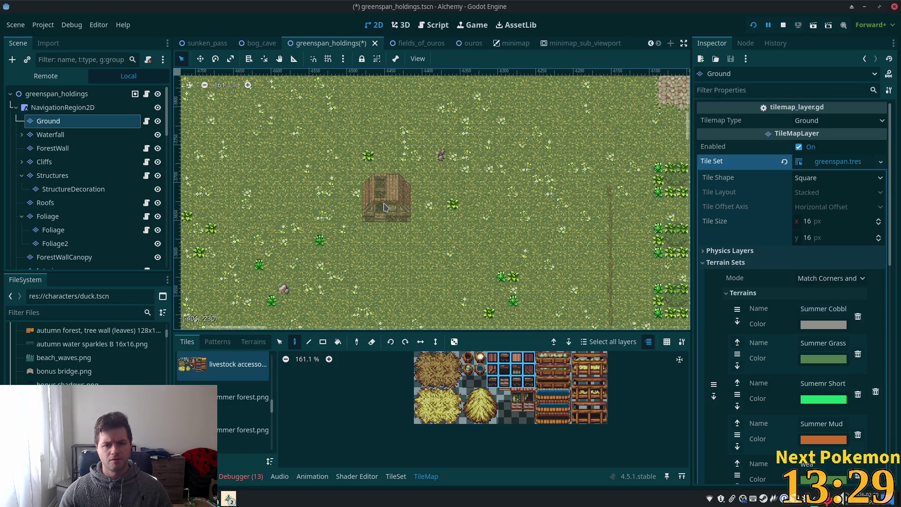
scroll(470, 230, down, 2)
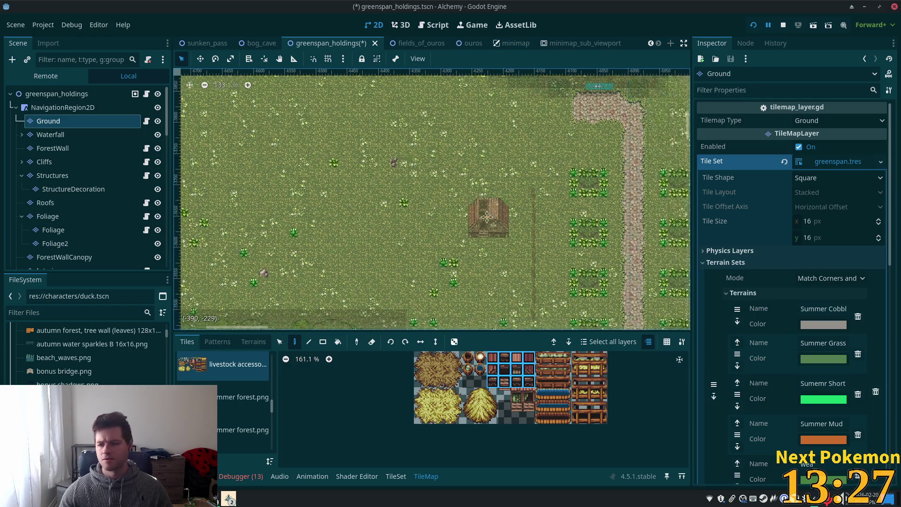
scroll(546, 385, up, 2)
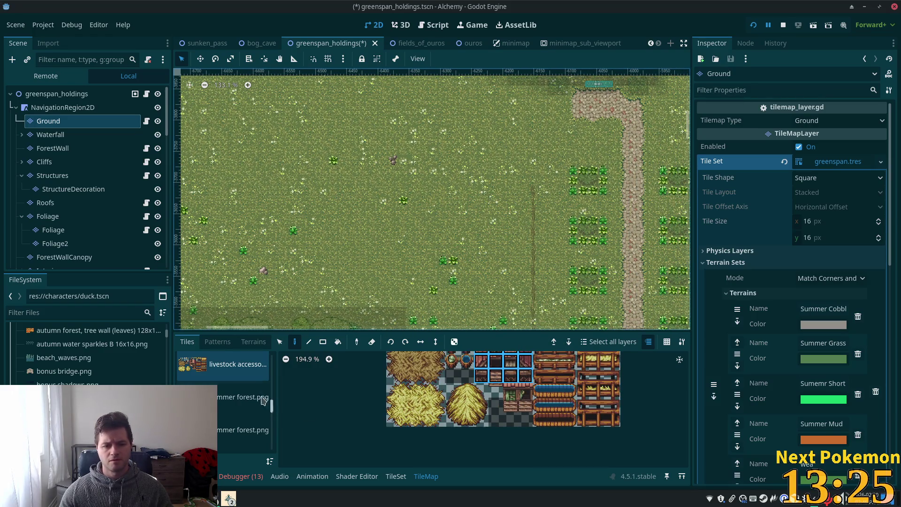
Step: On the Structures layer, select a stretch of the existing fence row from fences & walls
click(53, 175)
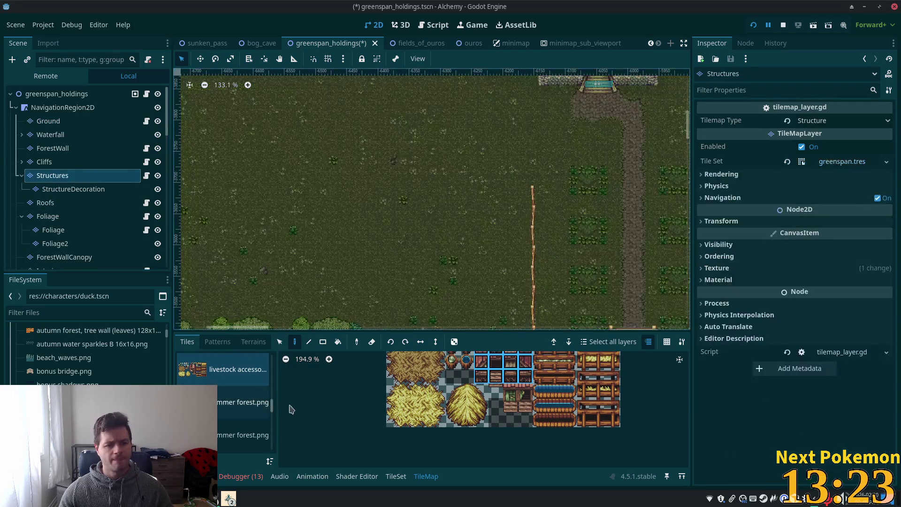
drag(267, 405, 274, 384)
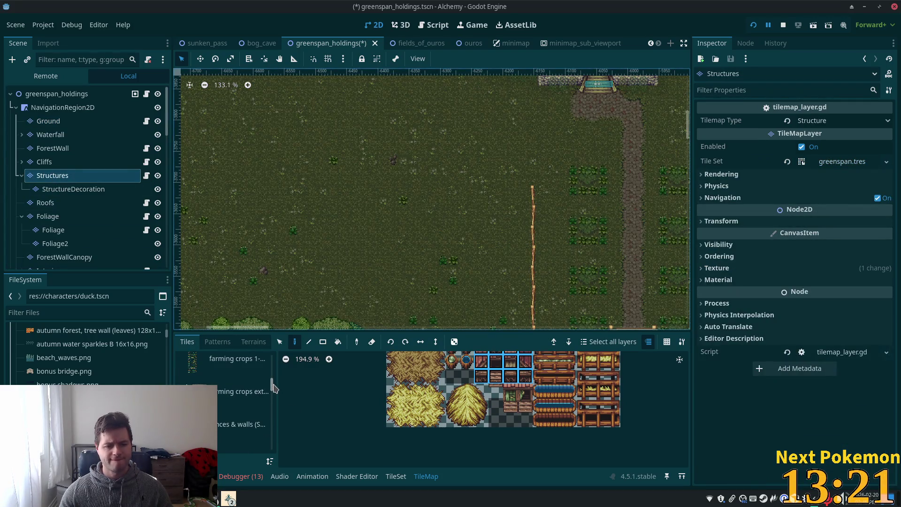
click(241, 424)
scroll(473, 281, down, 1)
scroll(685, 276, right, 5)
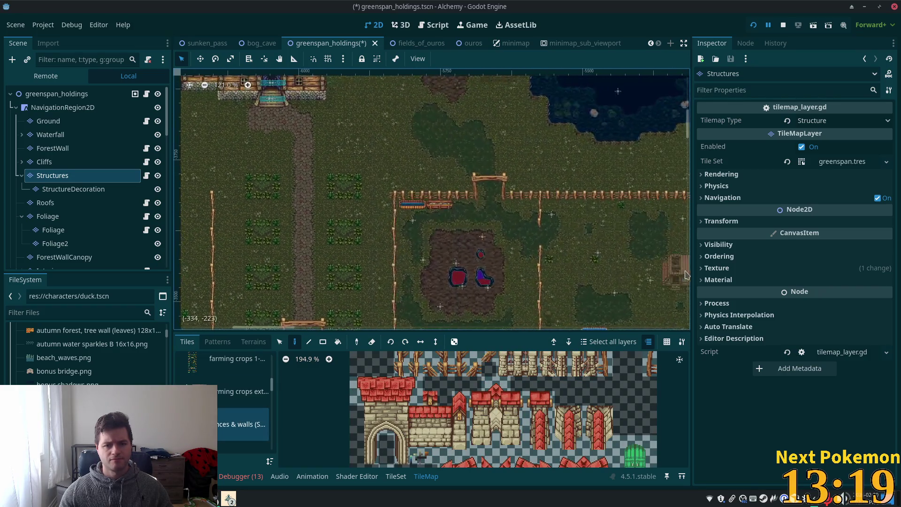
click(280, 342)
scroll(393, 225, right, 4)
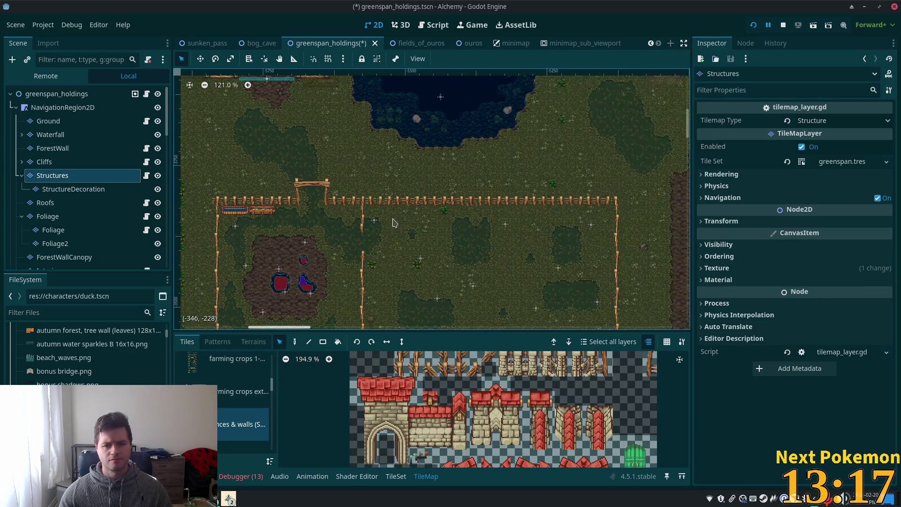
drag(432, 206, 514, 209)
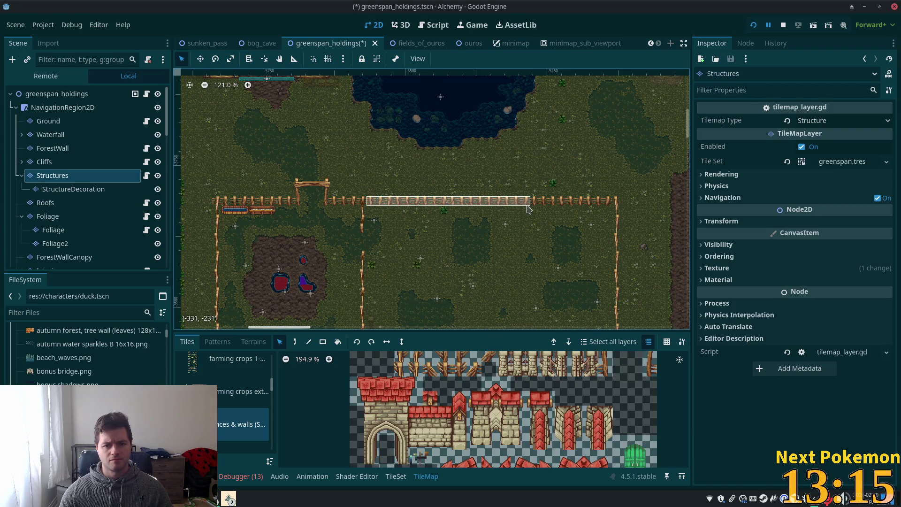
drag(615, 202, 616, 202)
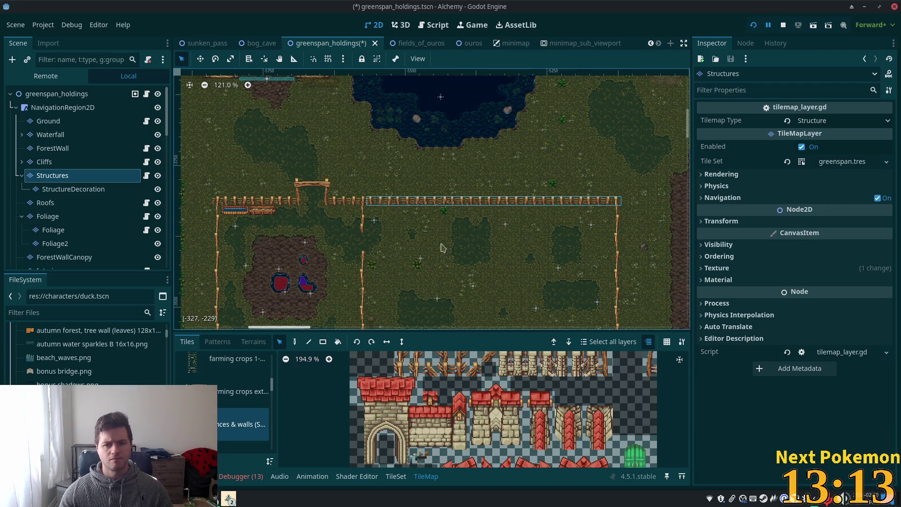
Step: Paint the copied fence row along the new pen's top edge
click(294, 341)
scroll(233, 182, left, 10)
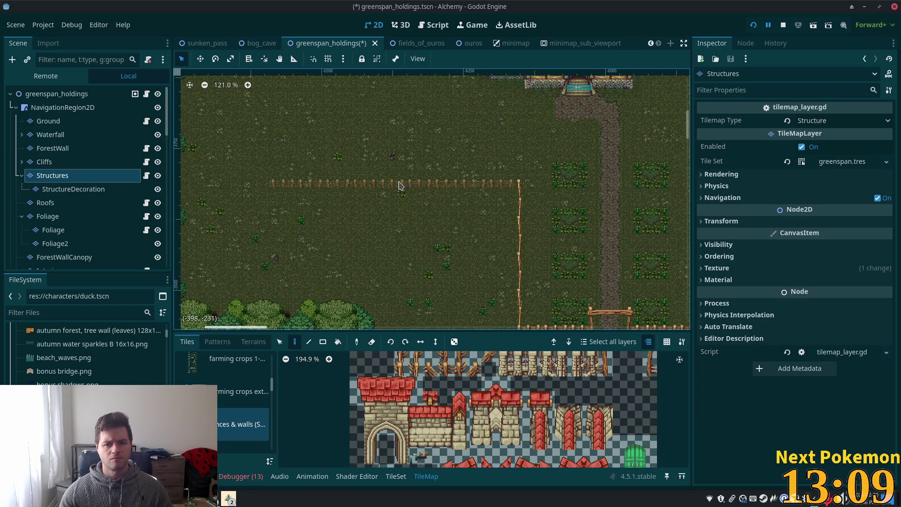
scroll(402, 188, down, 5)
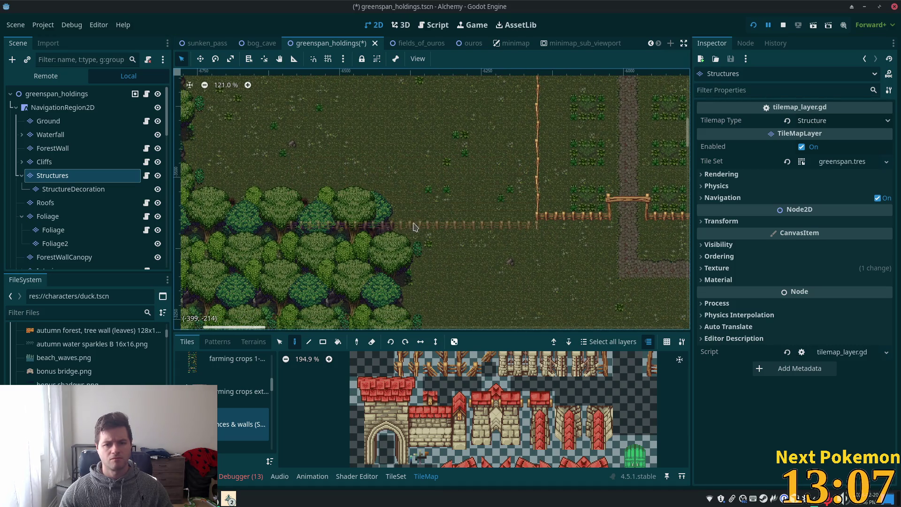
click(57, 93)
scroll(436, 172, up, 3)
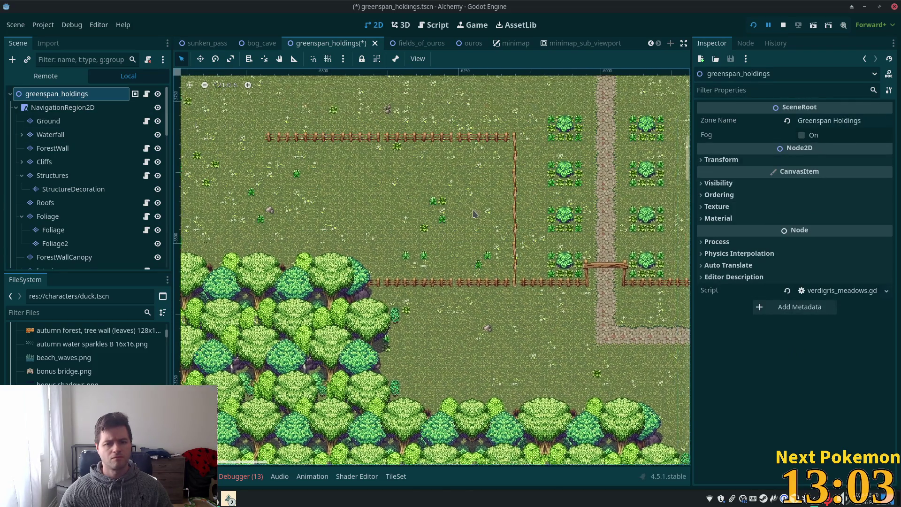
Step: Make the Structures TileMapLayer the active layer for editing
scroll(549, 235, up, 4)
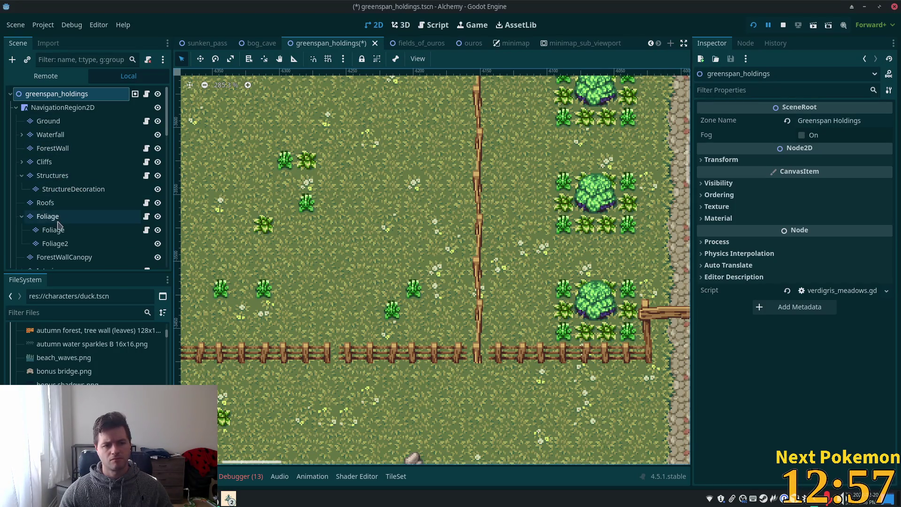
scroll(95, 257, down, 2)
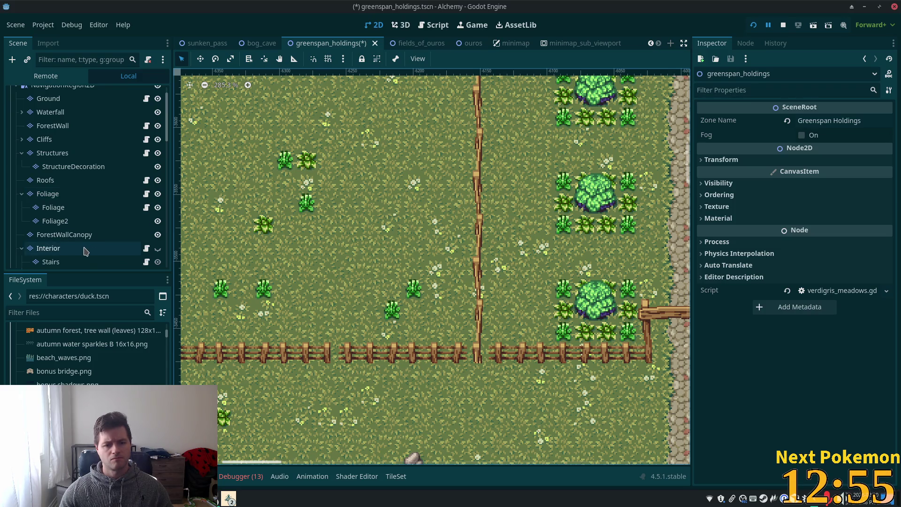
click(58, 153)
scroll(332, 150, down, 5)
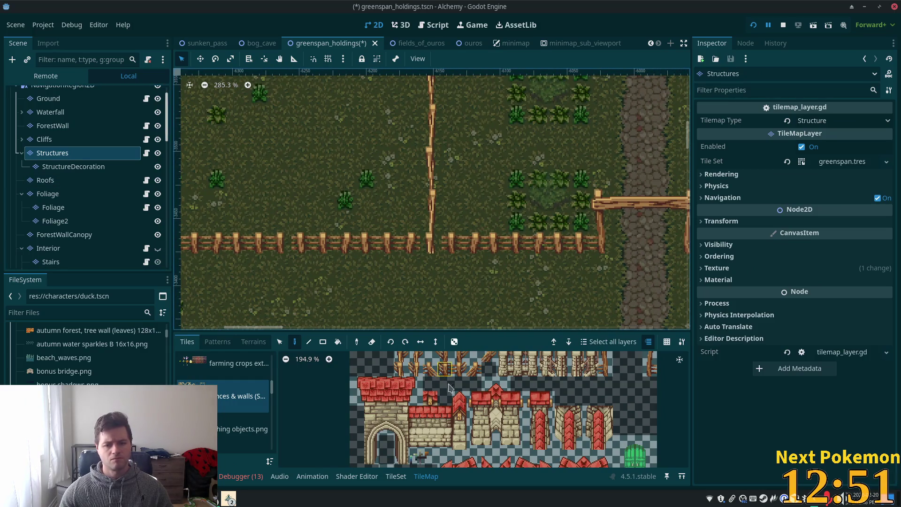
scroll(445, 384, up, 5)
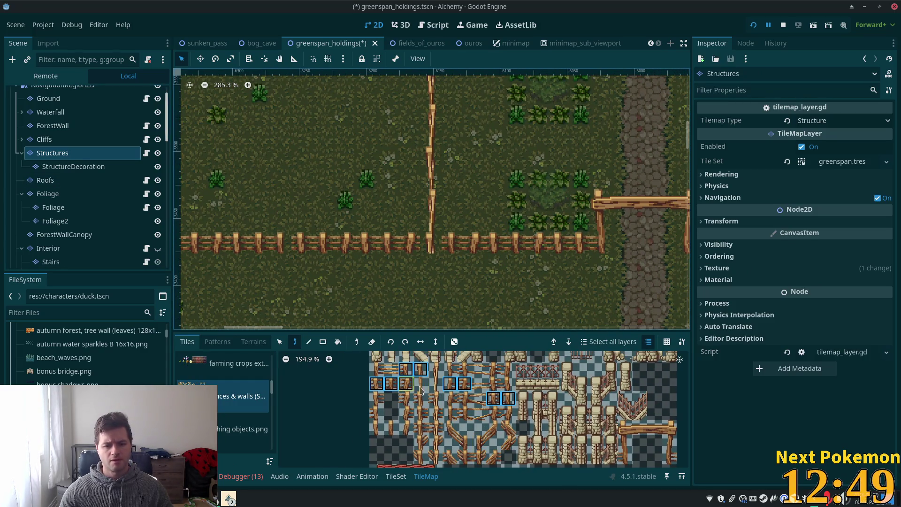
Step: Erase the stretch of the lower fence that runs over the forest trees
click(392, 383)
scroll(471, 226, up, 5)
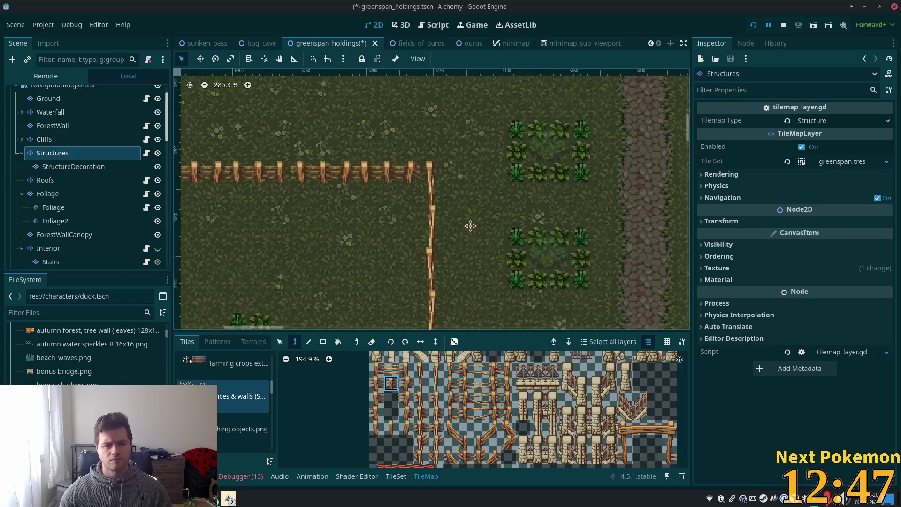
scroll(471, 226, up, 2)
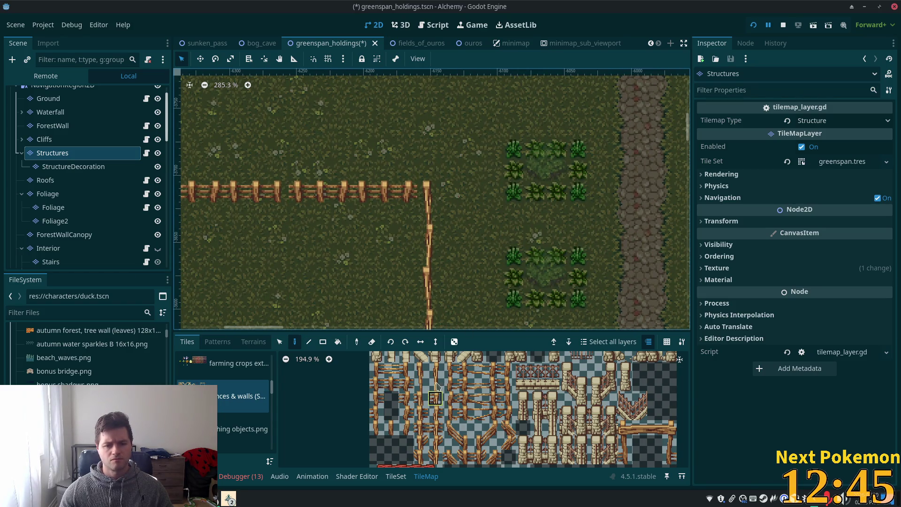
drag(423, 400, 421, 384)
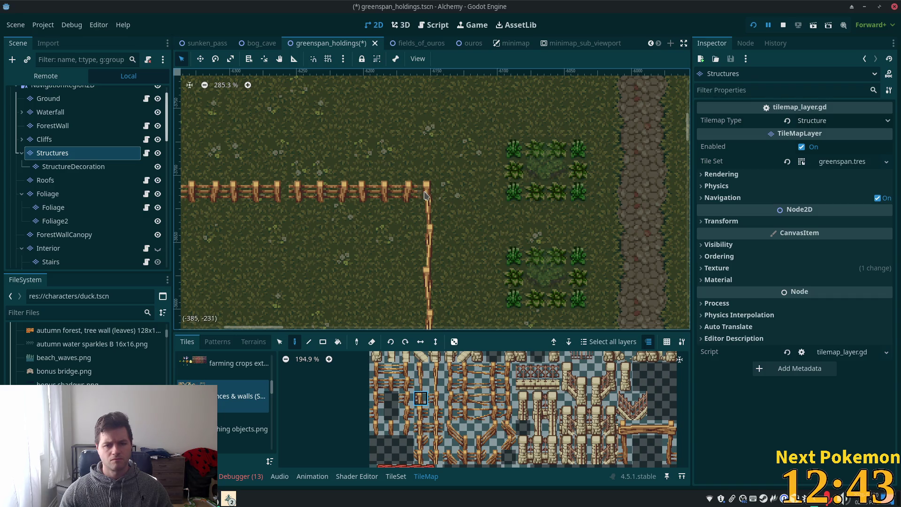
scroll(562, 203, down, 4)
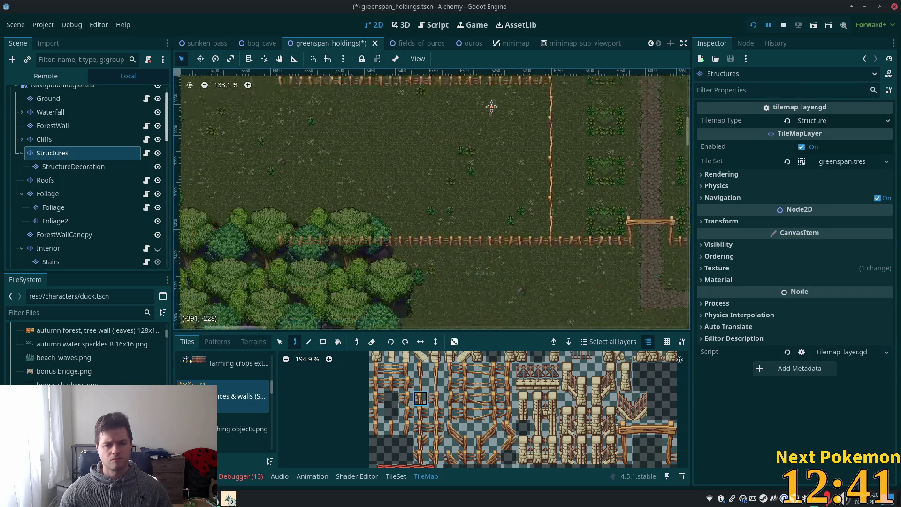
drag(480, 143, 481, 147)
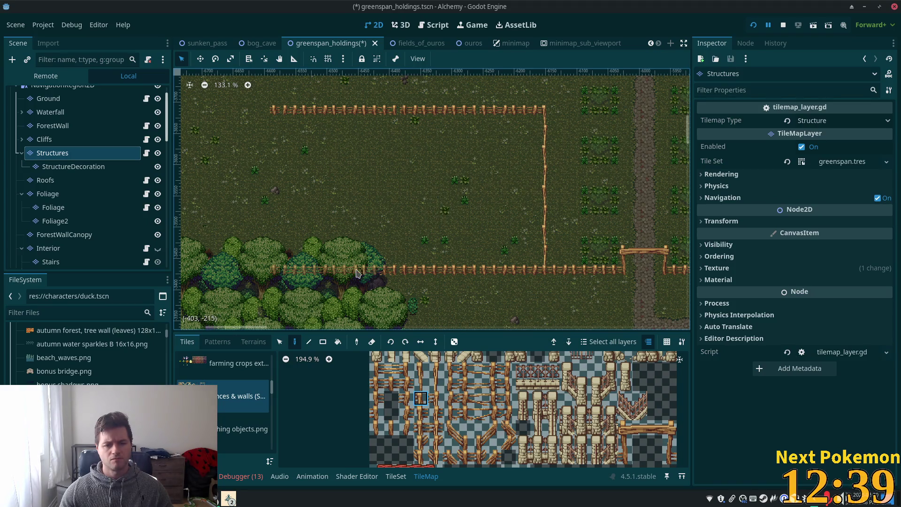
drag(357, 274, 301, 275)
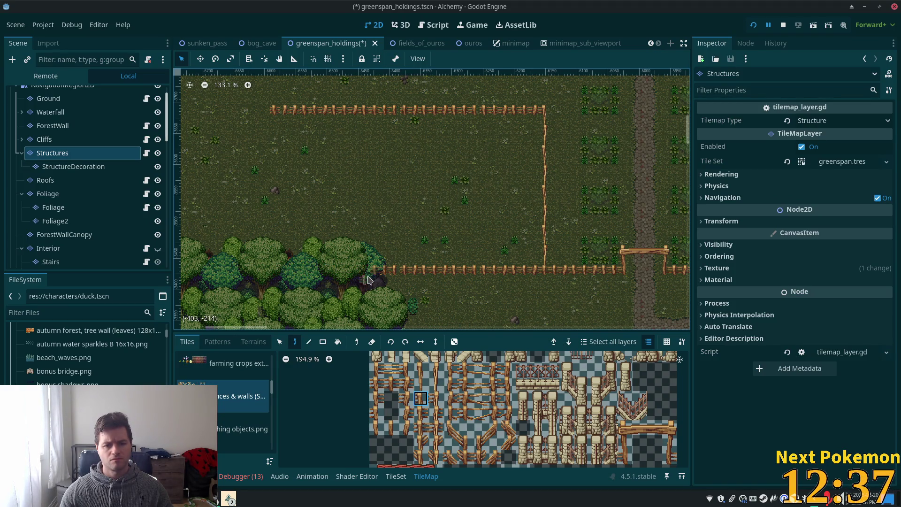
Step: Switch the TileMap panel to the livestock accessories tile source
scroll(403, 190, down, 4)
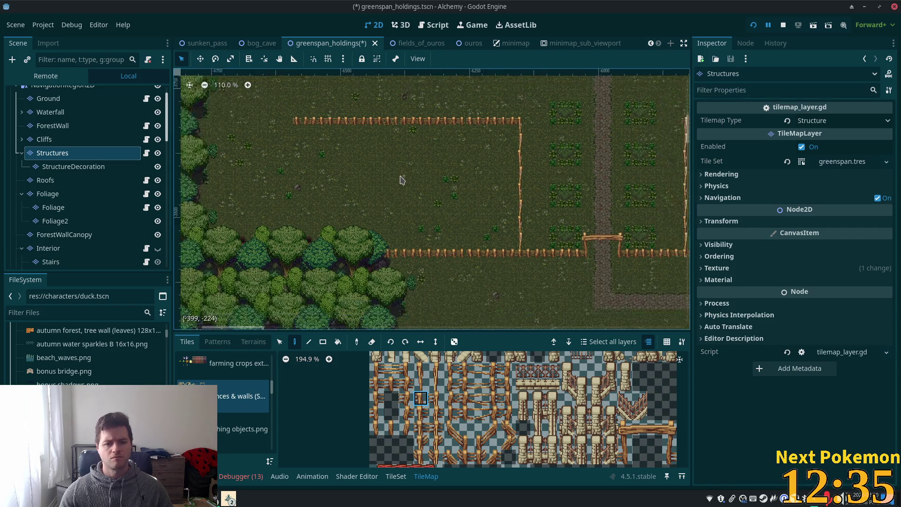
scroll(402, 240, up, 5)
scroll(394, 237, up, 4)
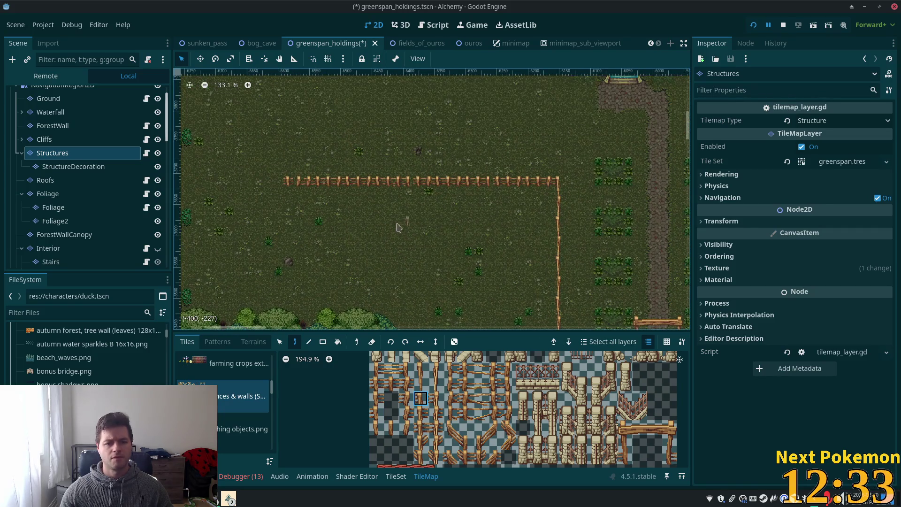
scroll(389, 219, up, 3)
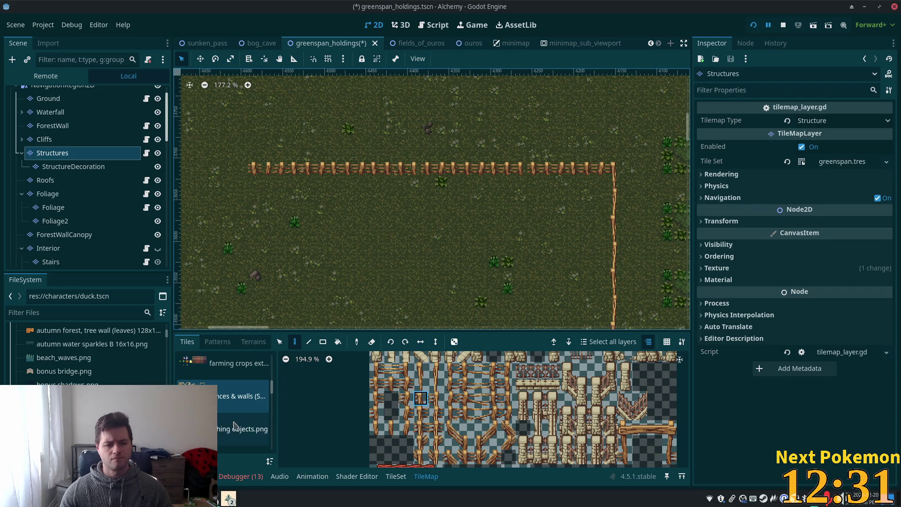
scroll(263, 392, down, 2)
scroll(262, 392, down, 3)
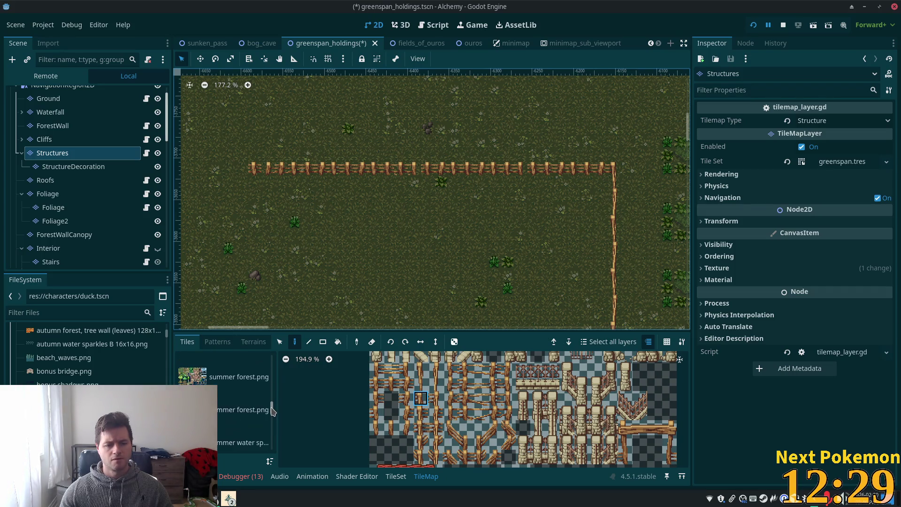
click(242, 431)
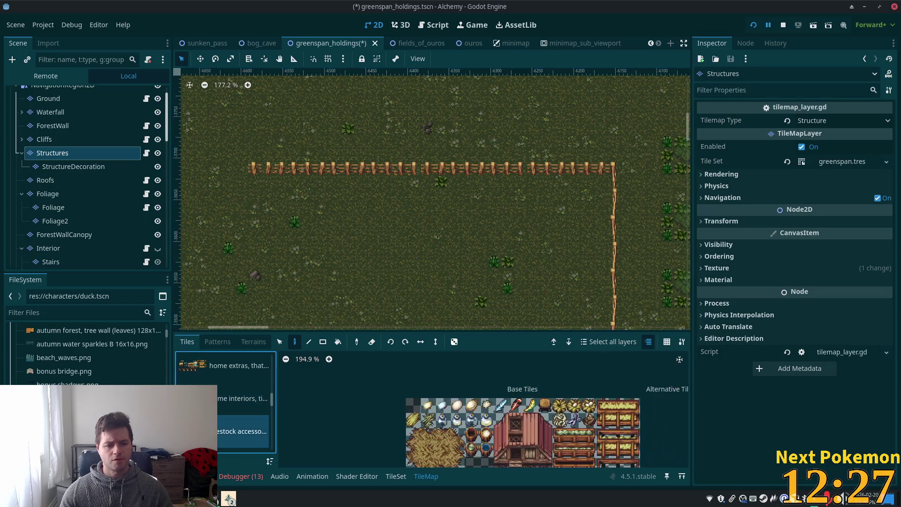
Step: Select the wooden shed block from the livestock accessories atlas as the brush
scroll(528, 430, down, 2)
drag(489, 422, 524, 456)
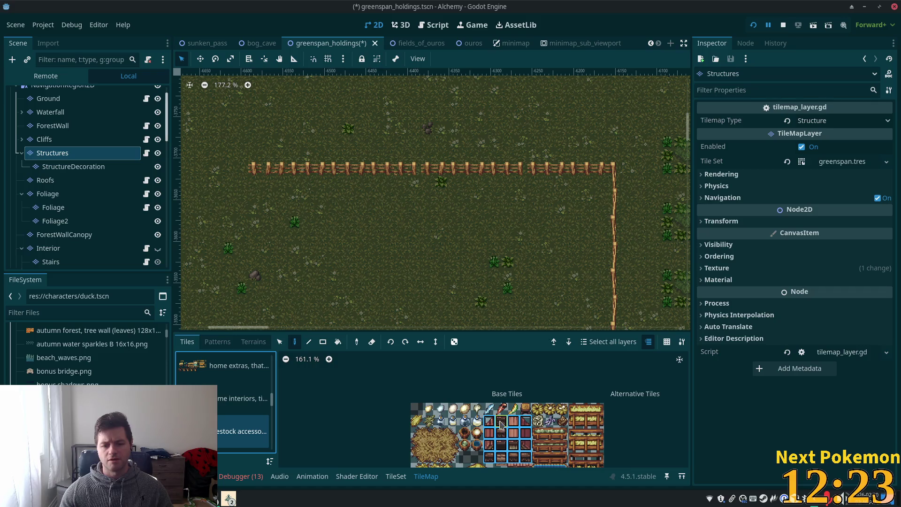
scroll(501, 425, down, 3)
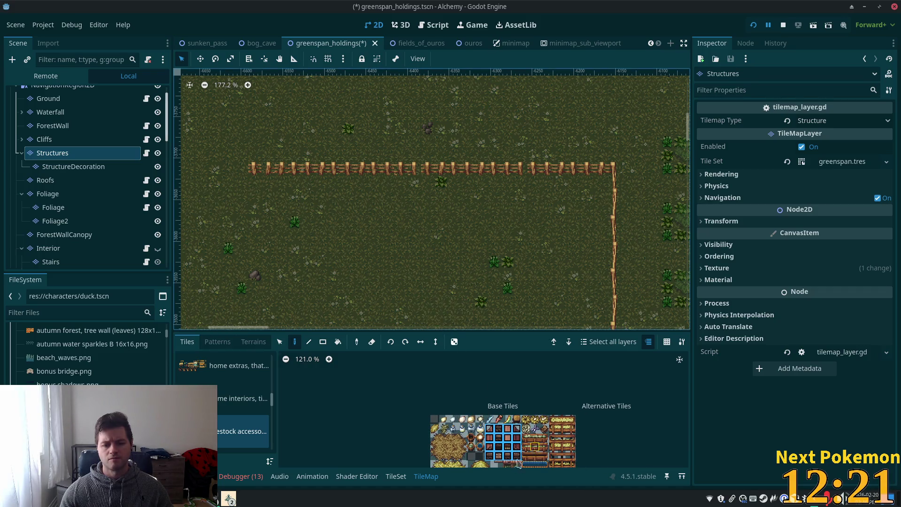
scroll(519, 451, down, 2)
drag(511, 443, 483, 402)
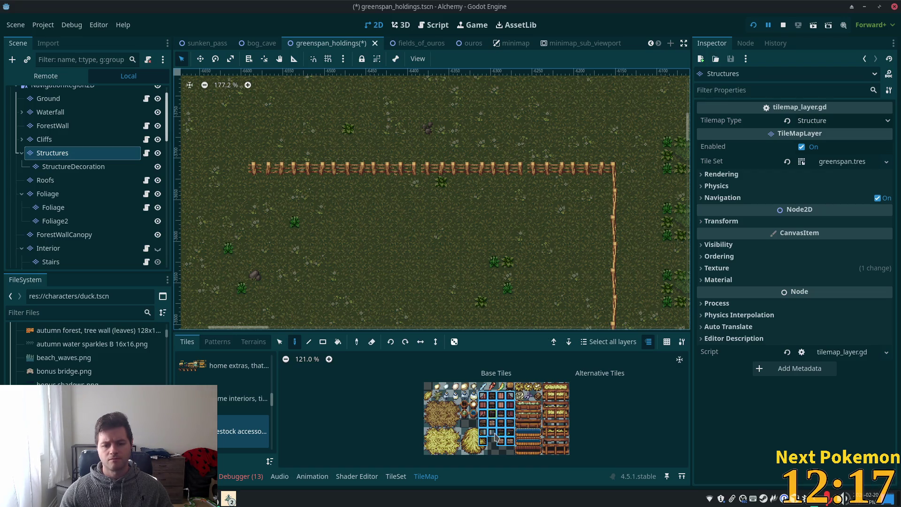
scroll(483, 446, up, 4)
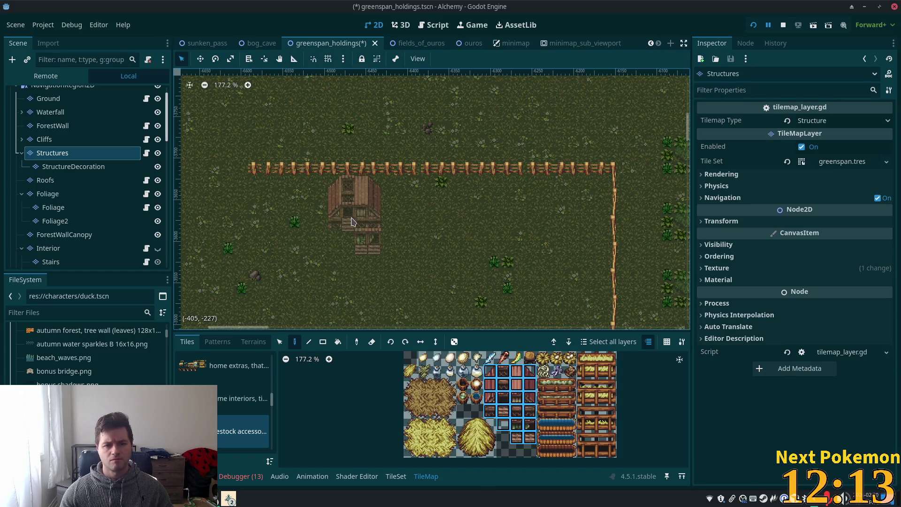
Step: Preview the wooden shed's placement inside the fenced field along the northern fence
mouse_move(343, 218)
mouse_down()
mouse_move(670, 262)
mouse_move(452, 185)
mouse_move(364, 236)
mouse_up()
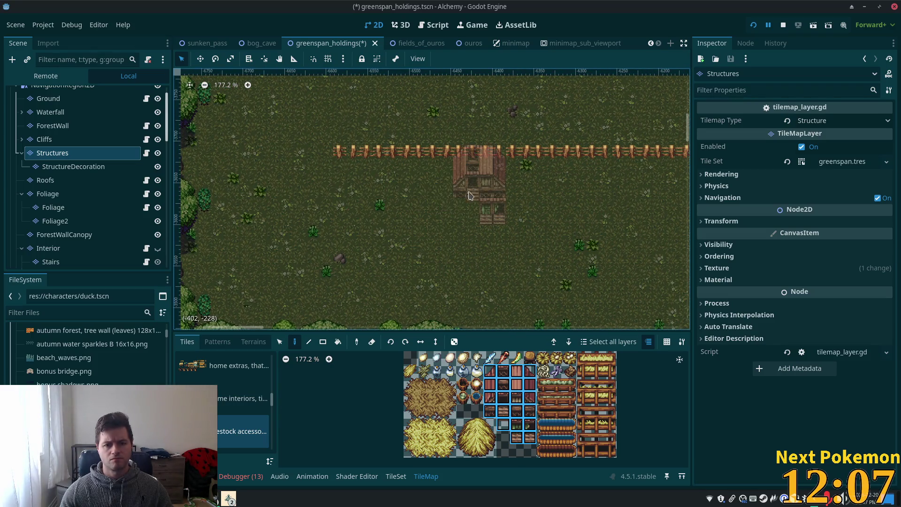
mouse_move(632, 209)
mouse_down()
mouse_move(491, 207)
mouse_move(592, 209)
mouse_up()
mouse_move(499, 211)
mouse_down()
mouse_move(389, 183)
mouse_move(545, 207)
mouse_up()
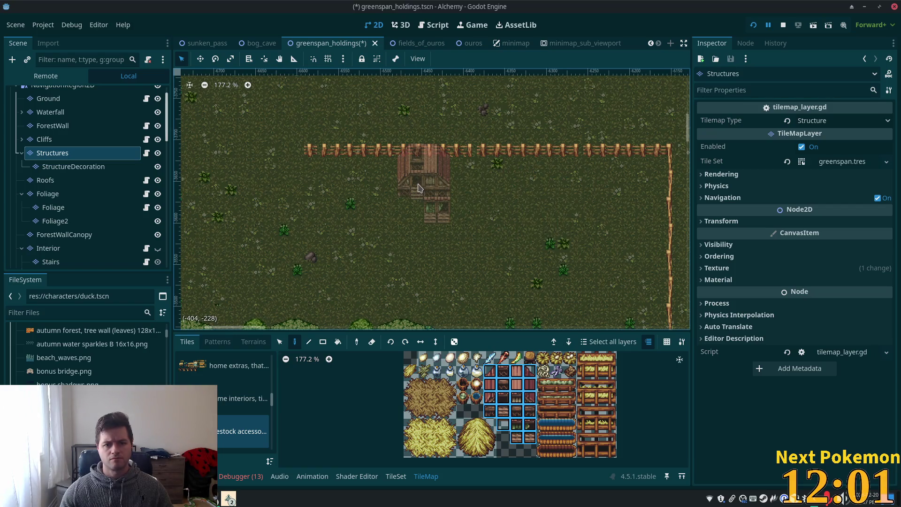
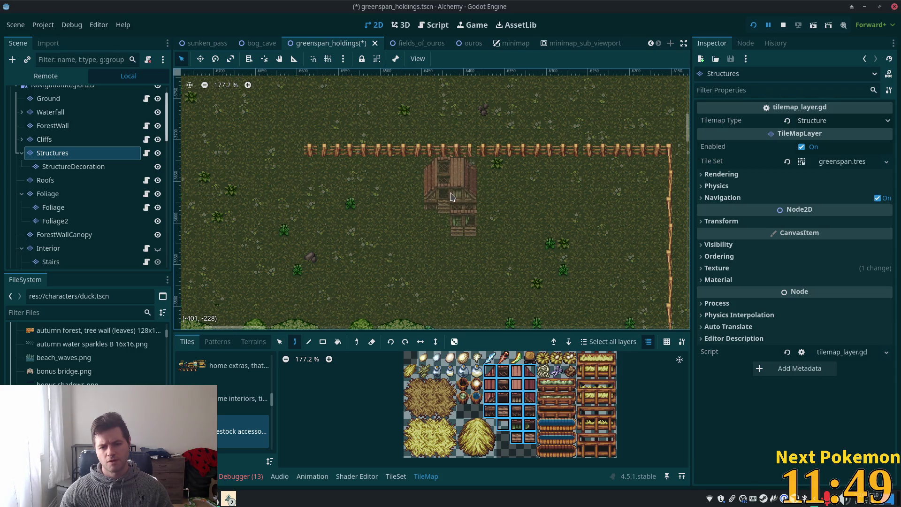
Step: Place the red-roofed barn and paste a copy of the vertical fence column left of it
click(452, 197)
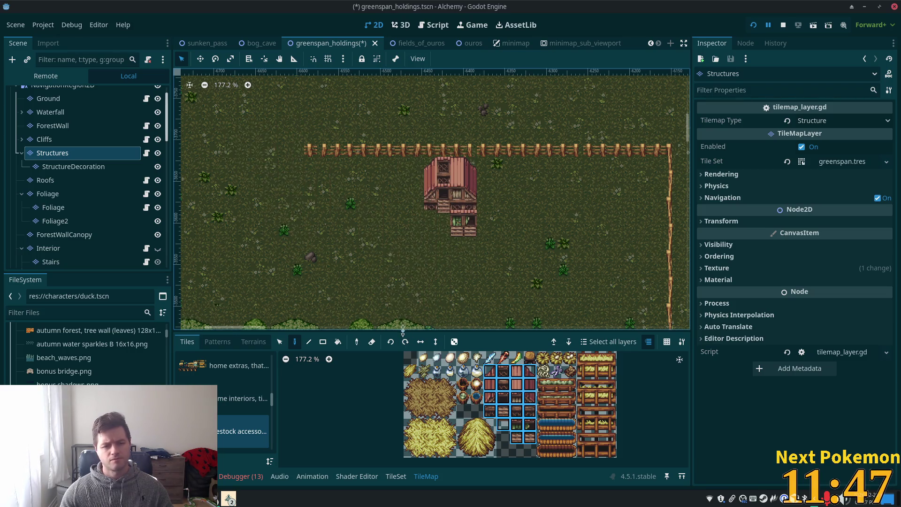
scroll(346, 324, down, 3)
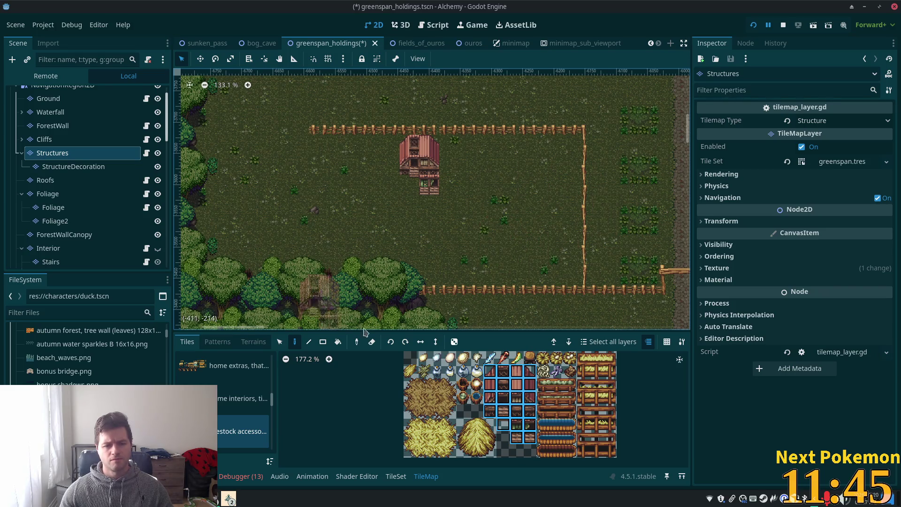
key(s)
drag(584, 127, 584, 280)
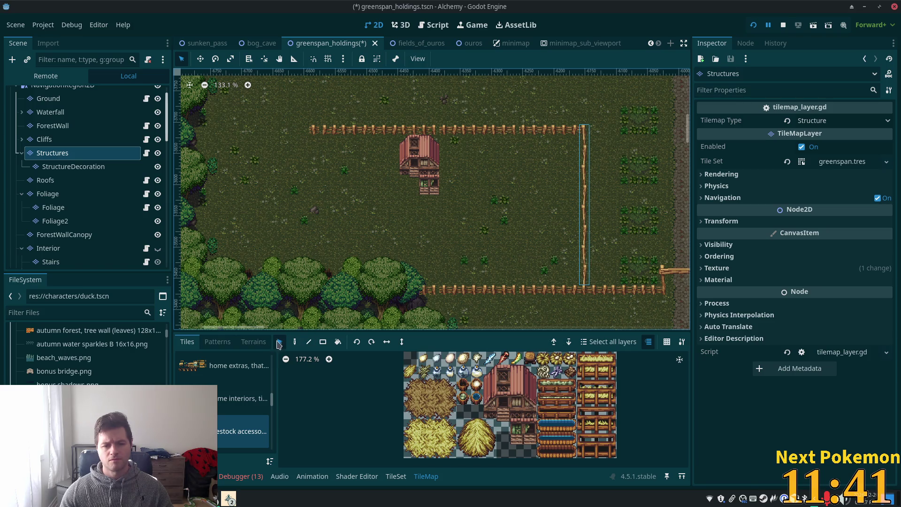
click(295, 341)
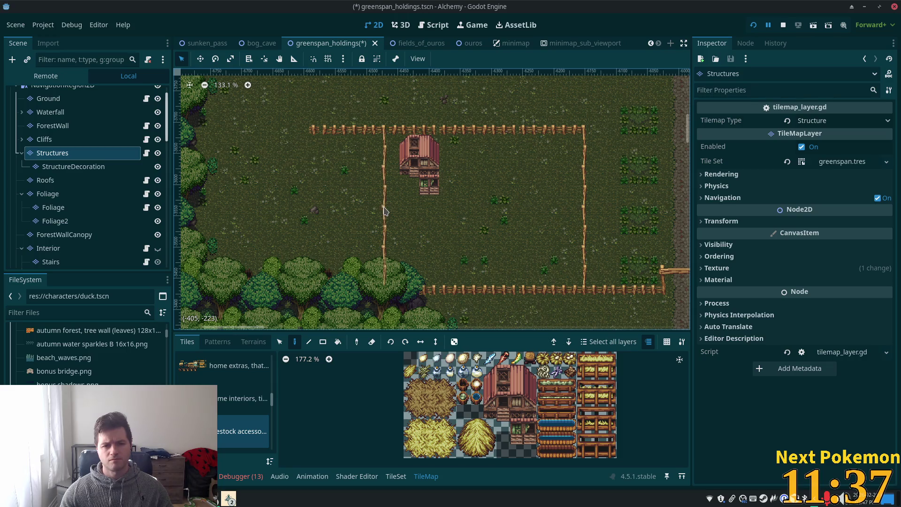
click(384, 212)
Step: Erase the extra top fence running left of the new fence column
scroll(344, 183, up, 2)
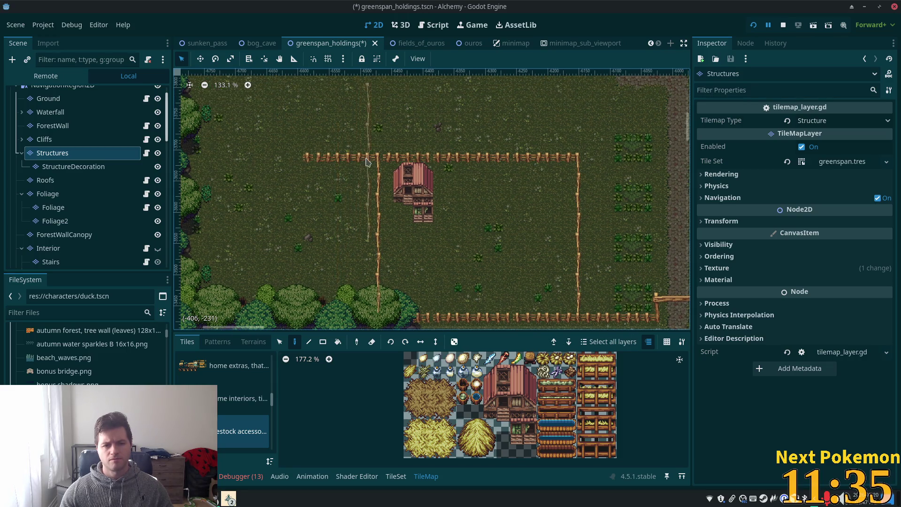
drag(368, 162, 290, 164)
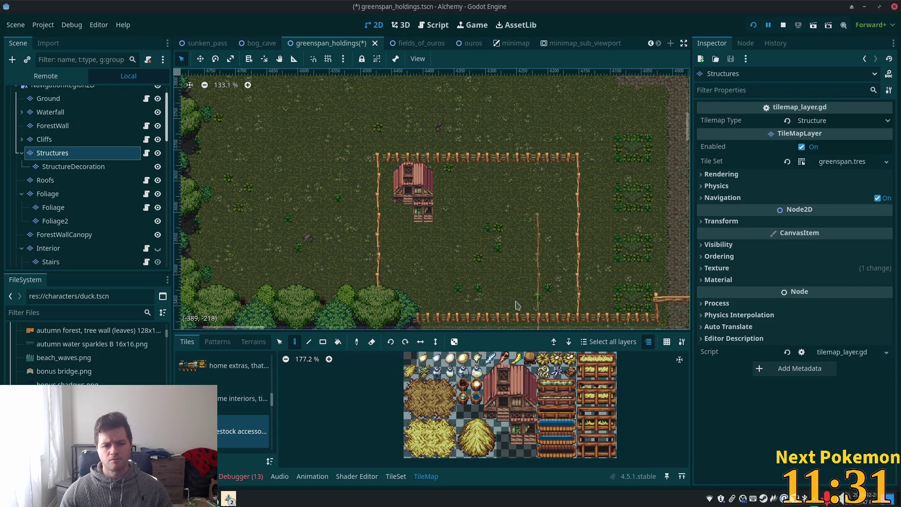
drag(573, 276, 383, 282)
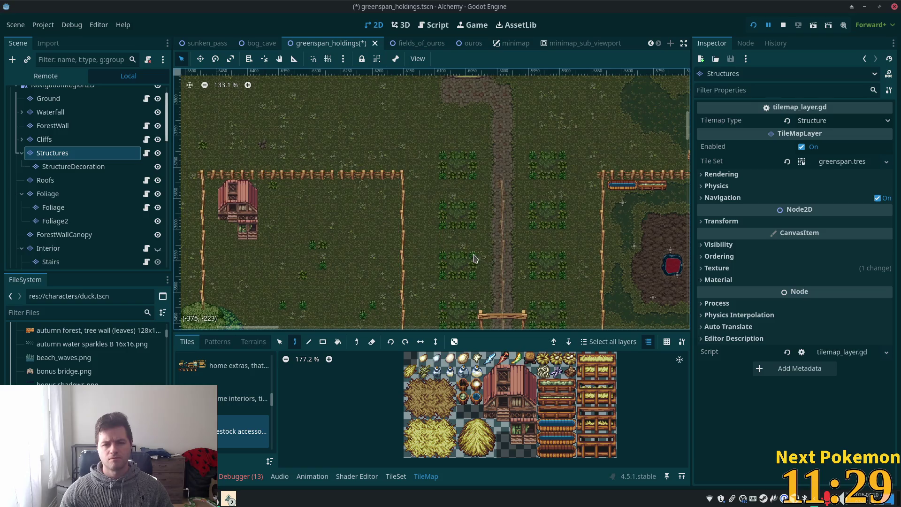
Step: Switch the TileMap source to the fences & walls atlas and pick one fence tile
drag(583, 242, 444, 151)
scroll(517, 198, up, 3)
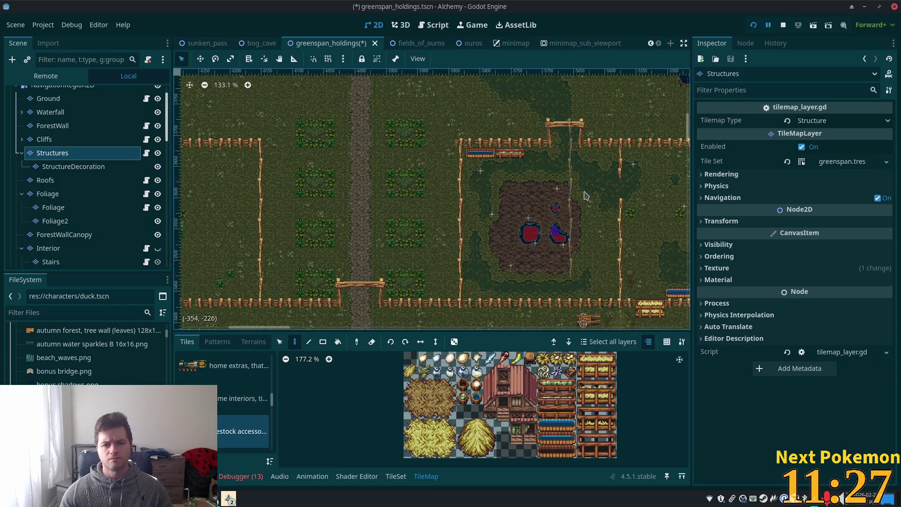
scroll(494, 228, up, 1)
scroll(271, 394, up, 4)
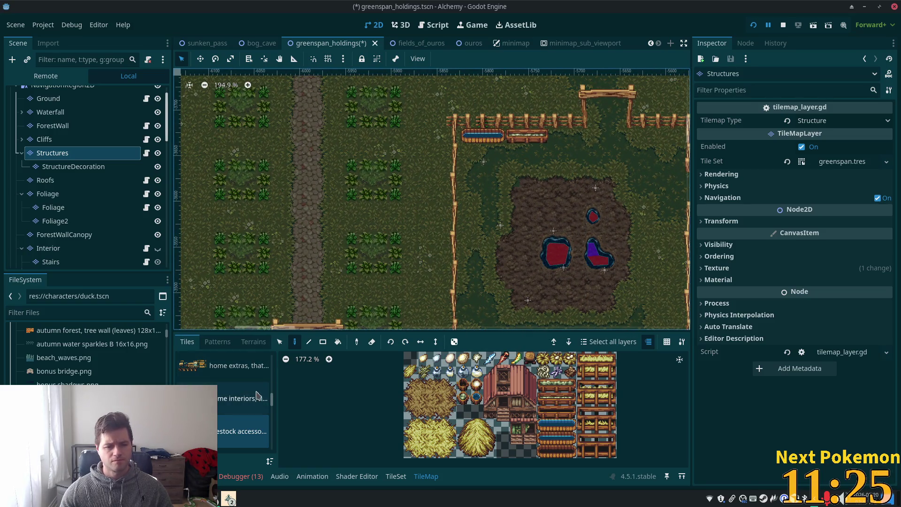
scroll(272, 393, up, 1)
click(219, 434)
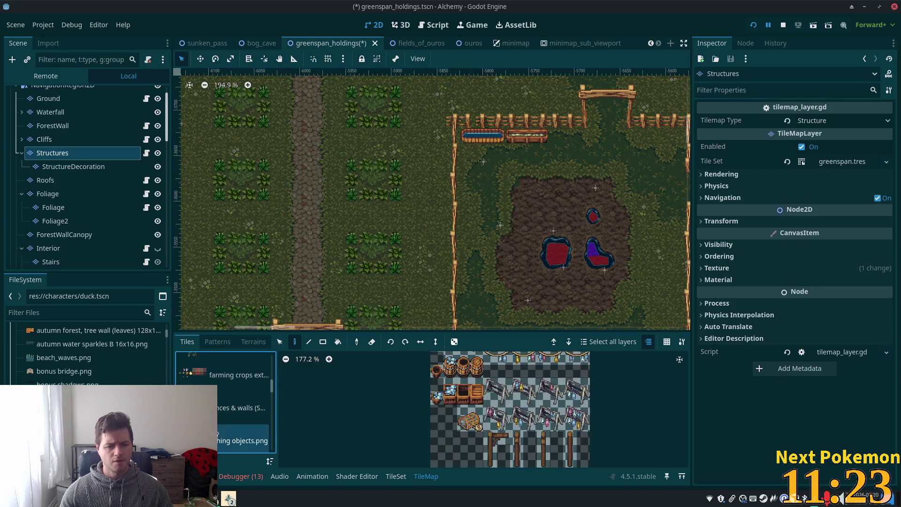
click(236, 386)
click(239, 408)
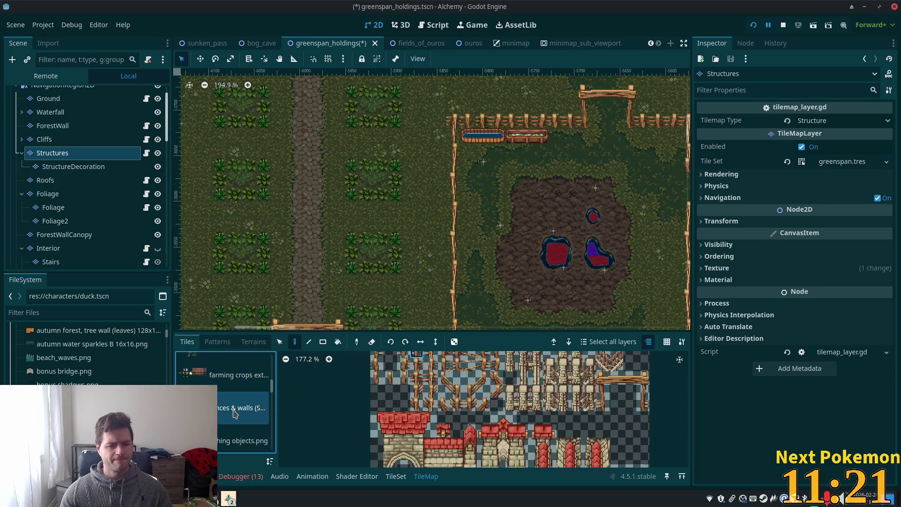
scroll(468, 437, up, 3)
scroll(468, 423, up, 2)
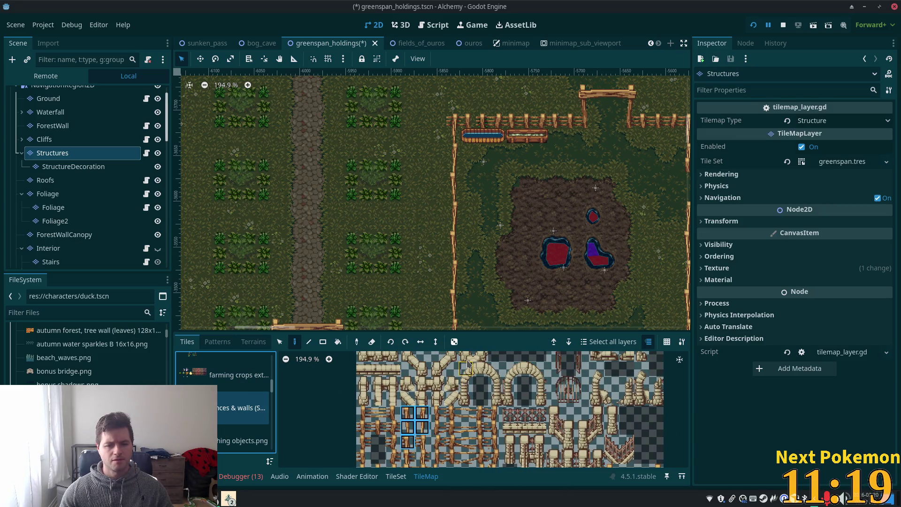
click(362, 413)
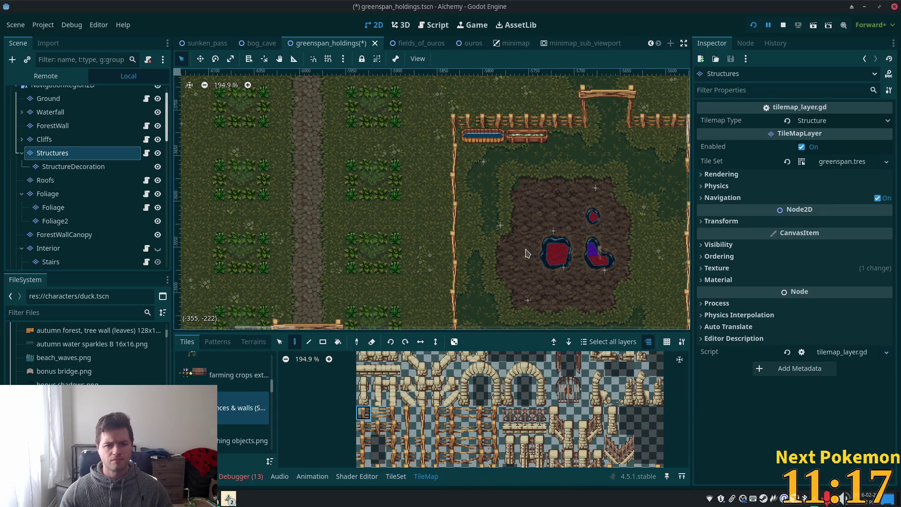
scroll(543, 255, left, 10)
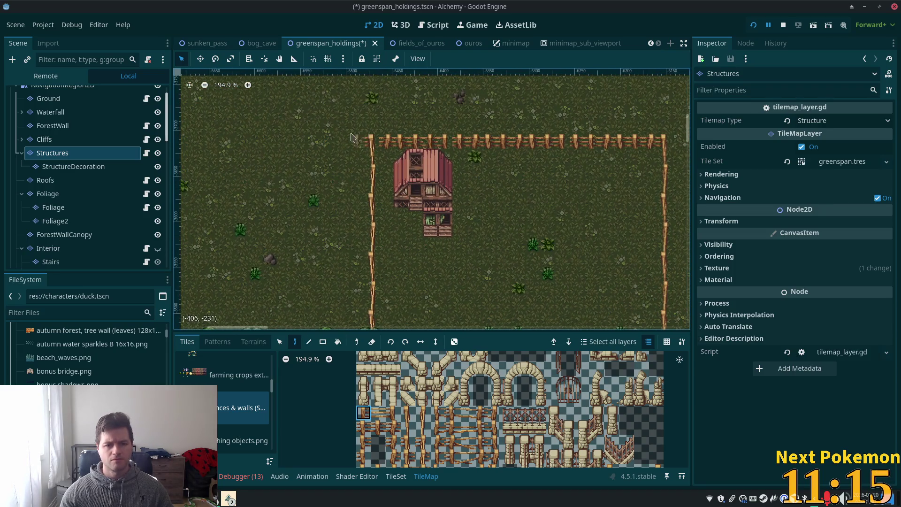
scroll(422, 141, down, 5)
scroll(432, 104, up, 4)
scroll(460, 222, up, 5)
scroll(460, 223, right, 3)
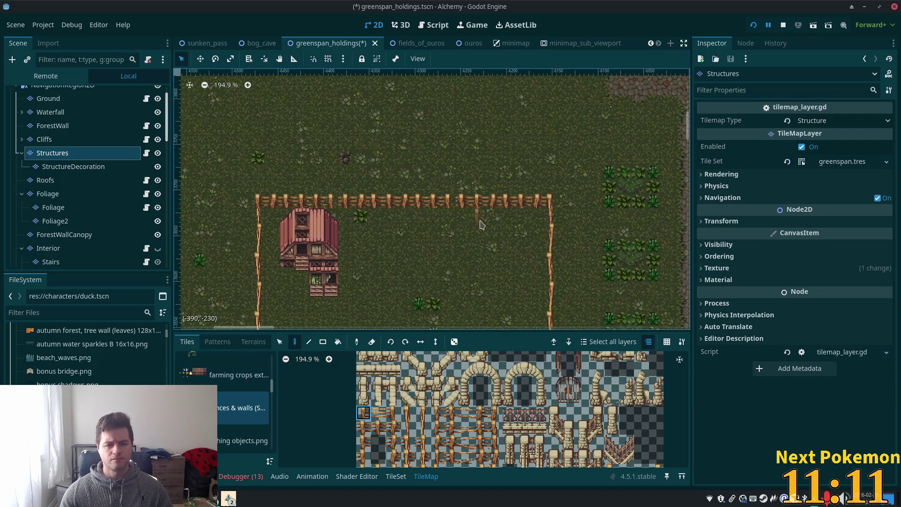
scroll(470, 226, up, 5)
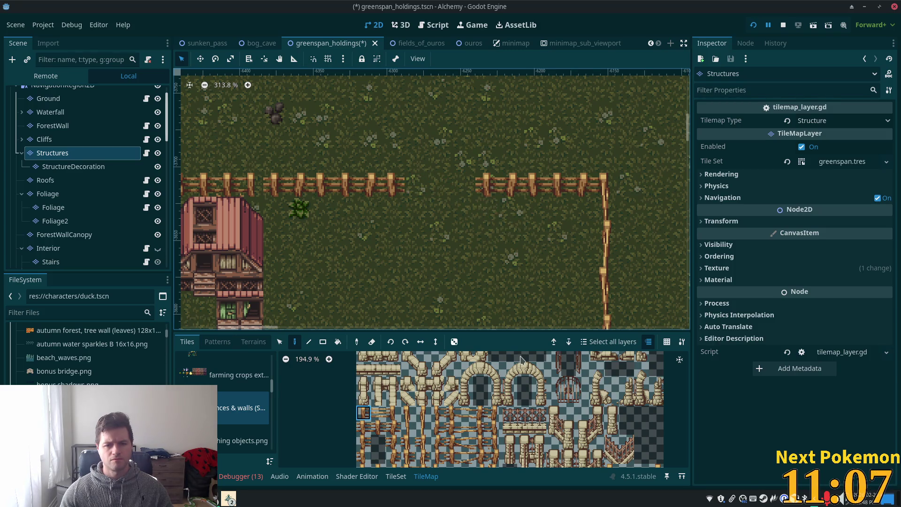
scroll(470, 248, down, 6)
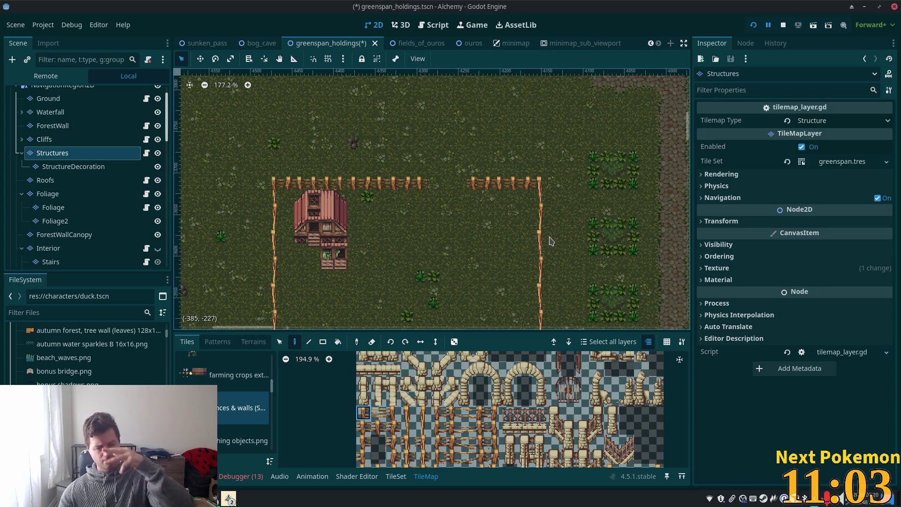
drag(550, 242, 275, 167)
mouse_move(501, 149)
mouse_down()
mouse_move(346, 119)
mouse_move(276, 151)
mouse_move(233, 61)
mouse_up()
mouse_move(292, 76)
mouse_down()
mouse_move(443, 145)
mouse_move(441, 194)
mouse_move(379, 185)
mouse_up()
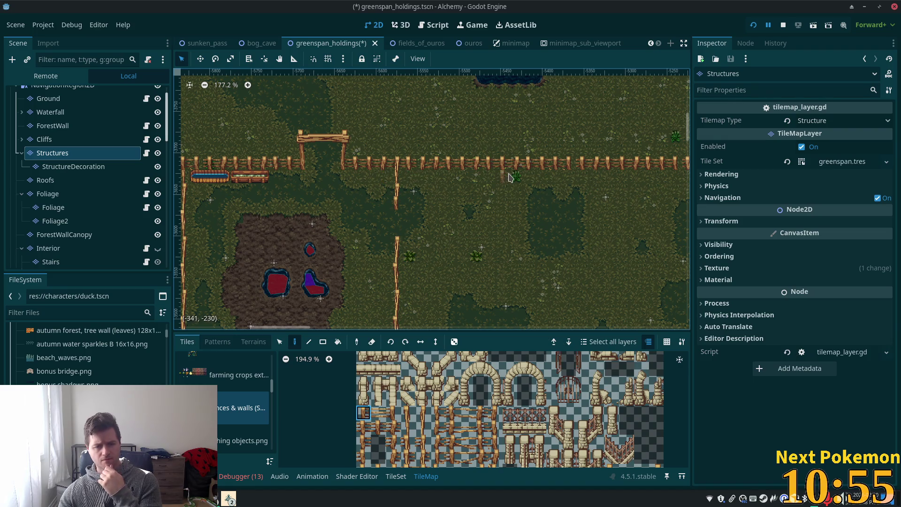
drag(511, 200, 504, 264)
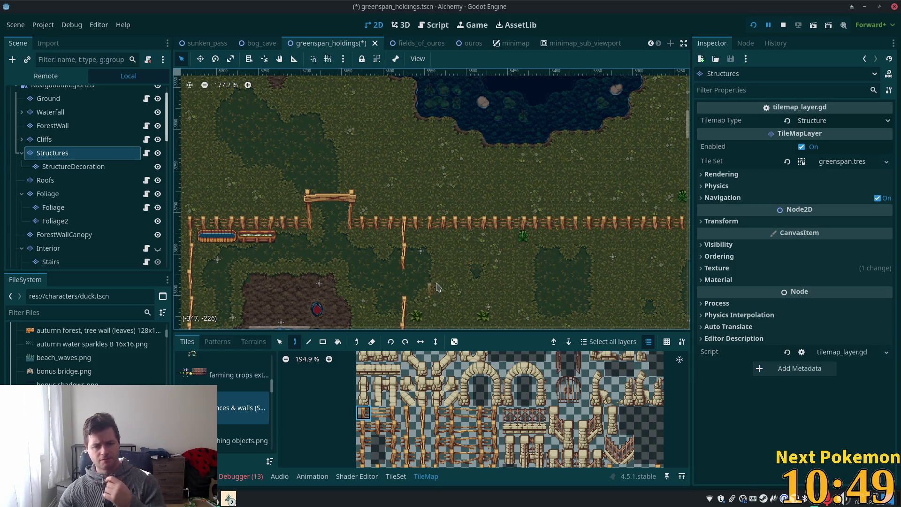
scroll(418, 295, down, 4)
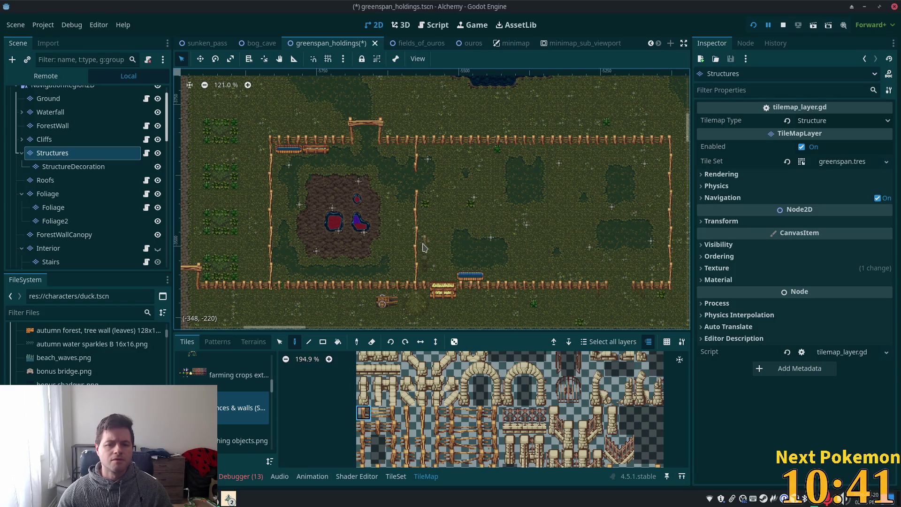
scroll(449, 224, up, 3)
scroll(471, 216, up, 2)
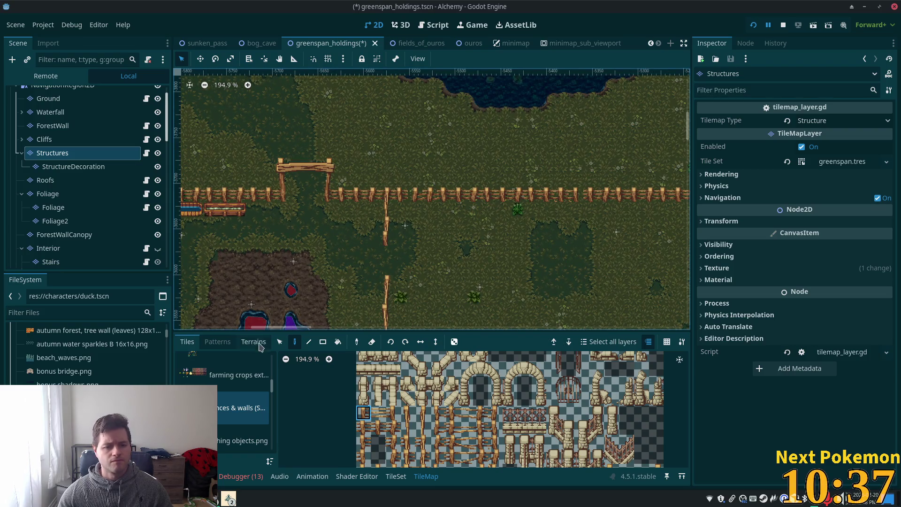
Step: Copy the wooden gate and stamp a second gate onto the upper fence to its right
click(280, 342)
drag(306, 198, 334, 200)
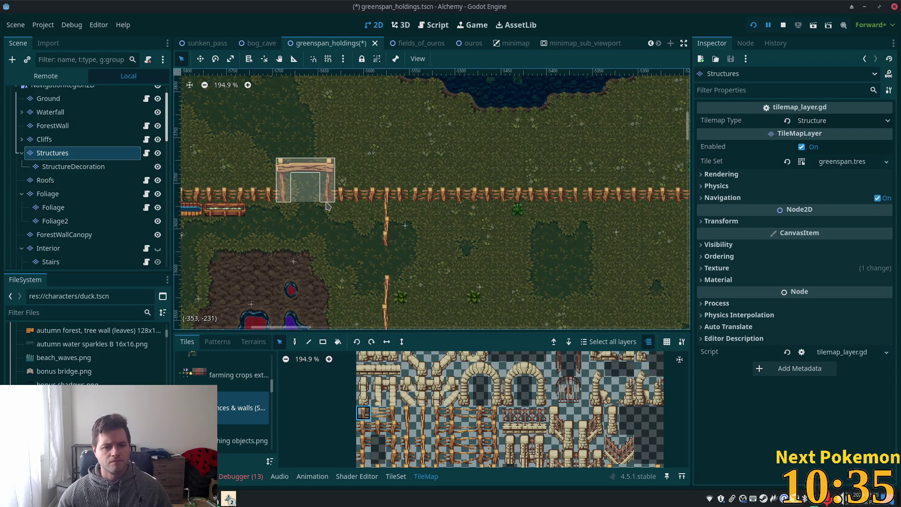
click(295, 341)
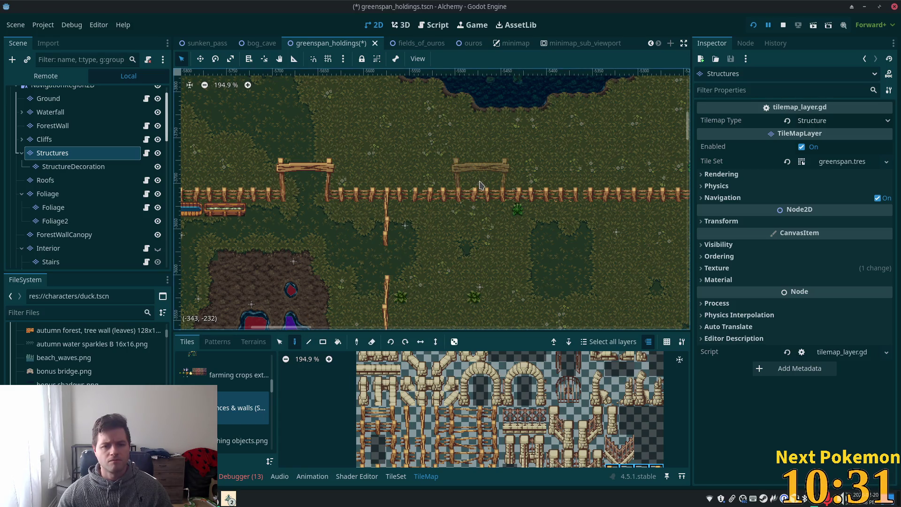
click(481, 187)
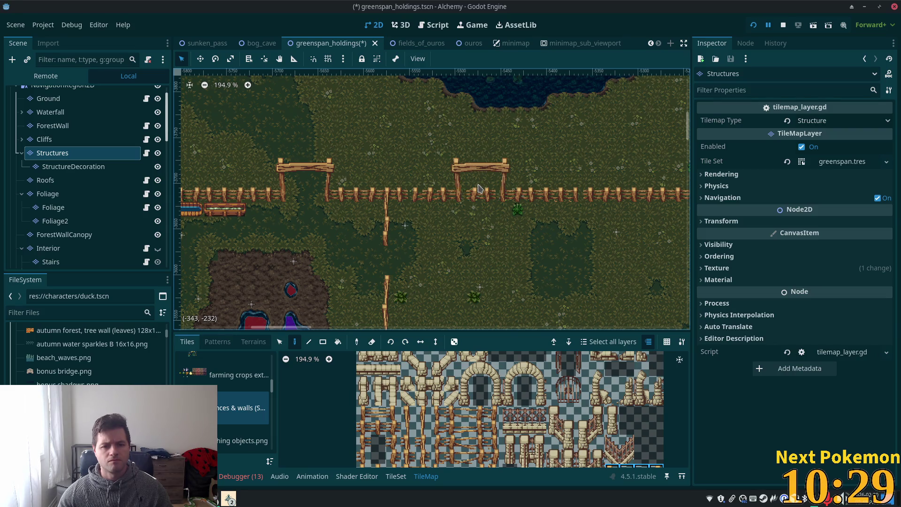
scroll(480, 242, down, 2)
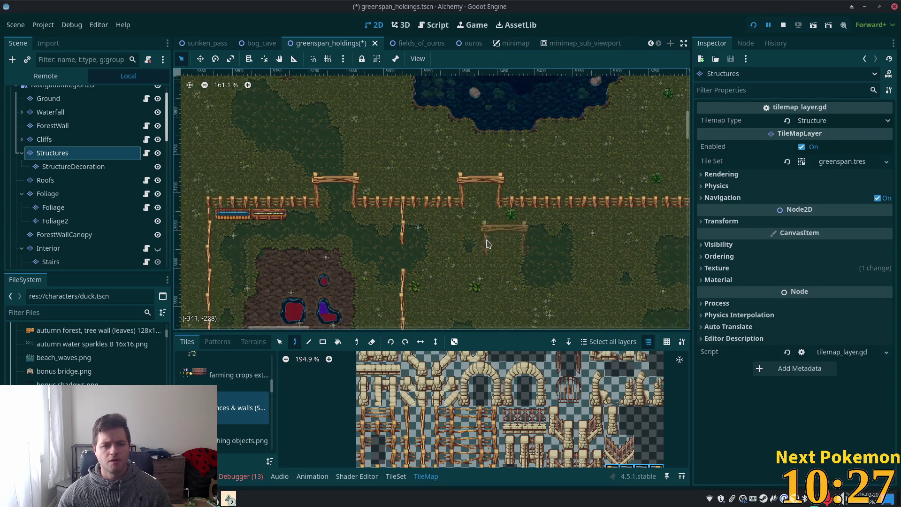
scroll(372, 261, left, 10)
scroll(352, 235, down, 2)
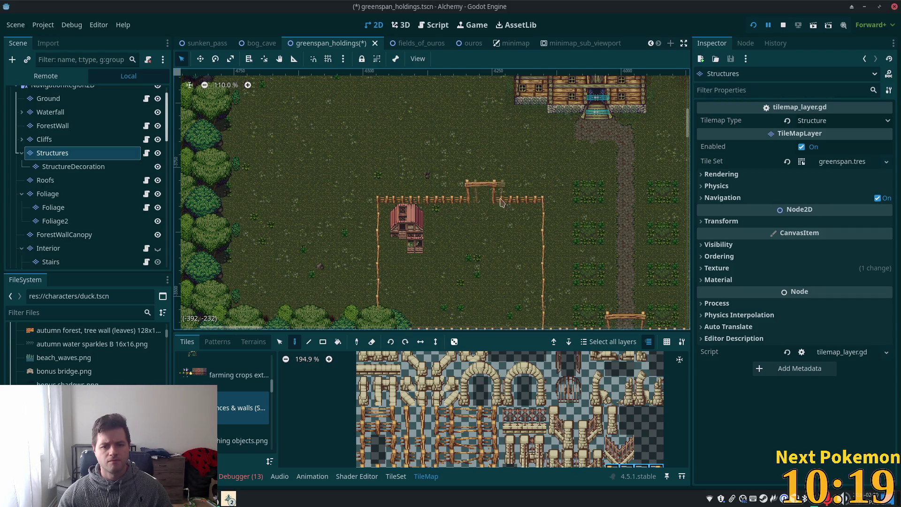
scroll(495, 198, up, 5)
scroll(418, 229, right, 15)
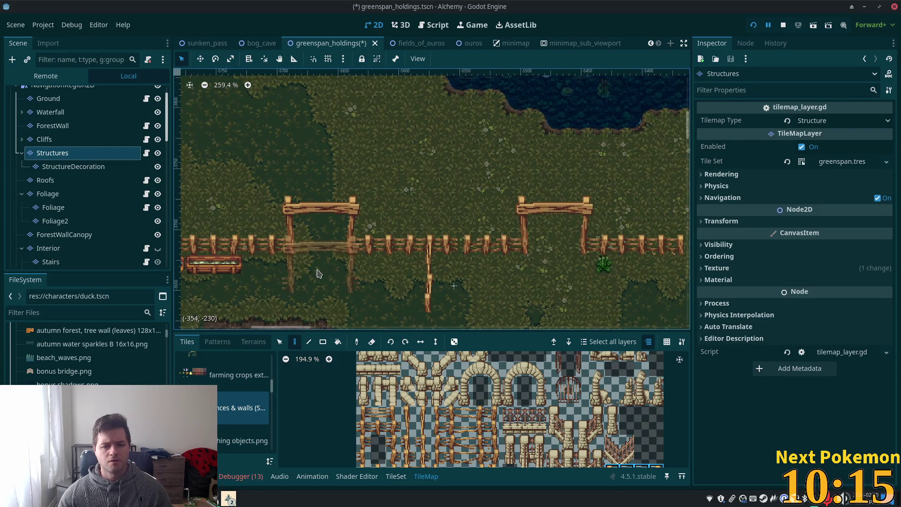
click(85, 99)
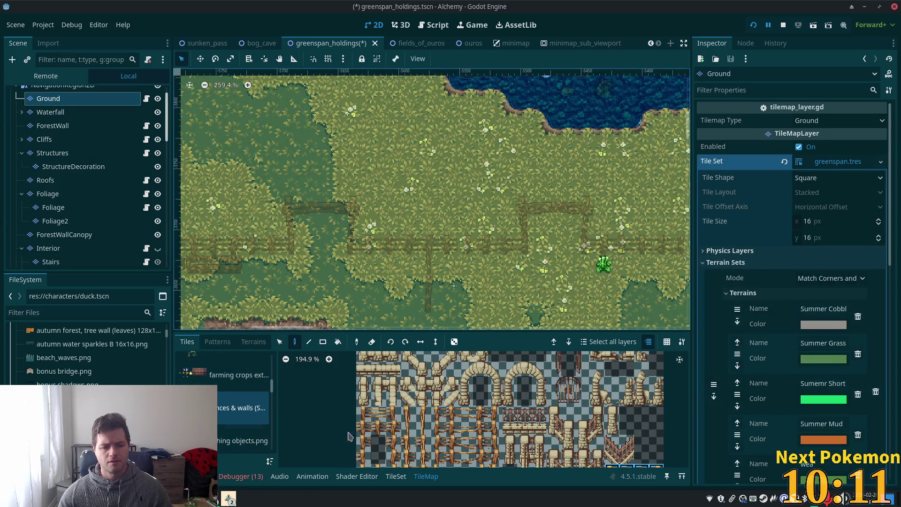
scroll(263, 404, down, 5)
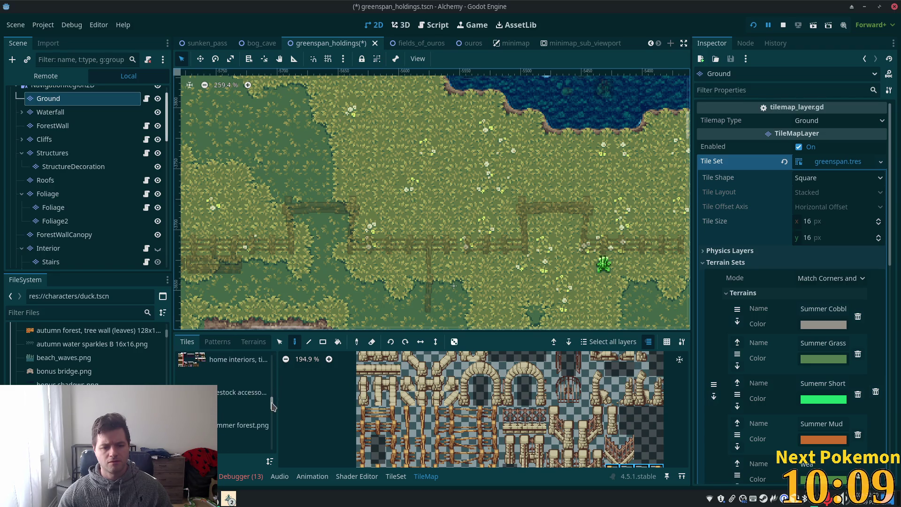
click(236, 423)
scroll(395, 362, down, 3)
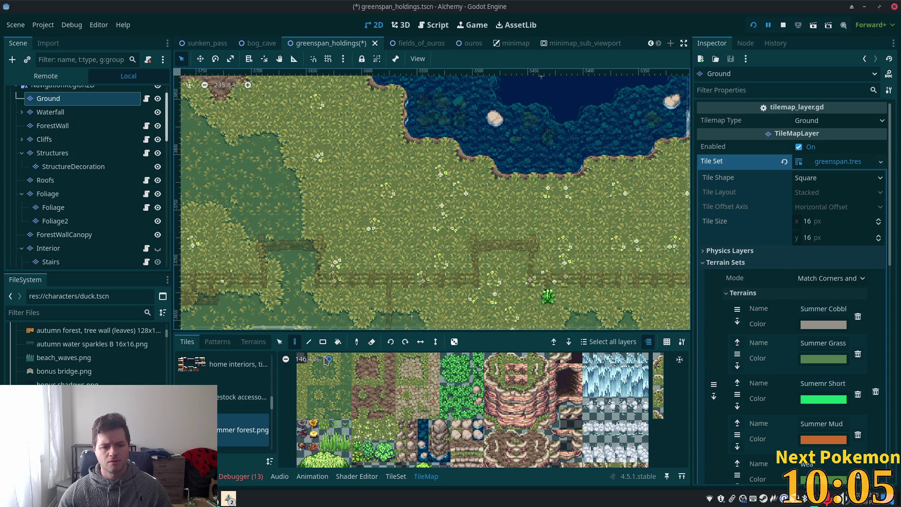
scroll(471, 418, up, 4)
click(427, 392)
scroll(437, 424, down, 2)
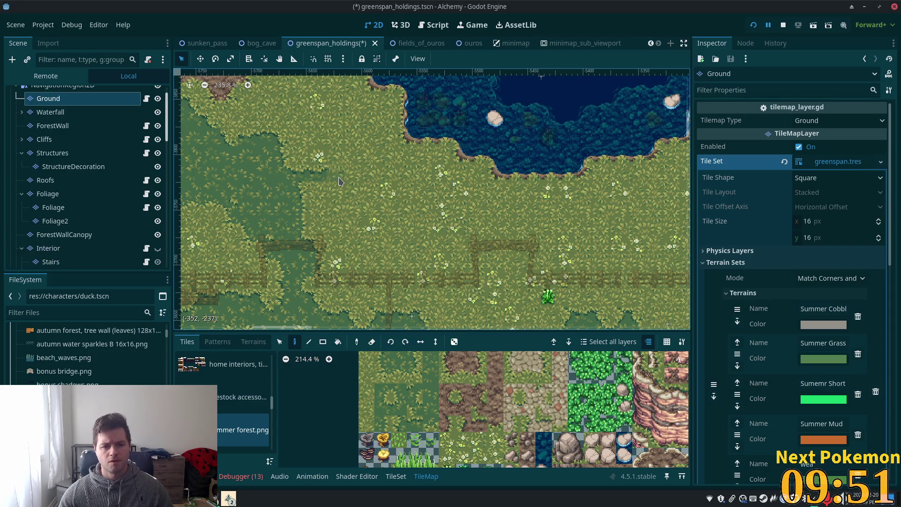
click(415, 423)
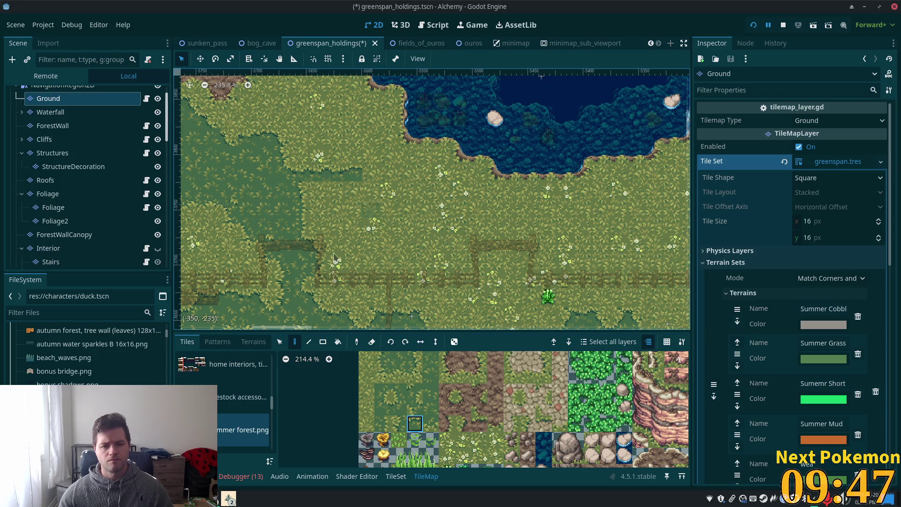
Step: Paint individual dark grass tiles to start a dark strip in the field
scroll(400, 361, up, 2)
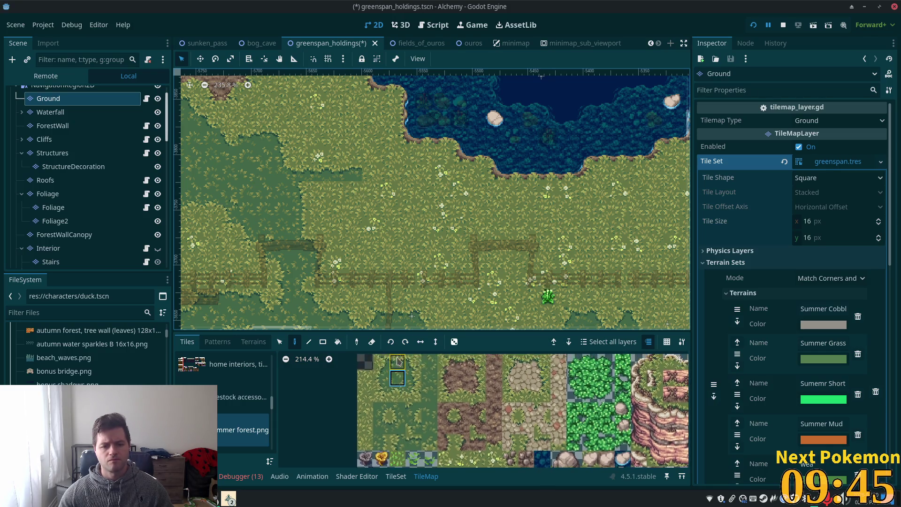
click(397, 362)
click(375, 175)
click(414, 442)
click(388, 174)
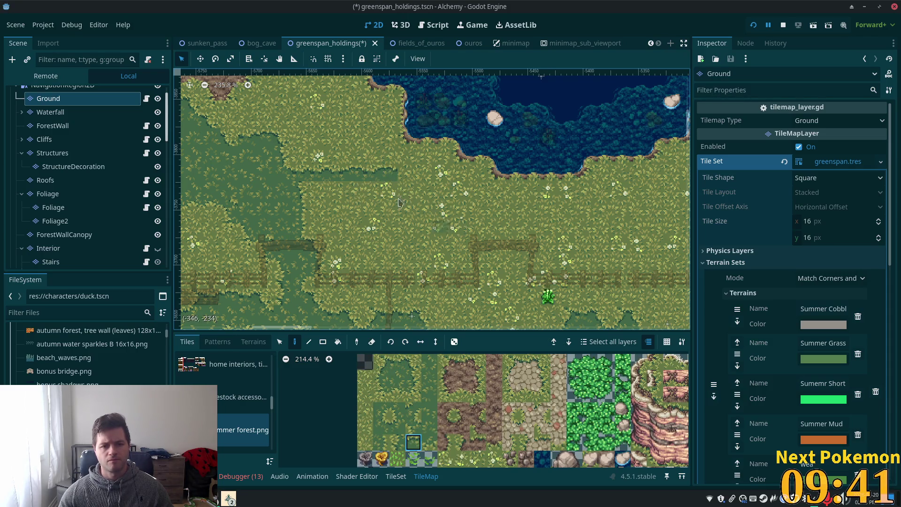
click(414, 361)
click(408, 182)
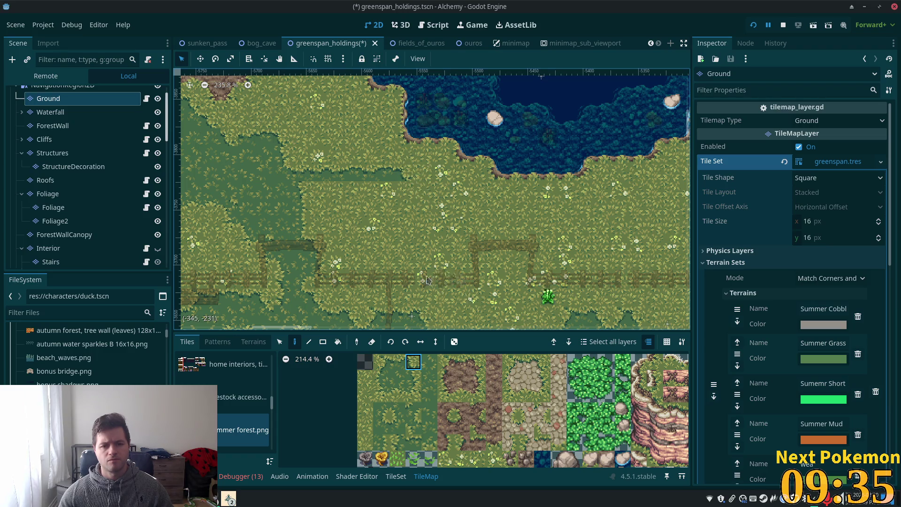
click(383, 425)
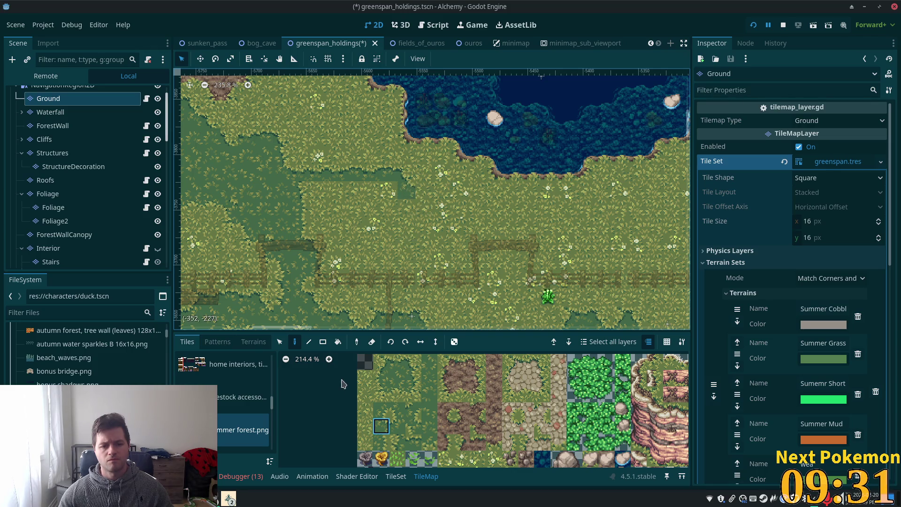
Step: Copy a row of existing map tiles as a pattern and stamp it to extend the dark patch downward
click(280, 342)
drag(306, 174, 406, 181)
key(d)
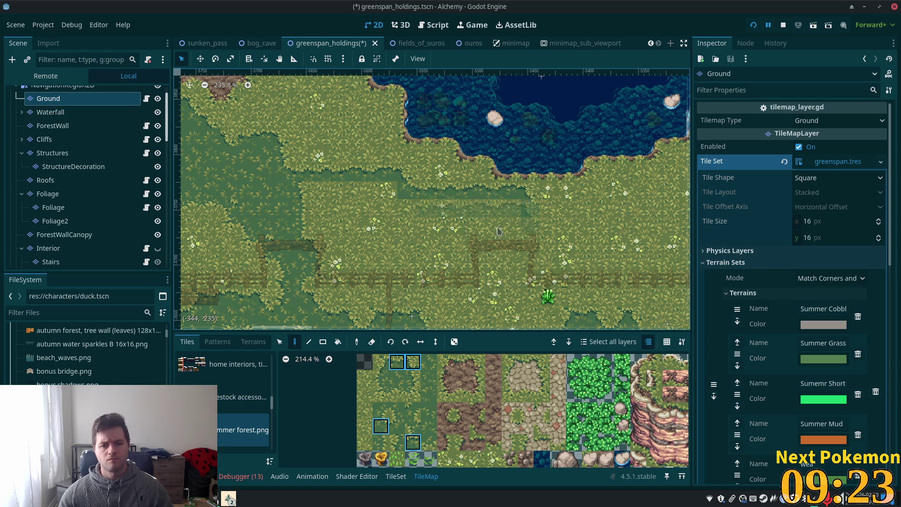
scroll(539, 239, down, 1)
scroll(539, 240, up, 6)
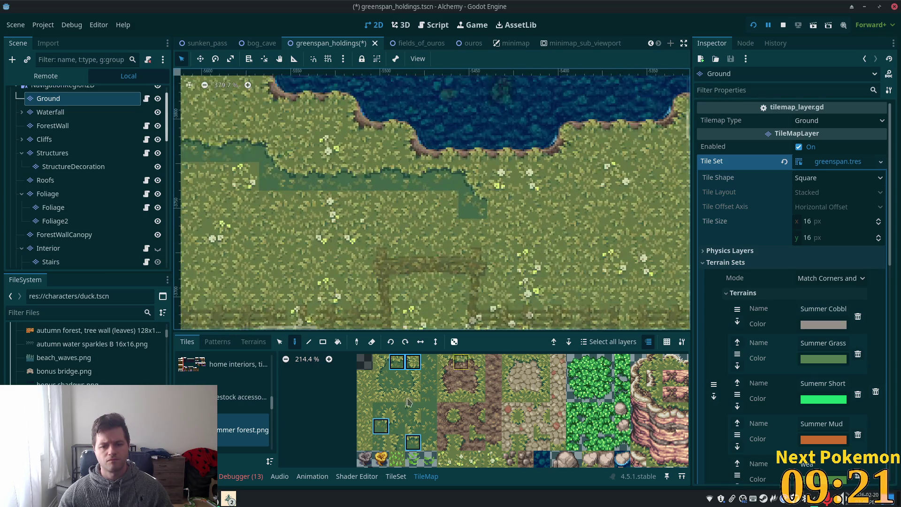
click(501, 204)
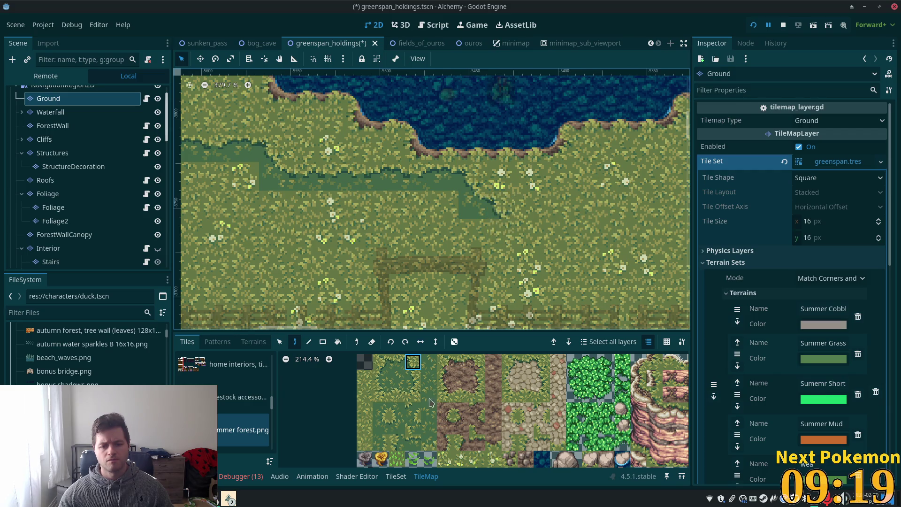
click(514, 239)
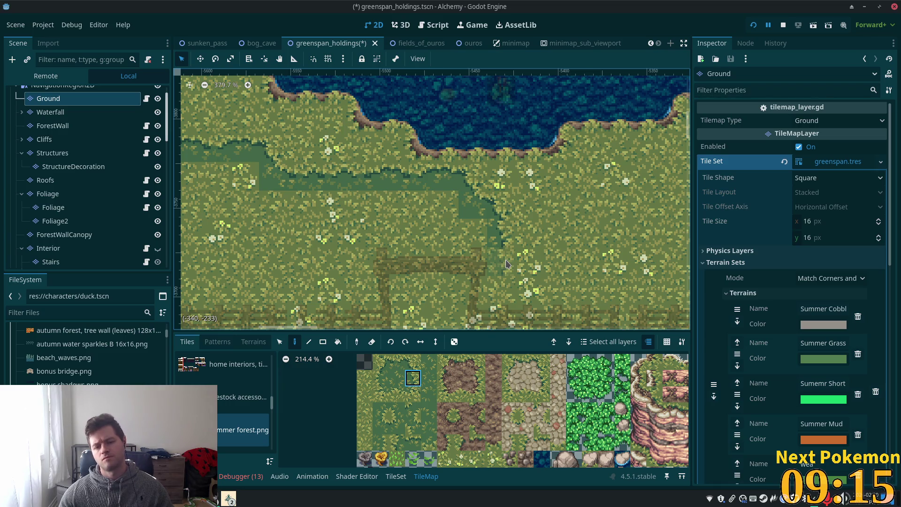
Step: Pick another dark grass tile and paint it further down the field near the pond
scroll(554, 249, down, 2)
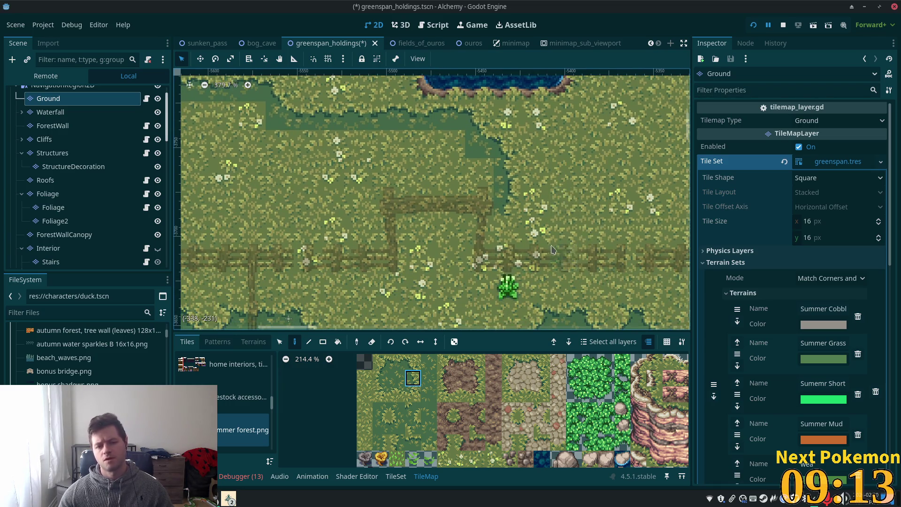
scroll(554, 249, down, 9)
drag(527, 177, 503, 230)
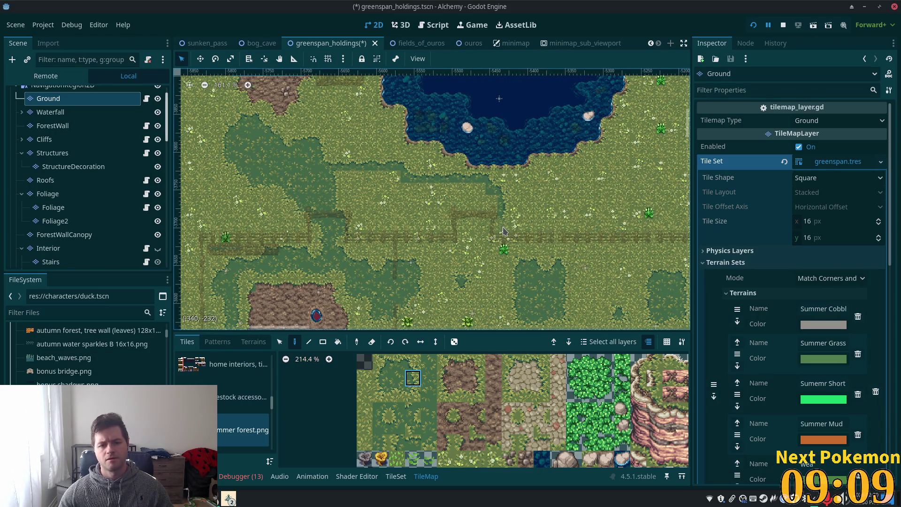
scroll(503, 230, up, 2)
click(414, 395)
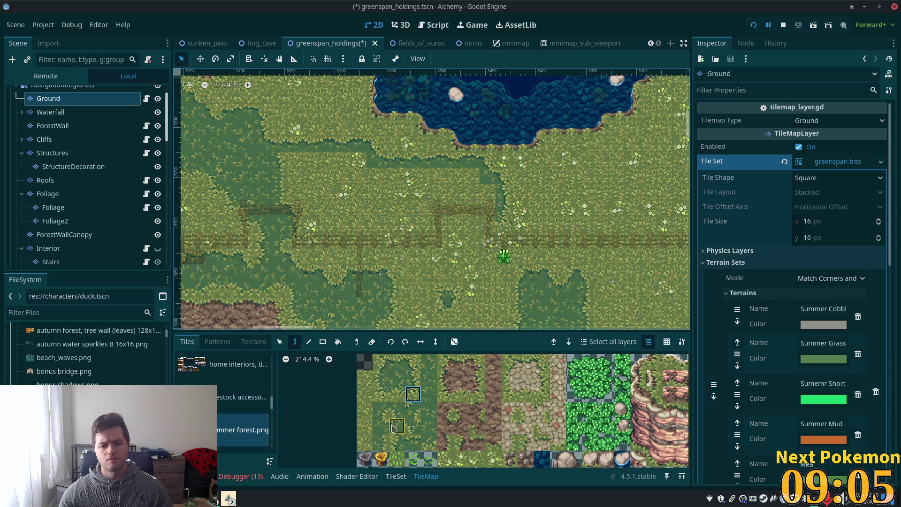
click(382, 416)
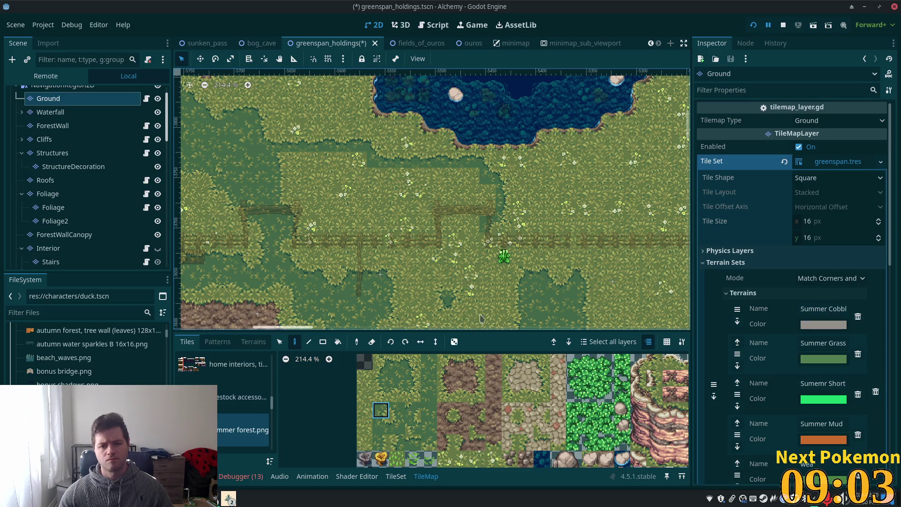
click(418, 382)
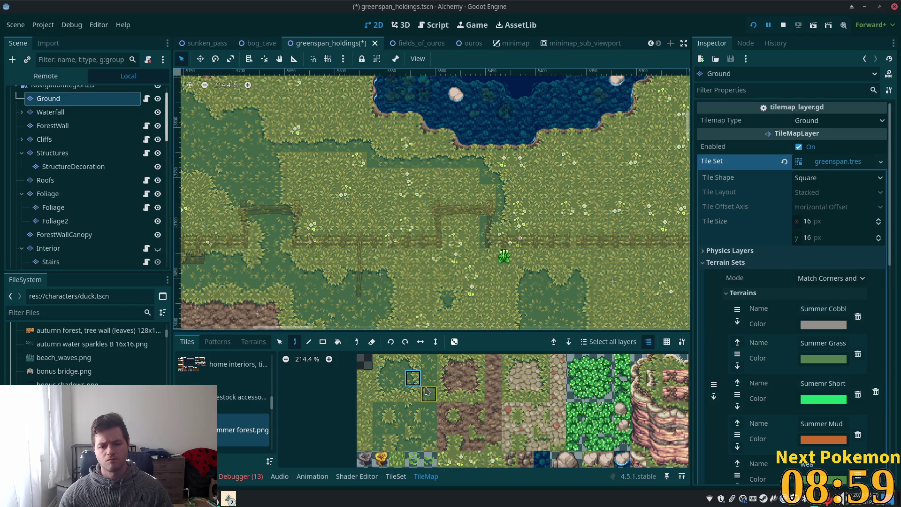
click(500, 262)
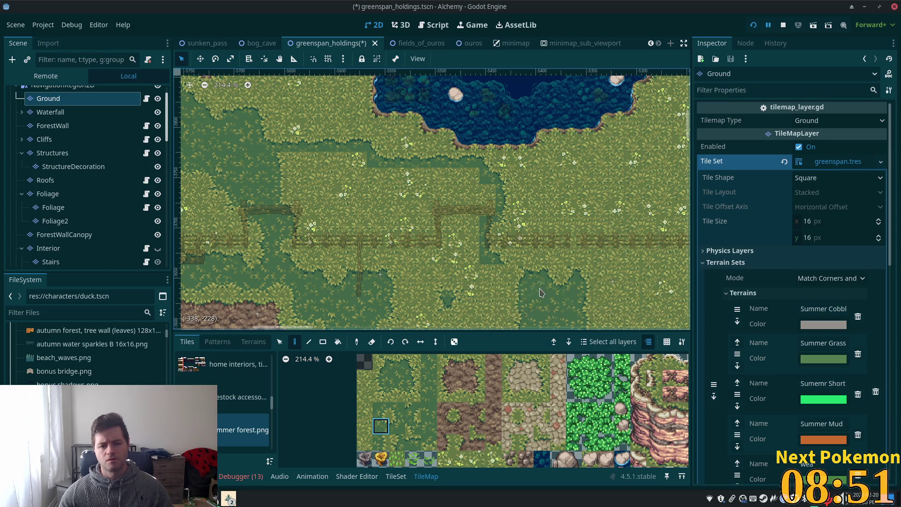
Step: Try several plain and edge grass tiles from the summer forest atlas
scroll(540, 292, down, 2)
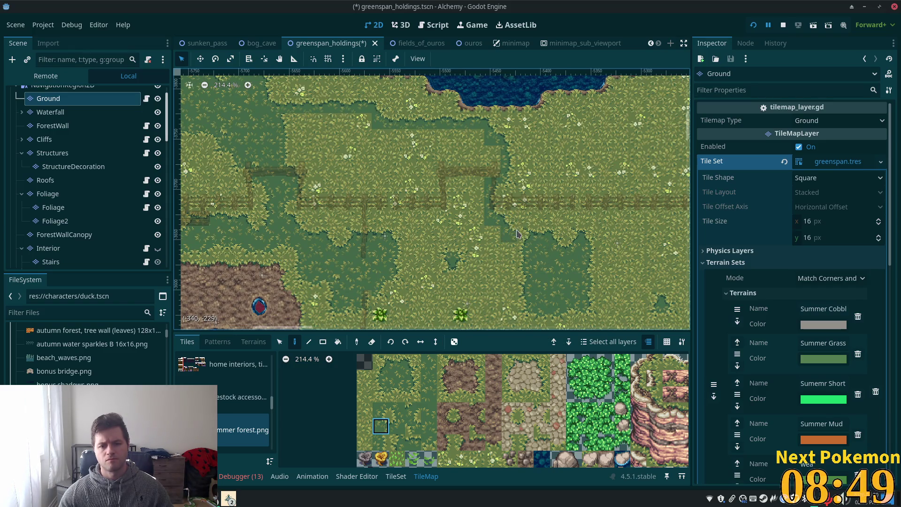
ctrl+click(525, 237)
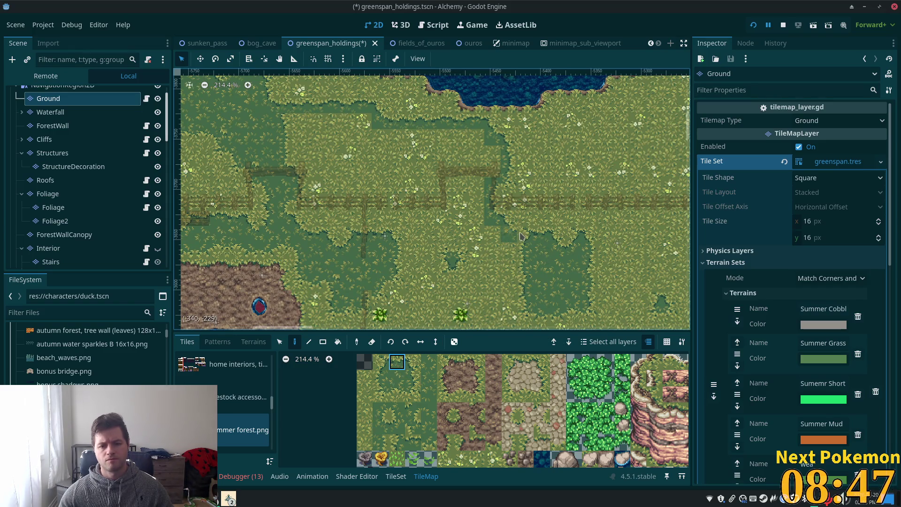
ctrl+click(496, 262)
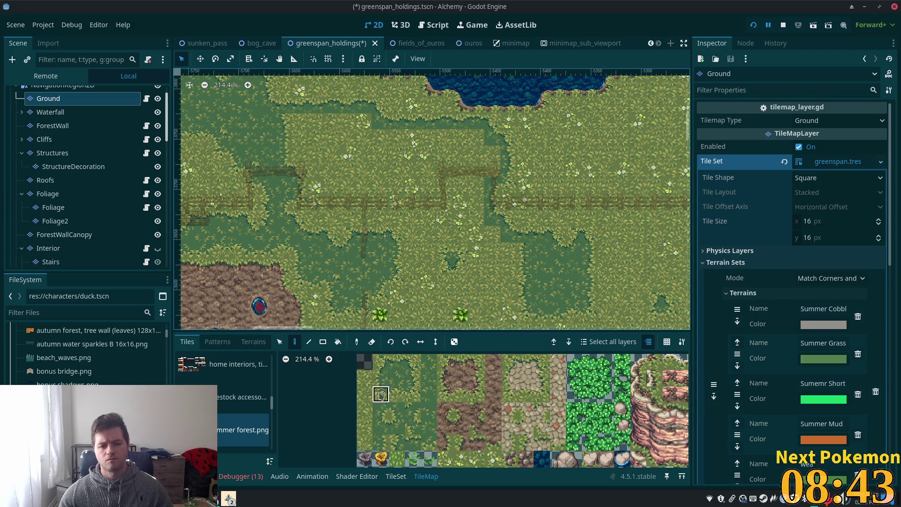
ctrl+click(503, 281)
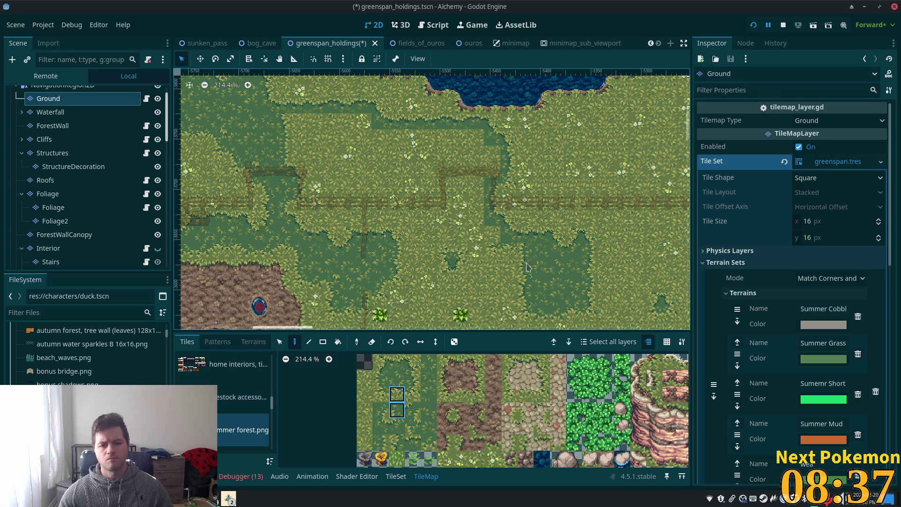
click(398, 413)
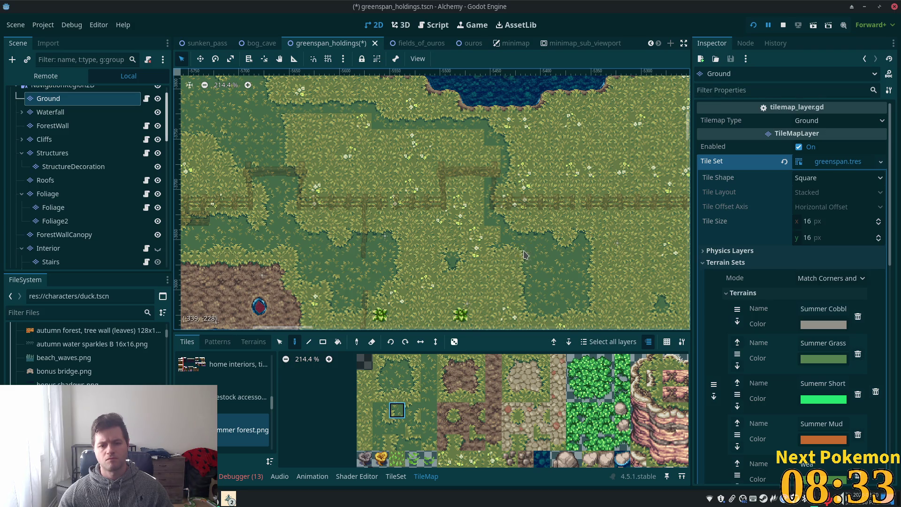
click(375, 397)
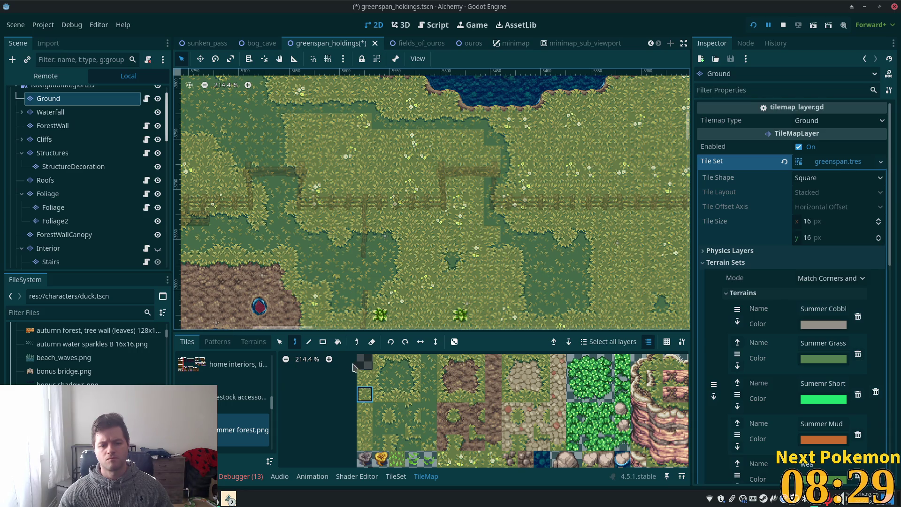
click(380, 394)
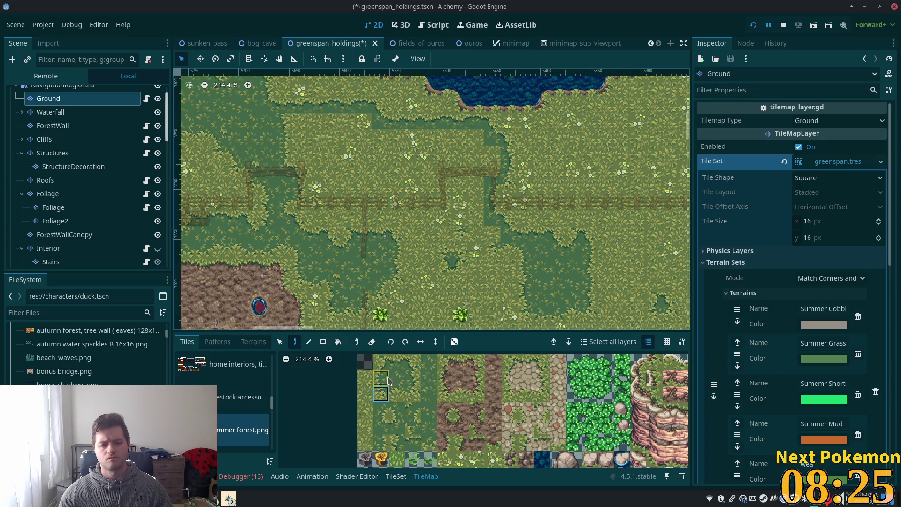
click(388, 380)
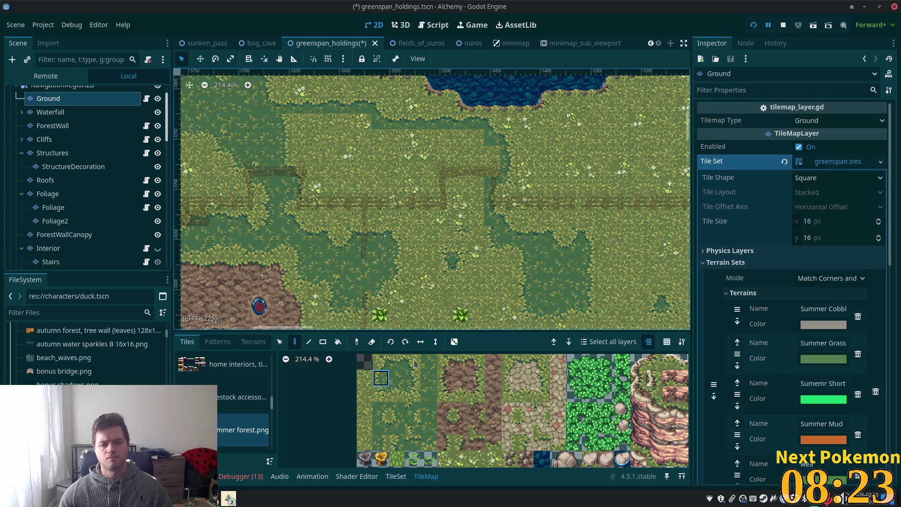
click(397, 410)
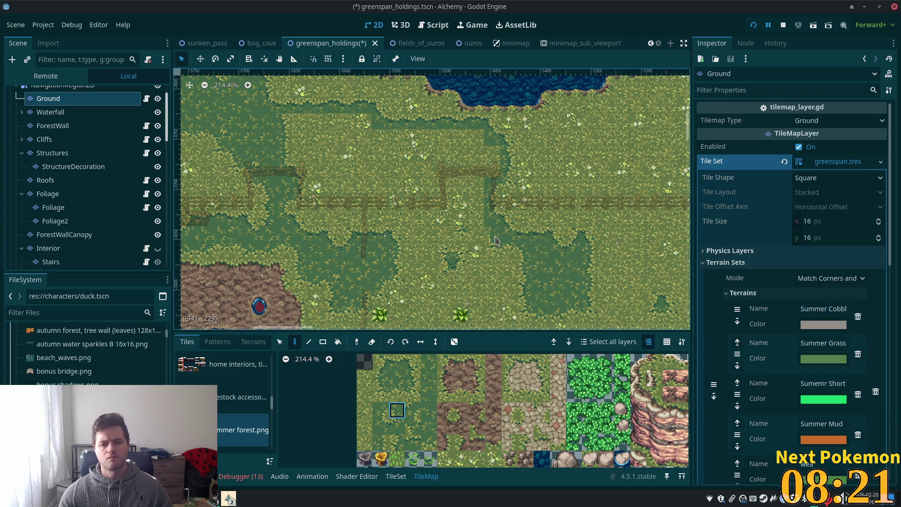
click(397, 395)
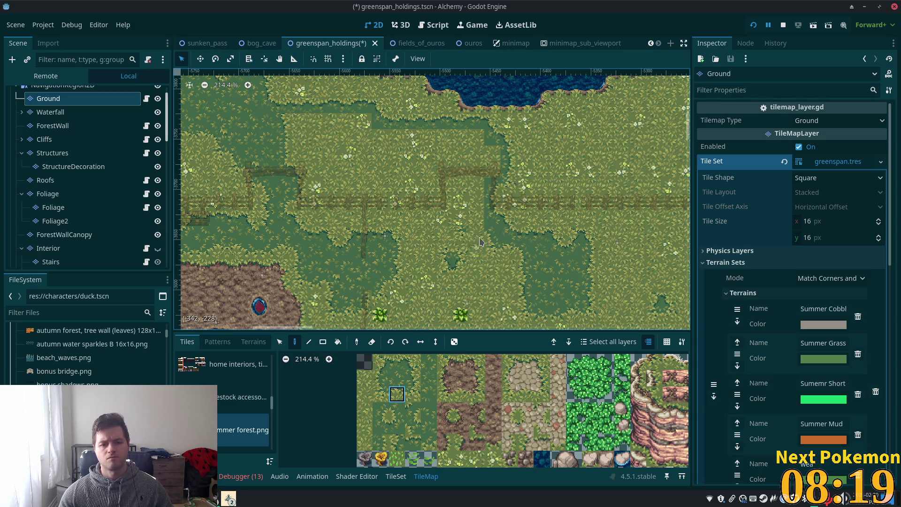
click(382, 378)
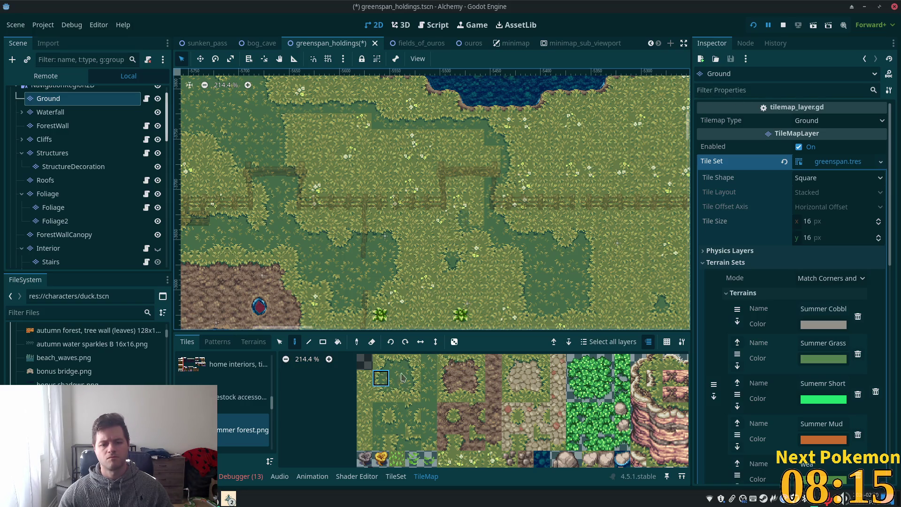
Step: Test two-tile grass blocks, then settle on the single dark grass tile
drag(397, 394, 396, 410)
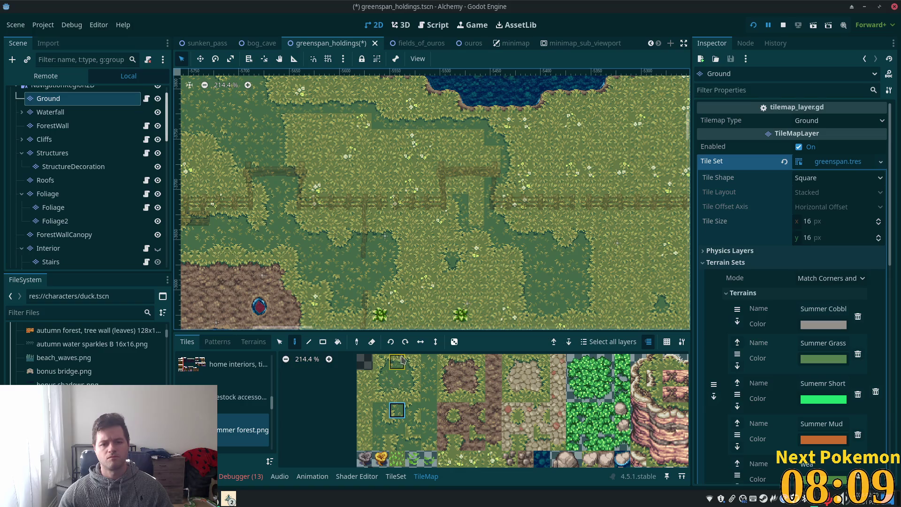
click(381, 378)
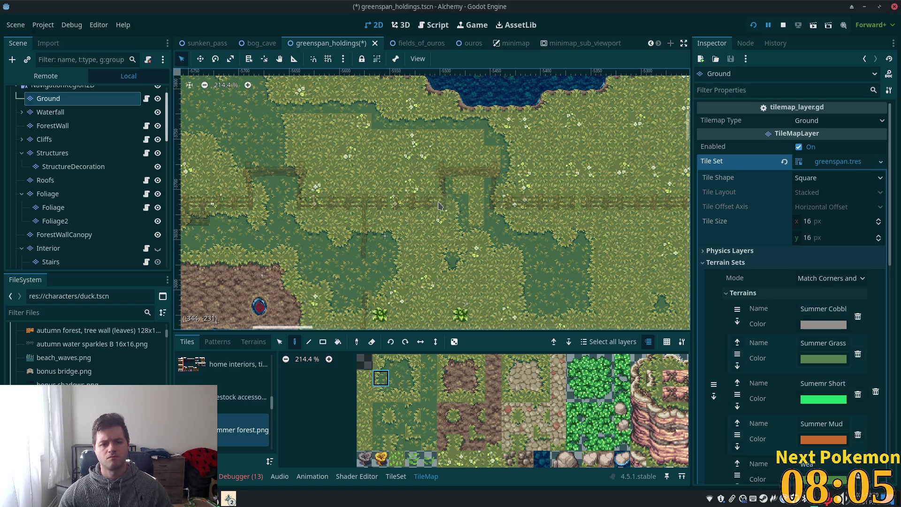
drag(413, 378, 397, 412)
click(384, 411)
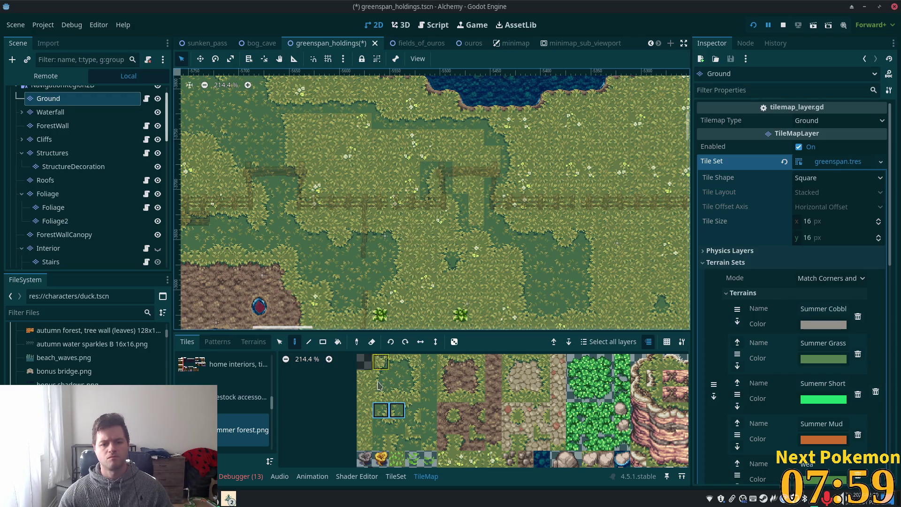
click(397, 394)
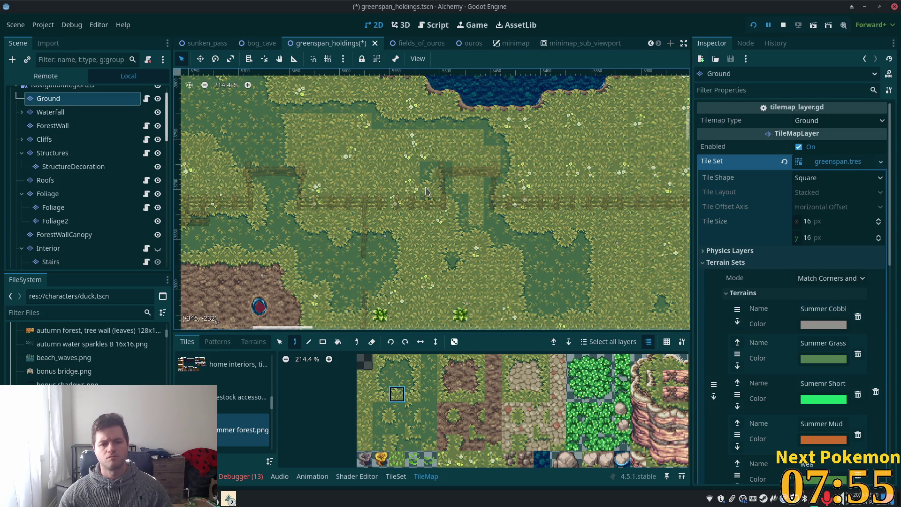
click(413, 395)
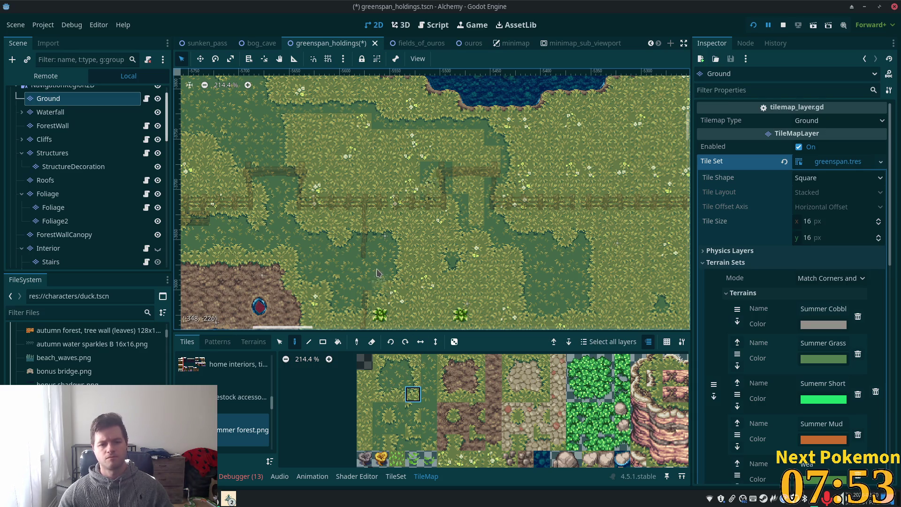
click(396, 395)
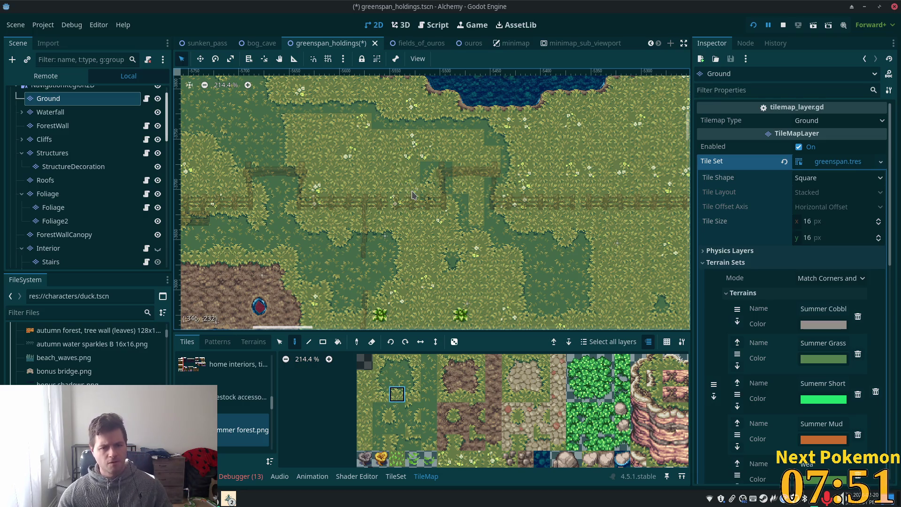
click(429, 442)
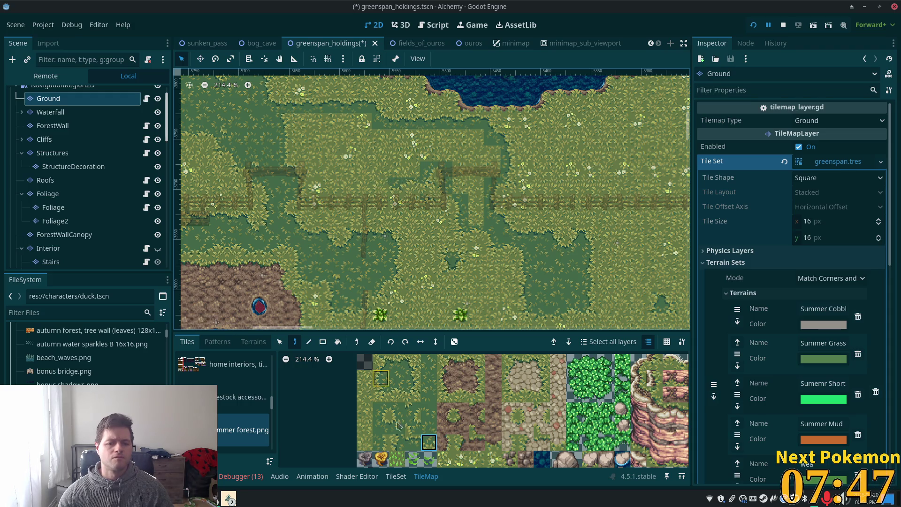
drag(396, 378, 396, 395)
ctrl+click(381, 193)
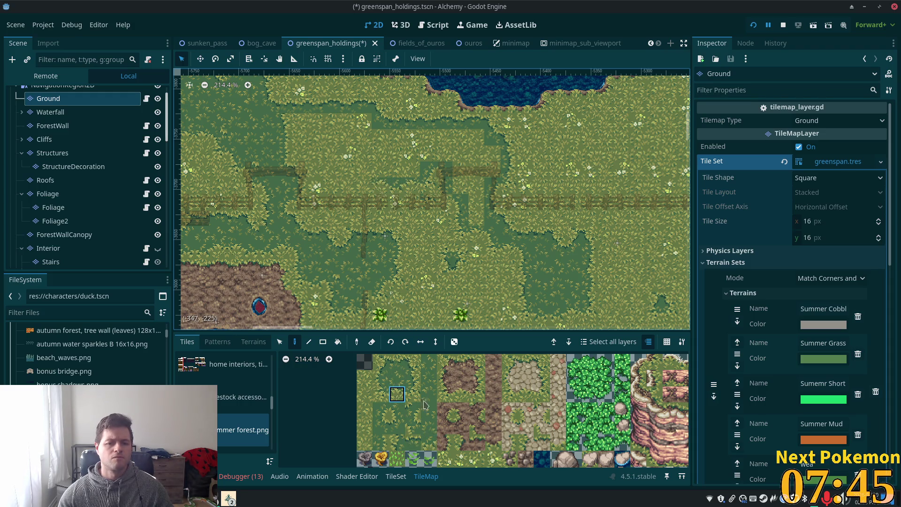
click(434, 444)
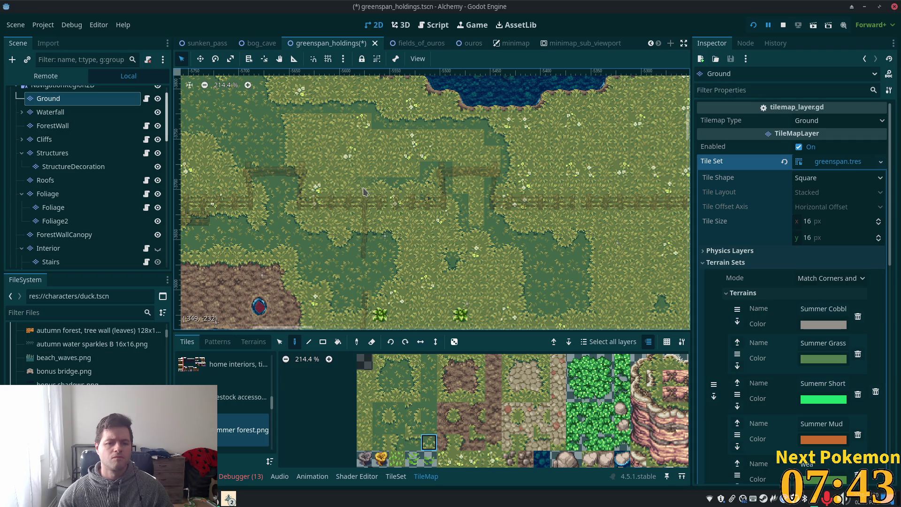
scroll(364, 226, up, 2)
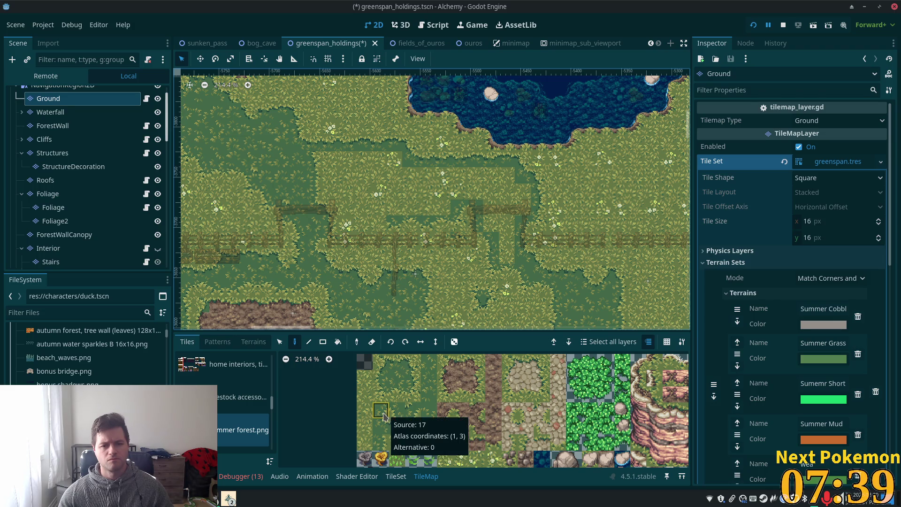
Step: Box-select a tile strip near the fence, then resume painting with one plain grass tile
key(s)
mouse_move(388, 217)
mouse_down()
mouse_move(403, 230)
mouse_move(436, 229)
mouse_up()
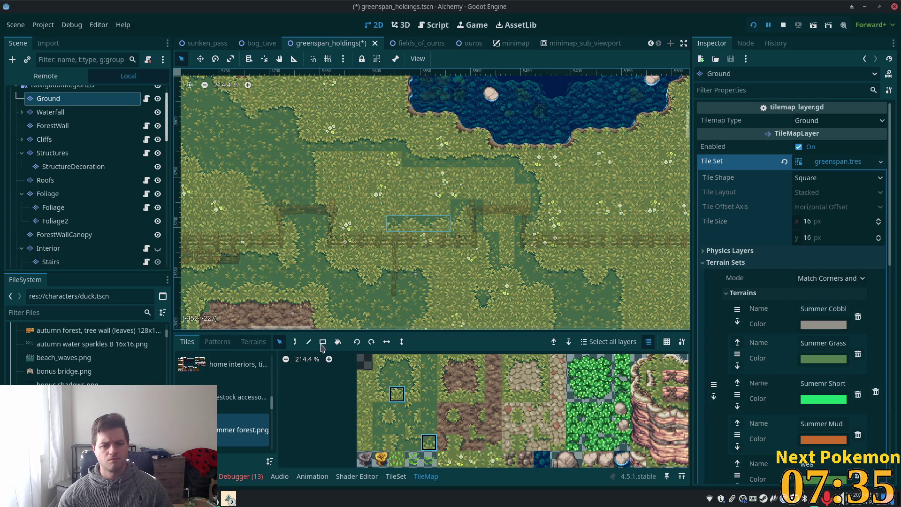
click(294, 342)
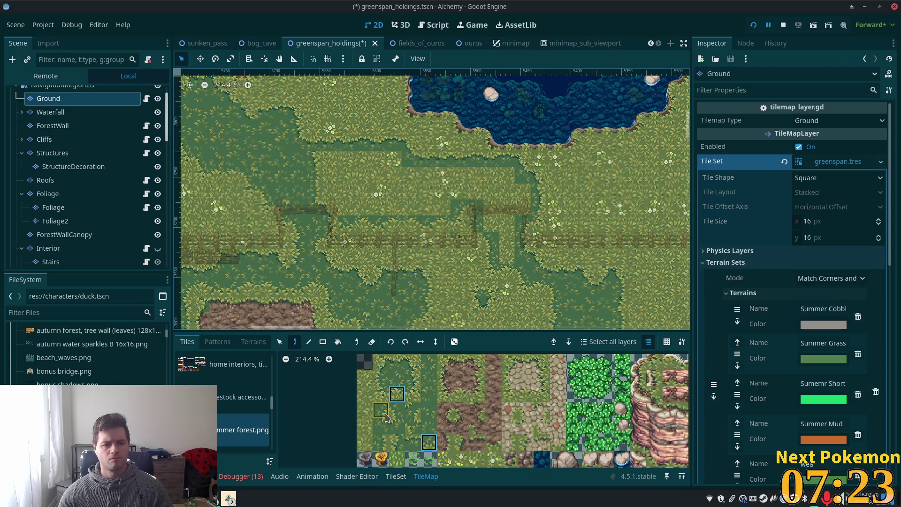
click(413, 362)
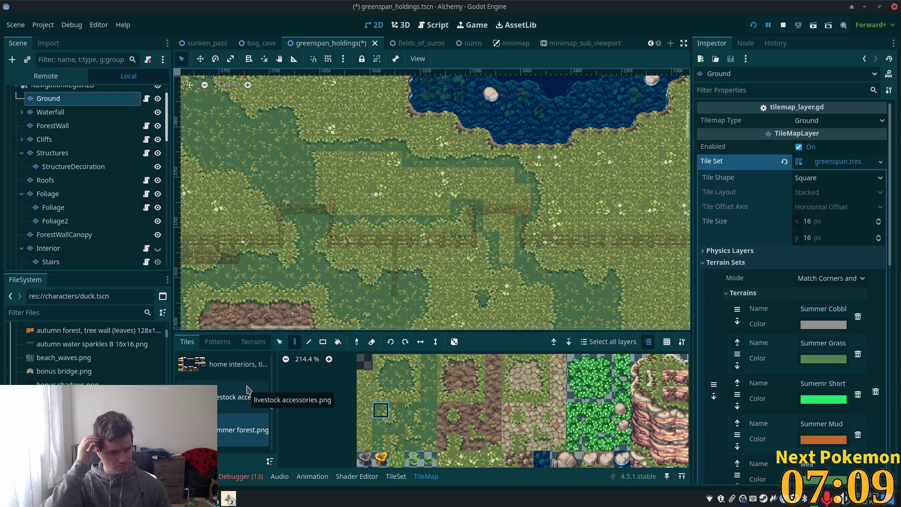
scroll(459, 251, up, 3)
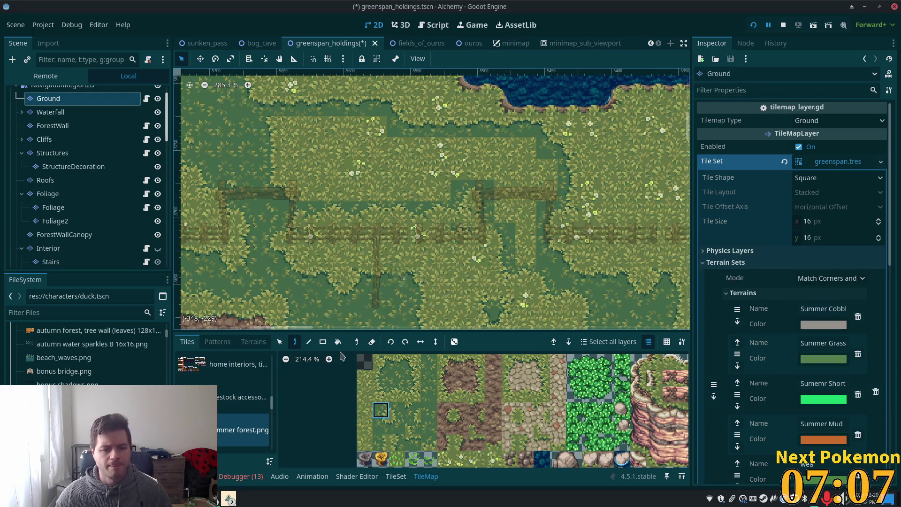
Step: Paint a 6x3 Short Grass terrain rectangle and freehand strokes, undoing the stray stone strip
click(253, 342)
click(240, 442)
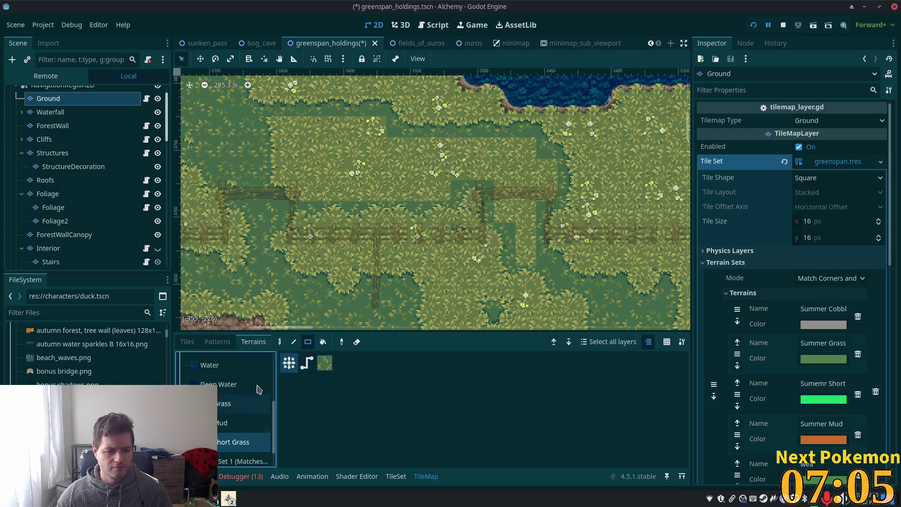
mouse_move(264, 121)
mouse_down()
mouse_move(363, 162)
mouse_move(371, 177)
mouse_up()
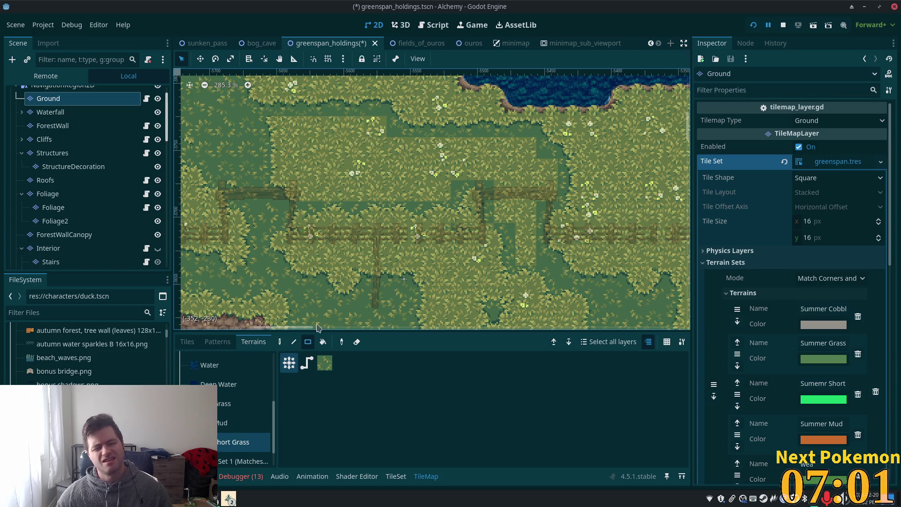
click(280, 342)
click(312, 148)
key(ctrl+z)
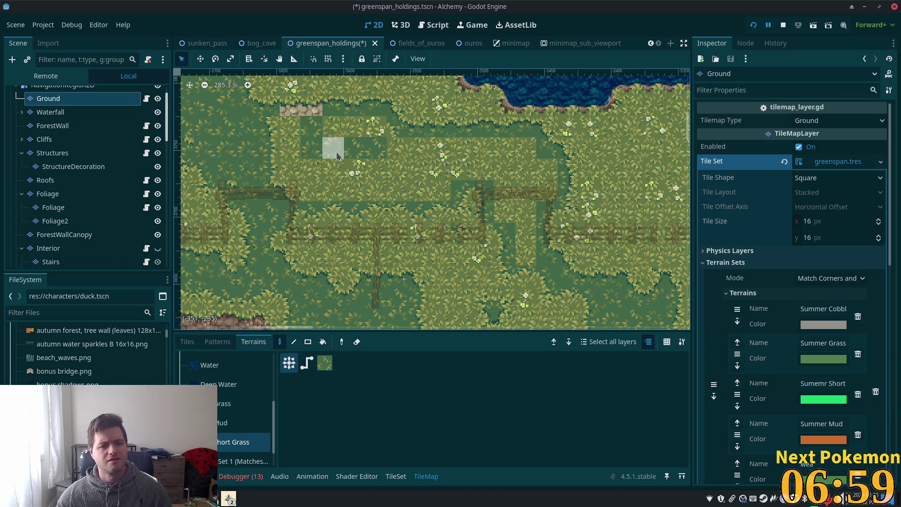
click(306, 158)
mouse_move(307, 161)
mouse_down()
mouse_move(418, 157)
mouse_move(291, 169)
mouse_move(409, 178)
mouse_up()
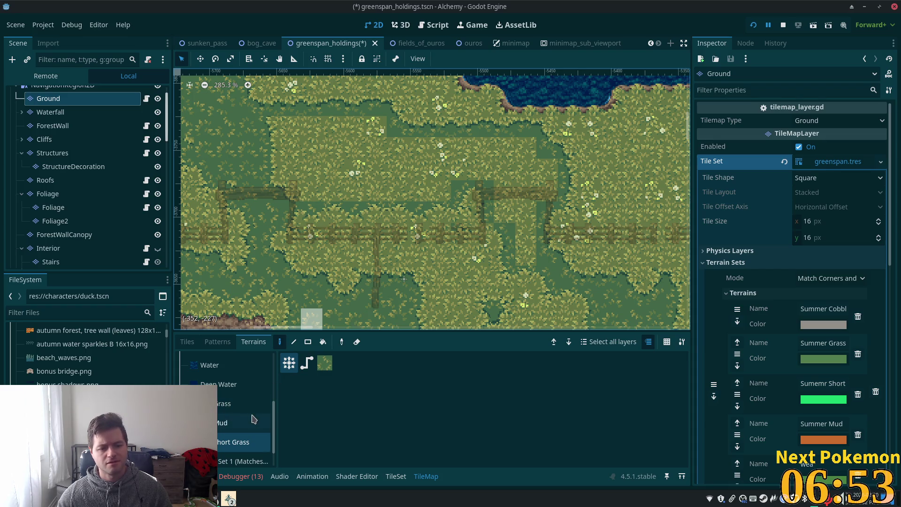
Step: Paint a band of Short Grass across the field in Path mode
click(187, 341)
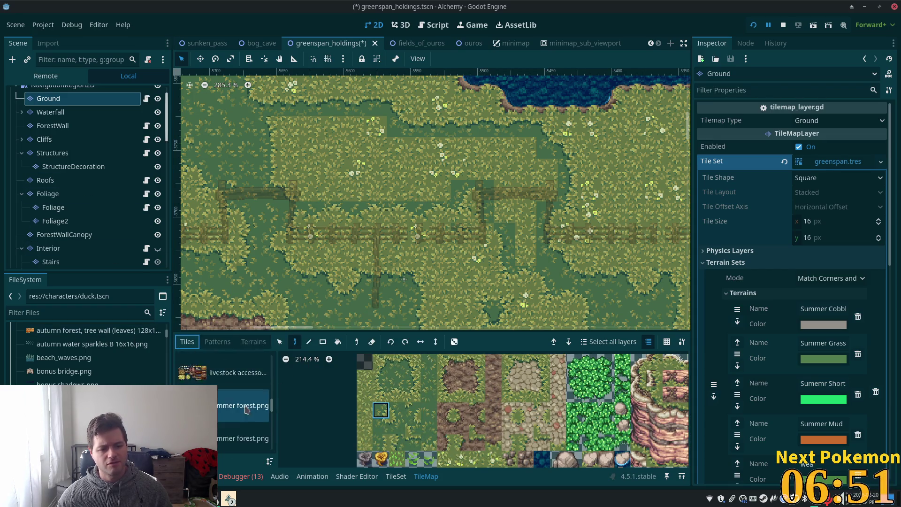
click(253, 341)
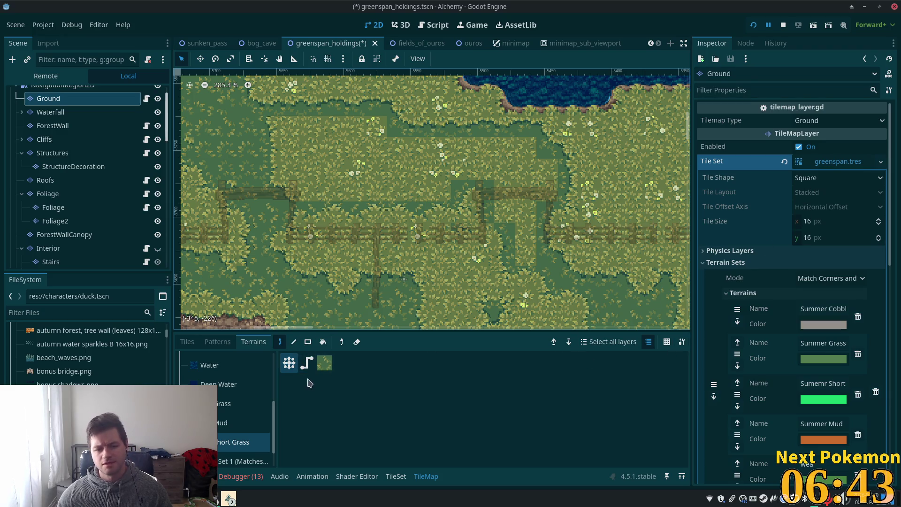
click(307, 363)
mouse_move(352, 147)
mouse_down()
mouse_move(376, 169)
mouse_move(344, 189)
mouse_move(484, 174)
mouse_up()
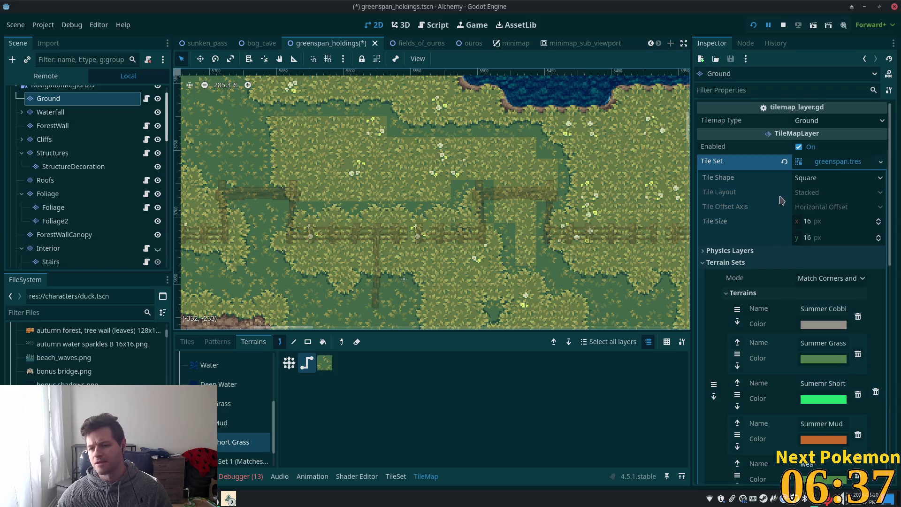
Step: Set the first terrain set to Match Corners and test a Short Grass rectangle
click(845, 282)
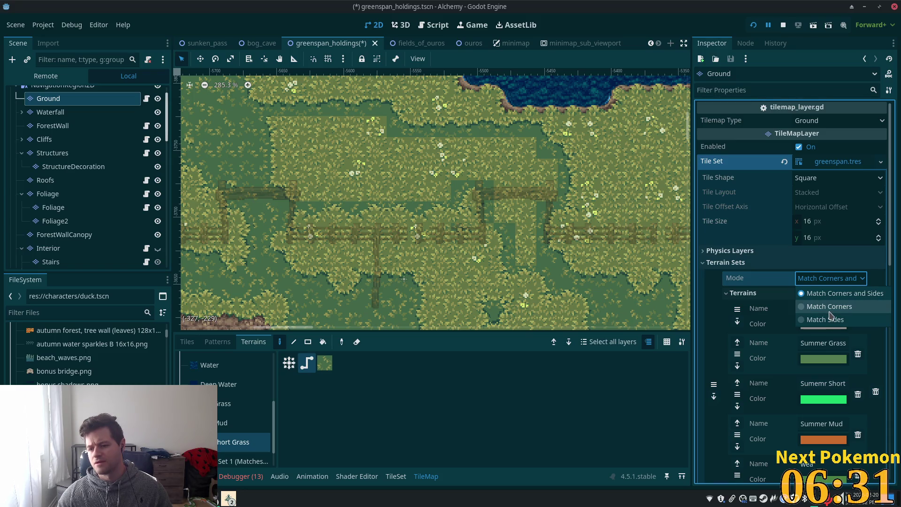
click(829, 306)
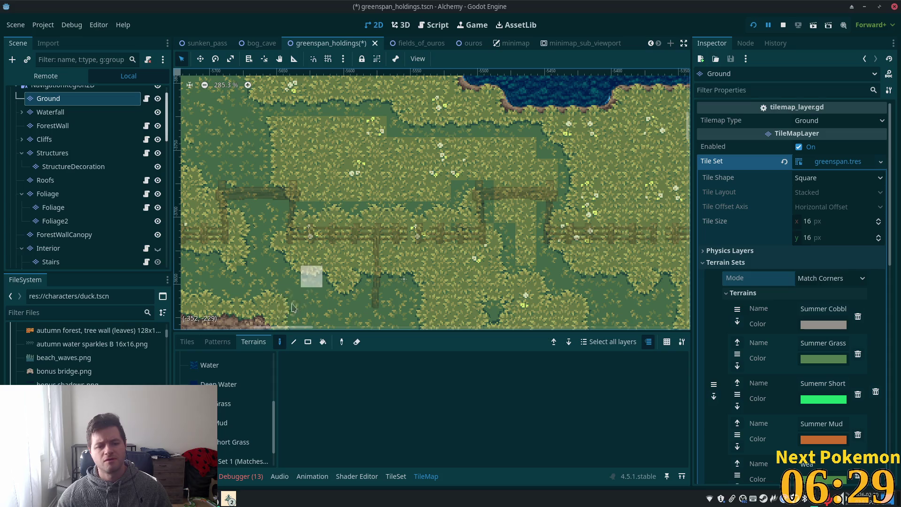
click(308, 341)
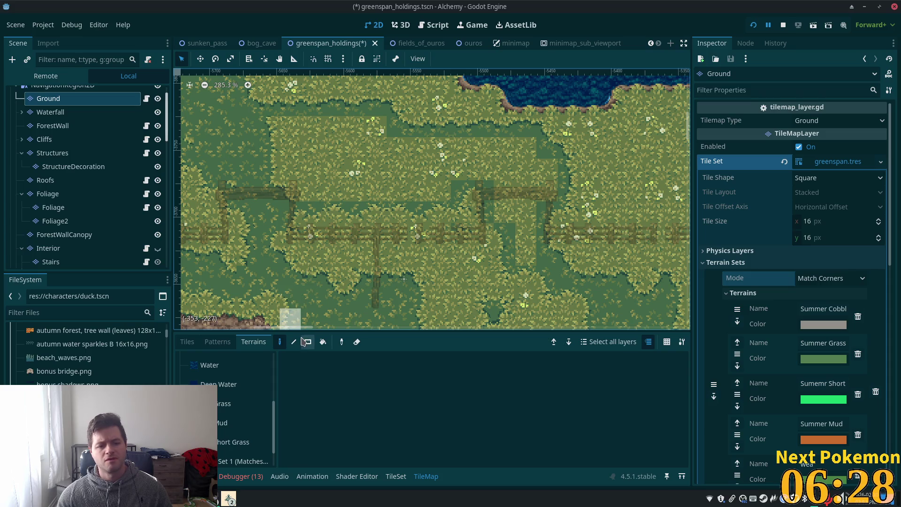
click(231, 442)
drag(277, 122, 380, 181)
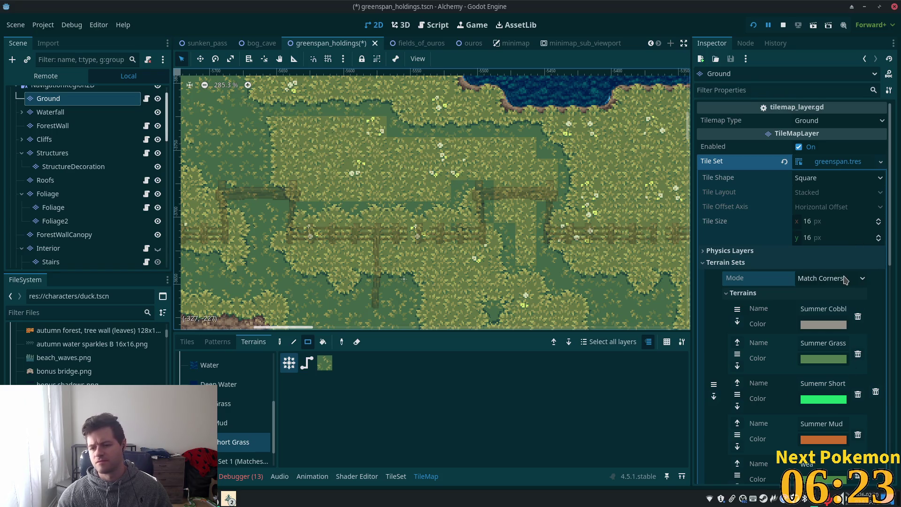
Step: Confirm Match Corners stays selected and collapse the Terrain Sets section
click(845, 281)
click(826, 295)
scroll(803, 349, down, 5)
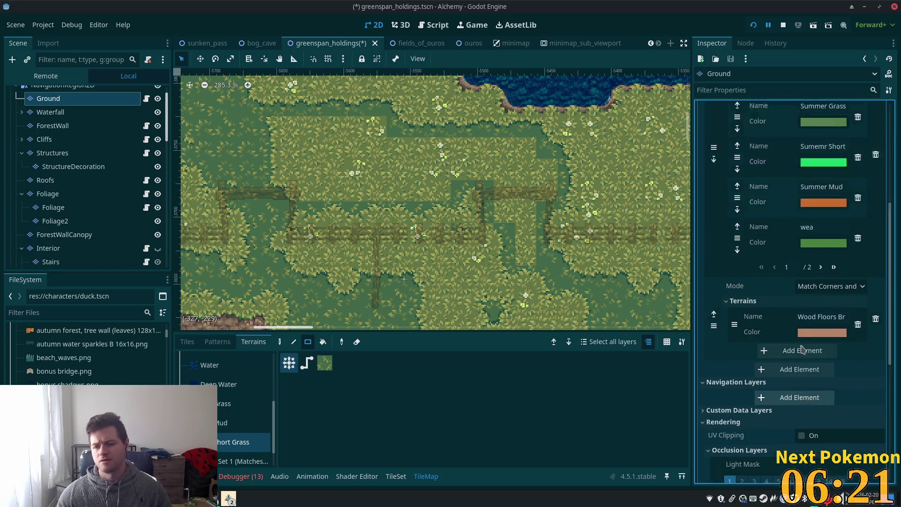
scroll(803, 350, up, 10)
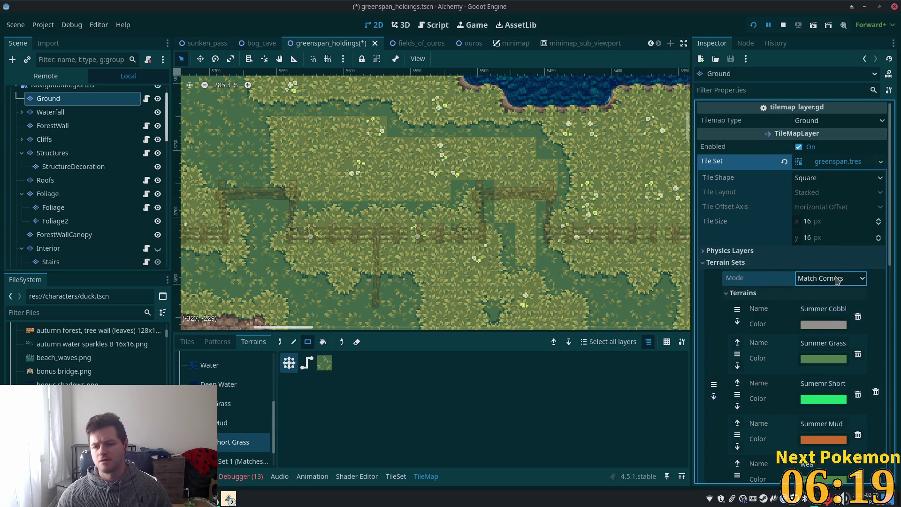
click(837, 281)
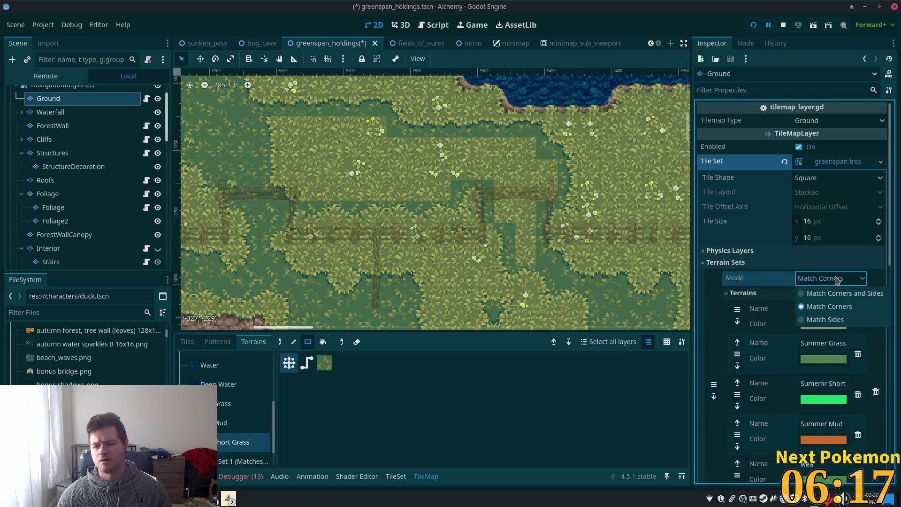
click(837, 280)
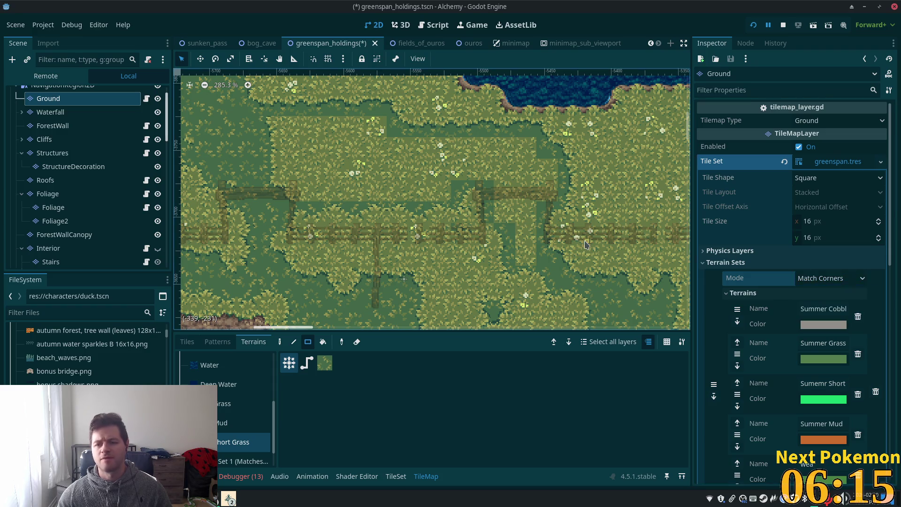
click(738, 262)
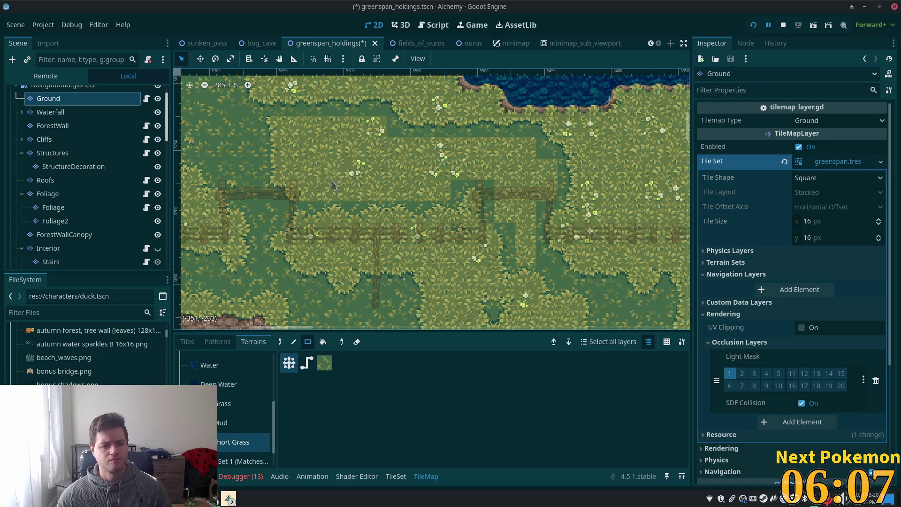
Step: Paint trial Short Grass rectangles over the field and reselect the Ground layer
mouse_move(302, 164)
mouse_down()
mouse_move(419, 185)
mouse_move(422, 158)
mouse_up()
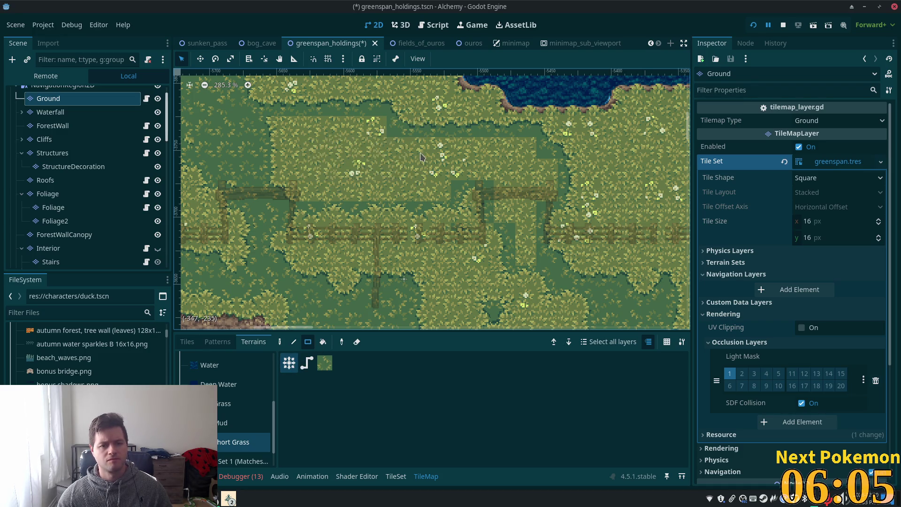
drag(263, 141, 388, 177)
mouse_move(322, 180)
mouse_down()
mouse_move(259, 137)
mouse_move(386, 169)
mouse_up()
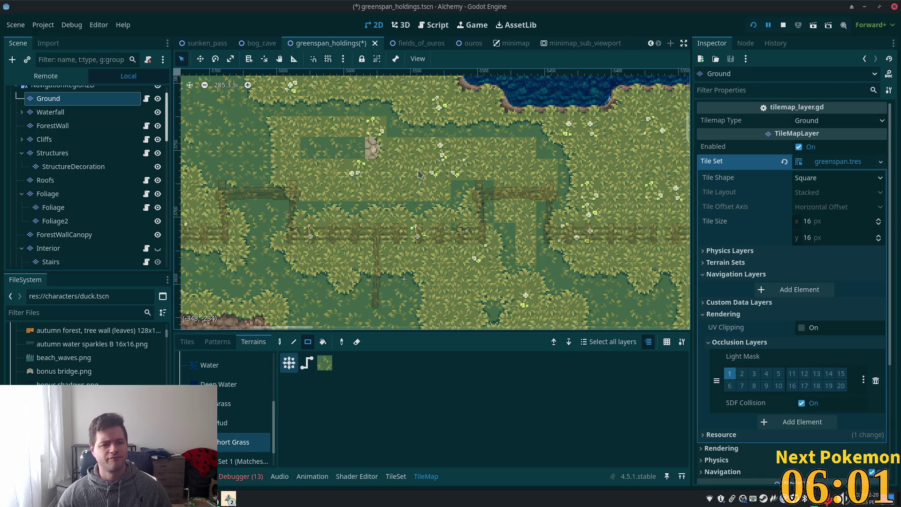
click(188, 342)
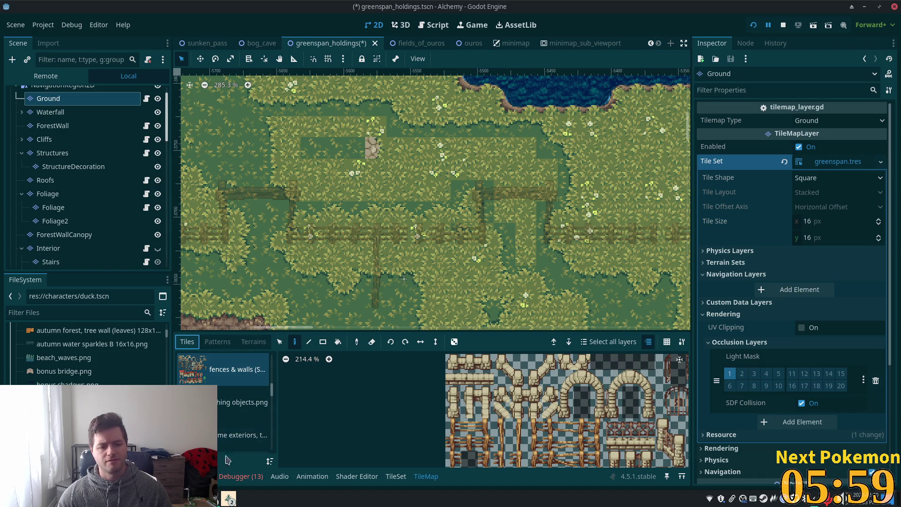
click(83, 112)
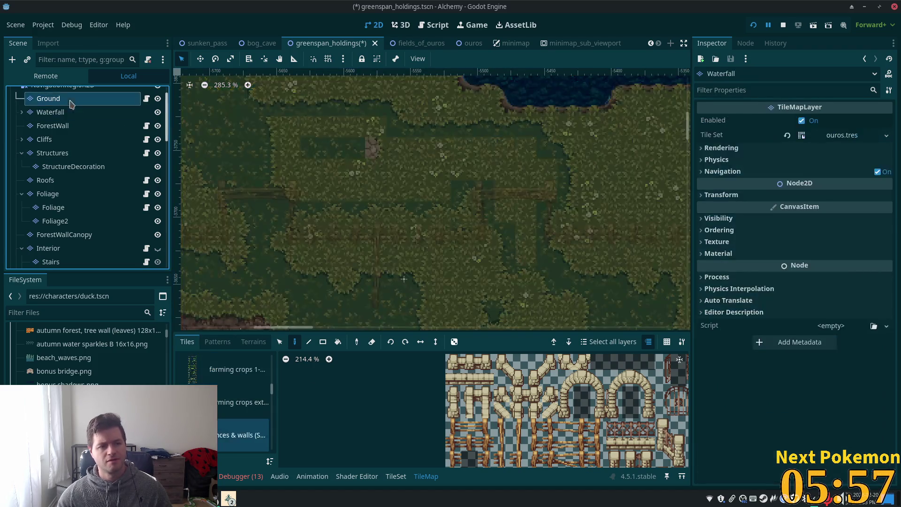
click(83, 99)
Step: Pick Short Grass again and repaint the rectangle, undoing the first attempt
scroll(224, 413, down, 5)
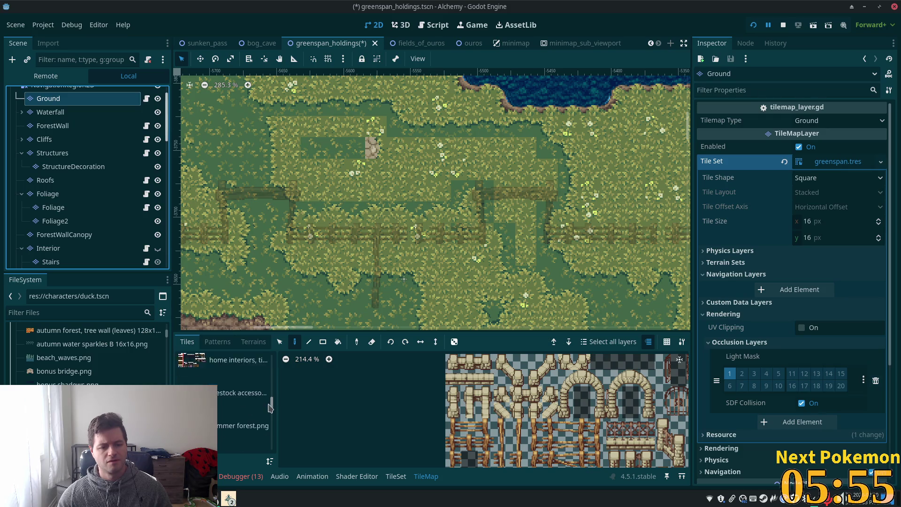
click(237, 381)
click(246, 345)
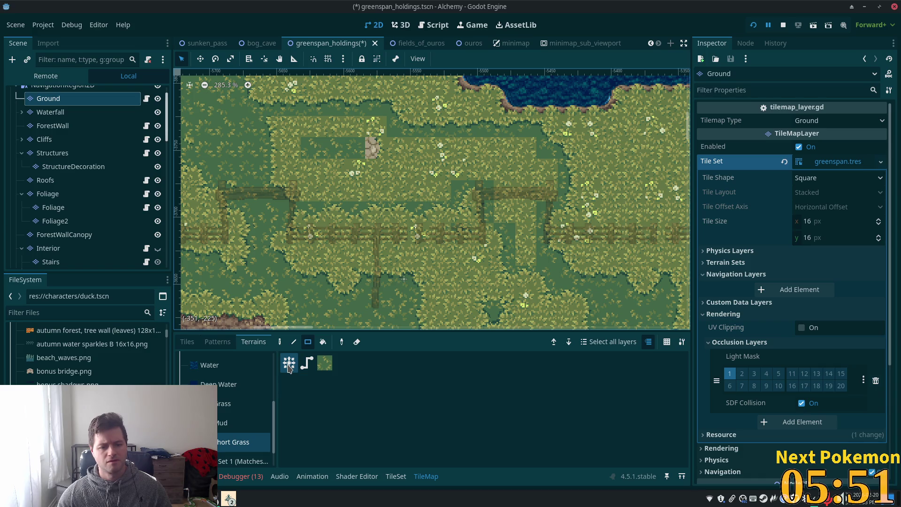
click(325, 362)
mouse_move(266, 121)
mouse_down()
mouse_move(281, 141)
mouse_move(336, 167)
mouse_up()
key(ctrl+z)
drag(282, 150, 408, 177)
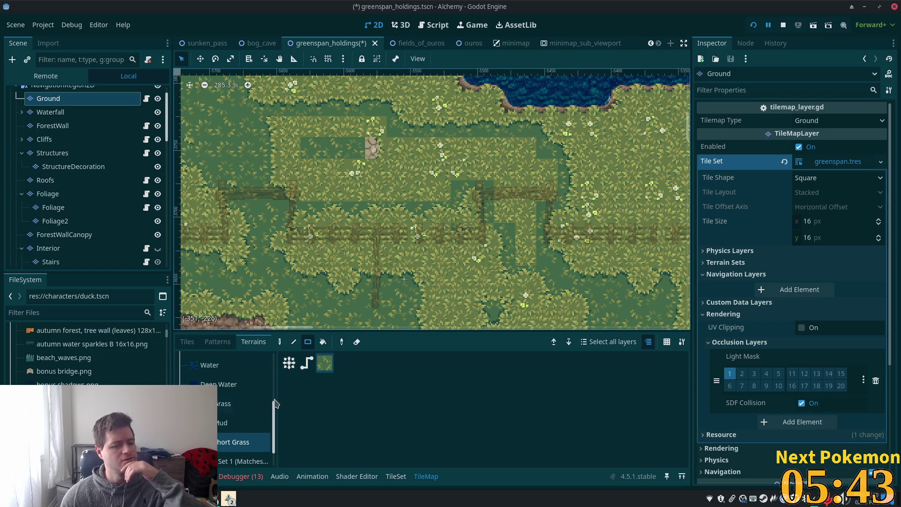
Step: Set the TileSet editor to paint Terrains properties onto tiles
click(396, 477)
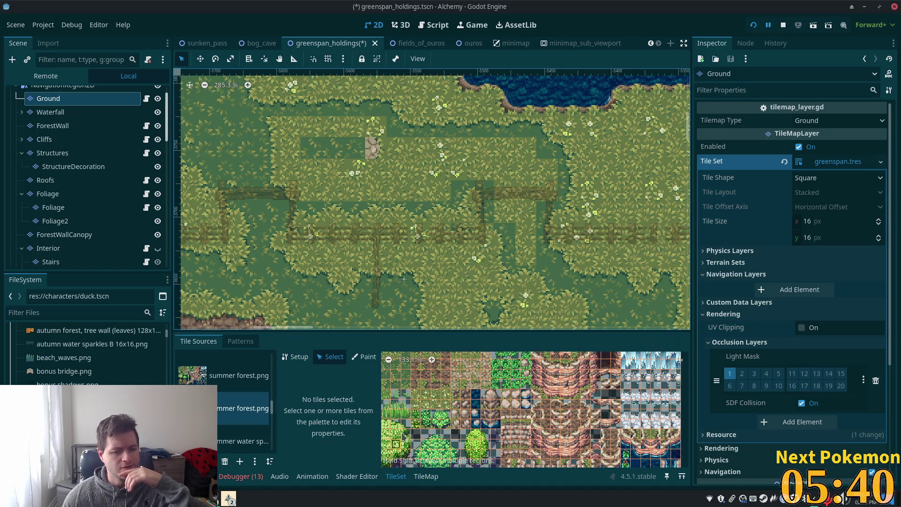
click(364, 357)
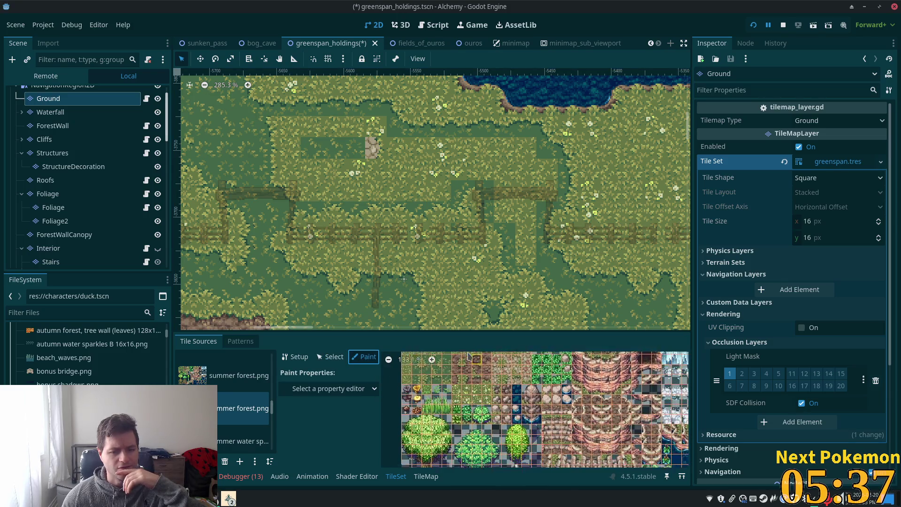
click(328, 389)
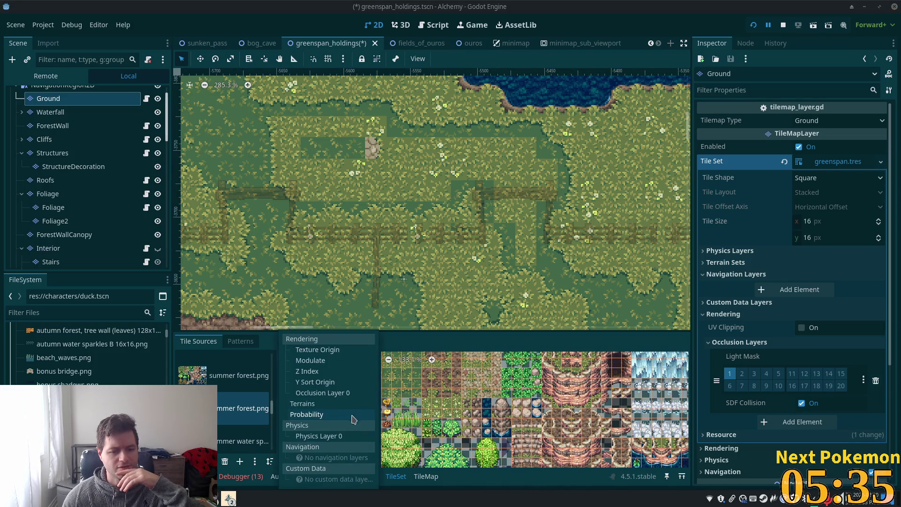
click(322, 404)
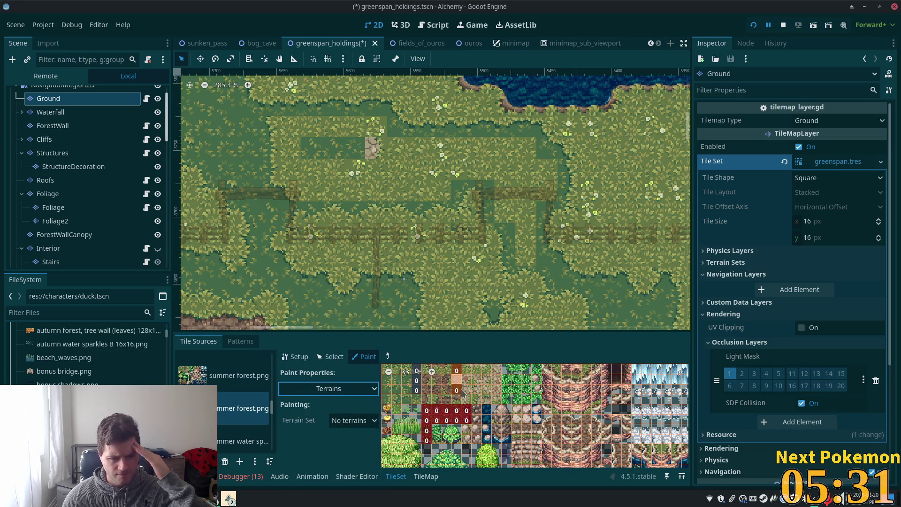
Step: Zoom the atlas to inspect a grass tile, then save the greenspan_holdings scene
scroll(464, 413, up, 2)
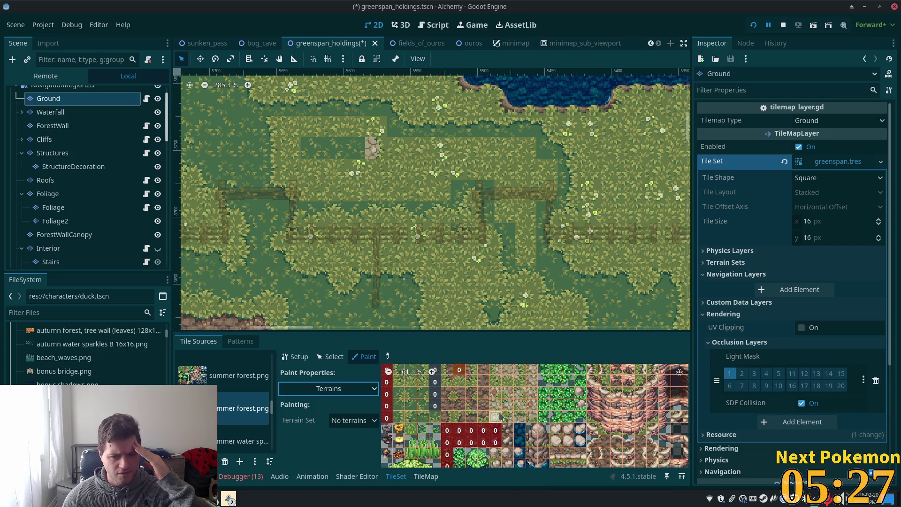
scroll(500, 416, down, 1)
scroll(463, 419, up, 1)
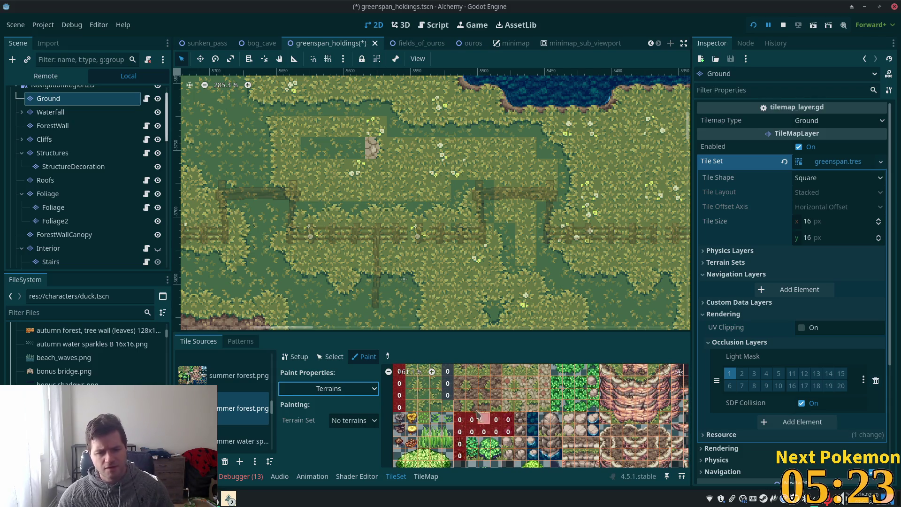
scroll(476, 416, up, 2)
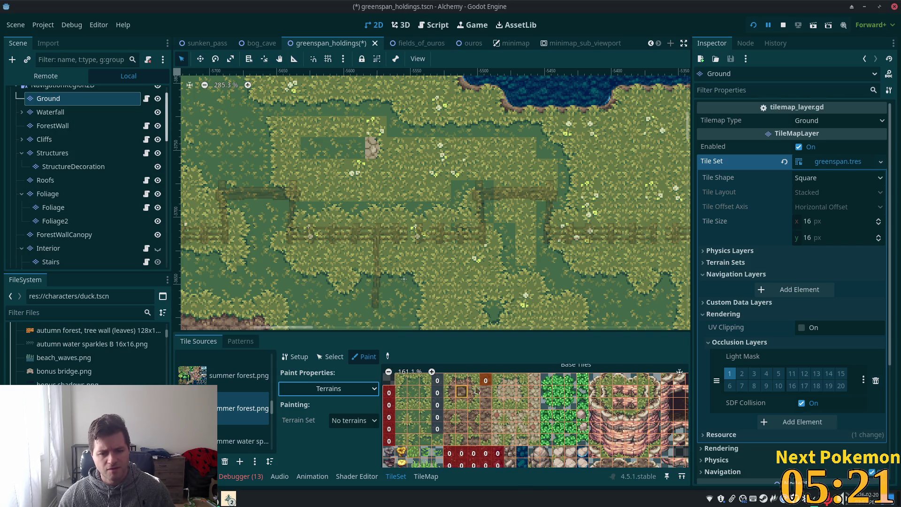
click(498, 379)
scroll(554, 418, down, 5)
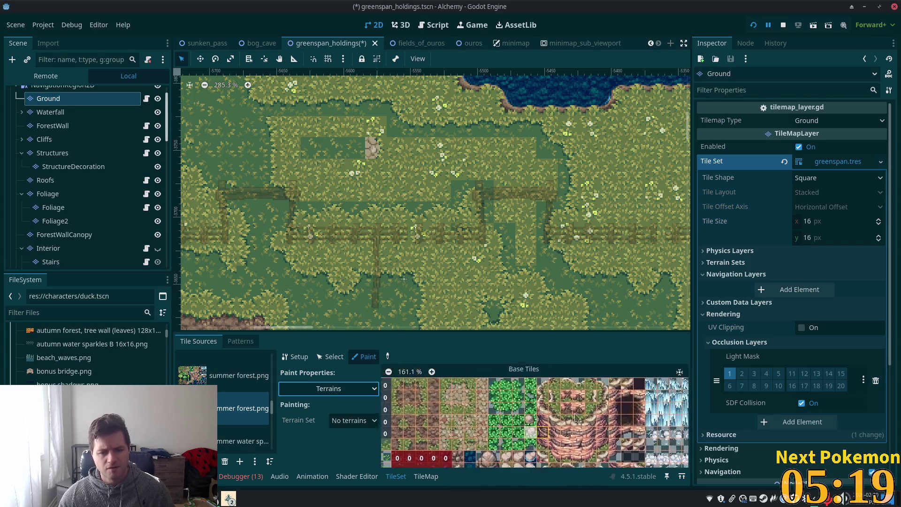
scroll(559, 397, up, 5)
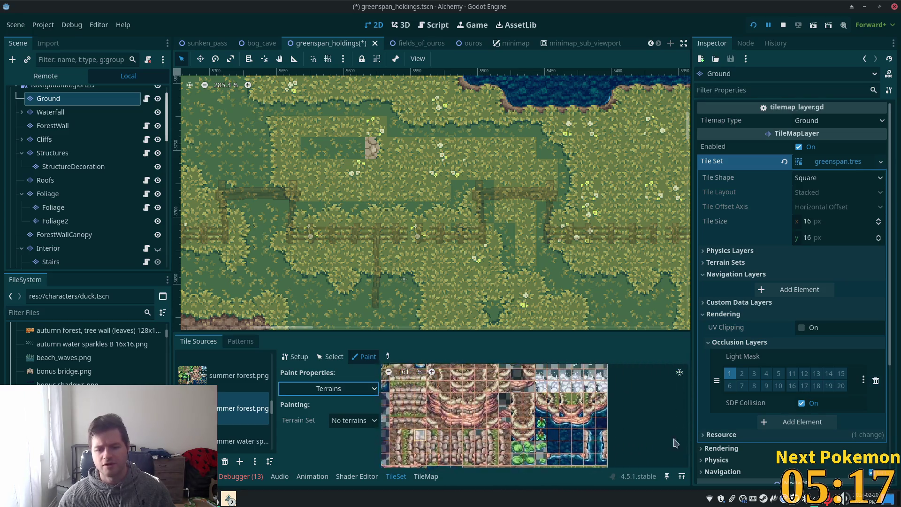
key(ctrl+s)
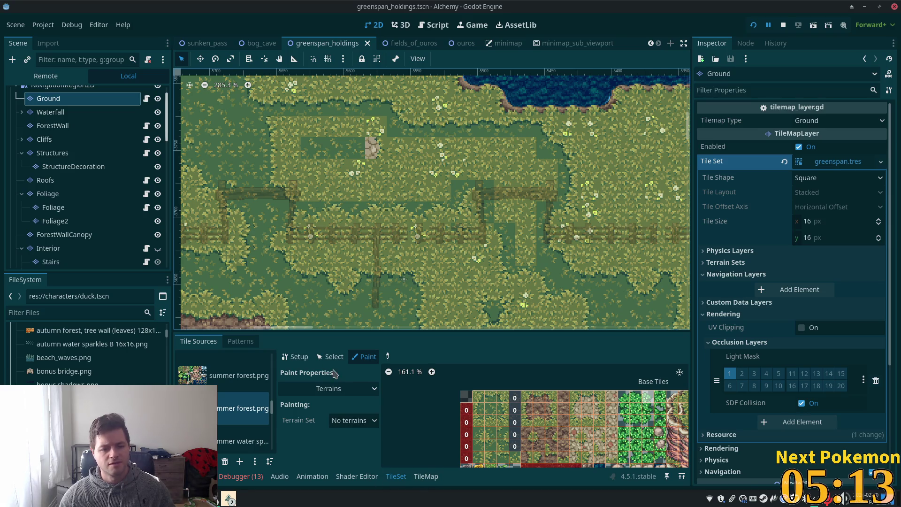
click(352, 421)
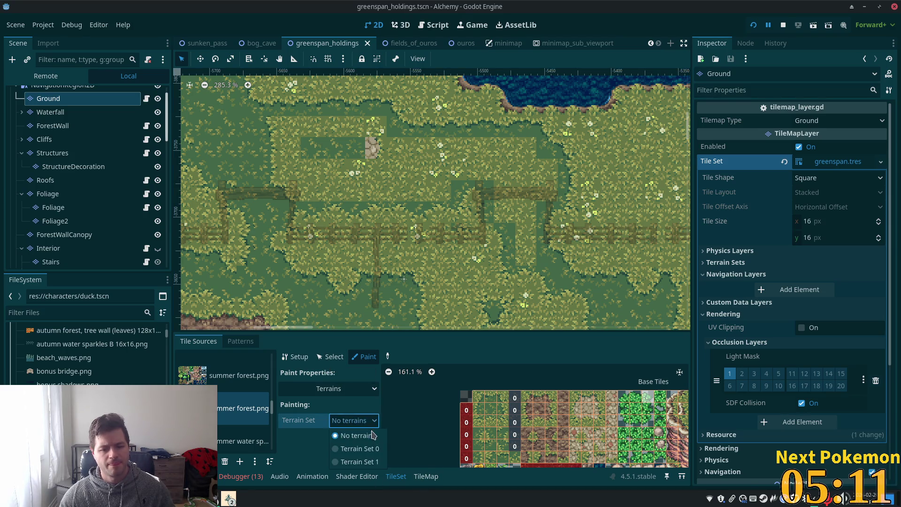
Step: Choose Terrain Set 0 with the Just Short Grass terrain in the tileset paint options
click(369, 450)
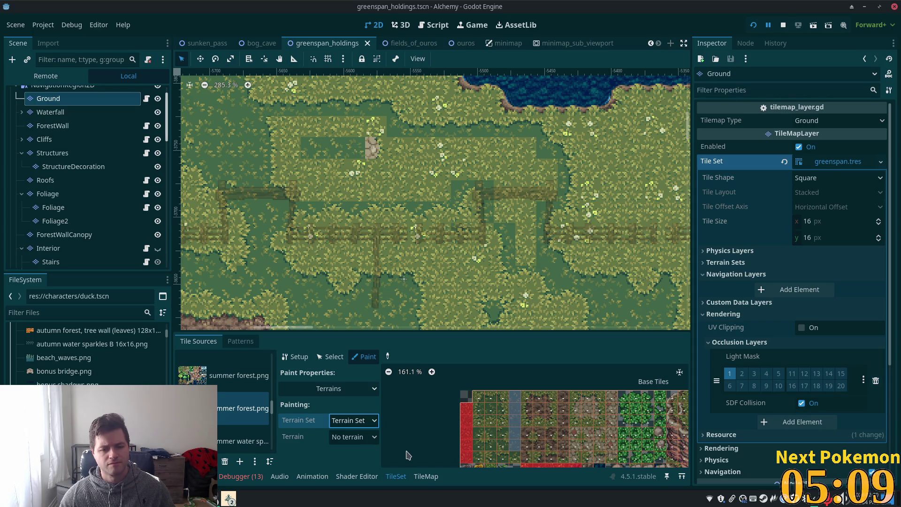
click(368, 439)
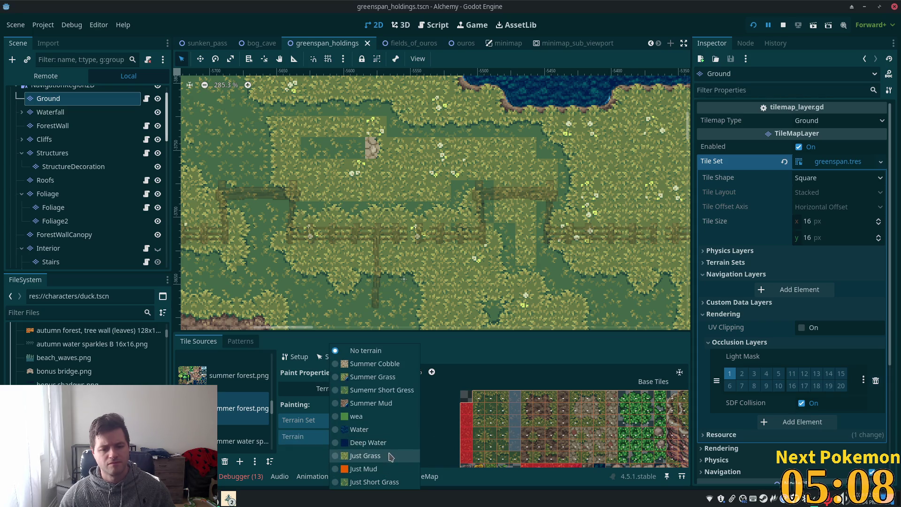
click(374, 482)
scroll(613, 432, down, 3)
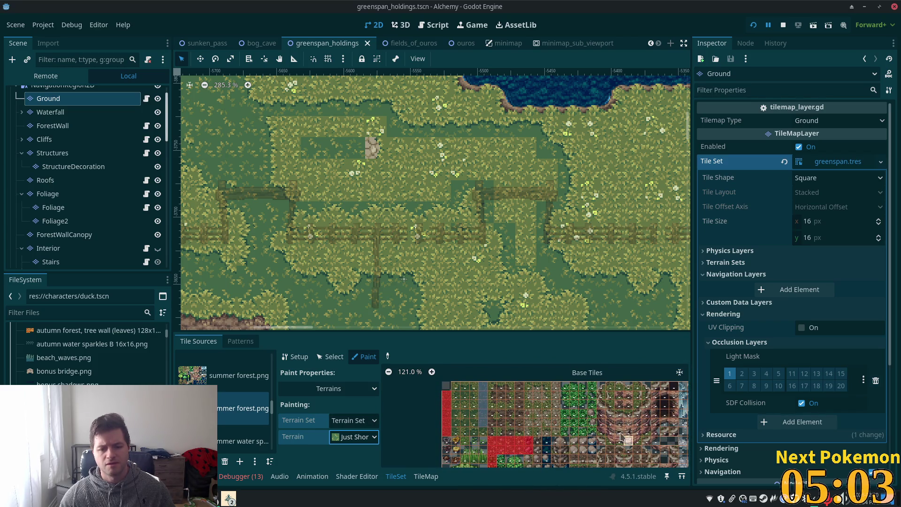
scroll(622, 438, down, 2)
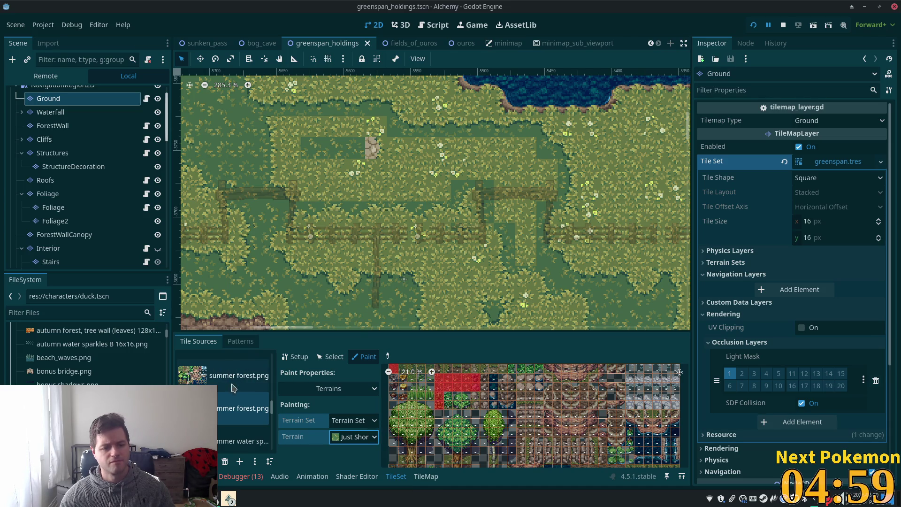
Step: Check the Patterns, select the other summer forest.png tile source, and return to the TileMap
click(241, 342)
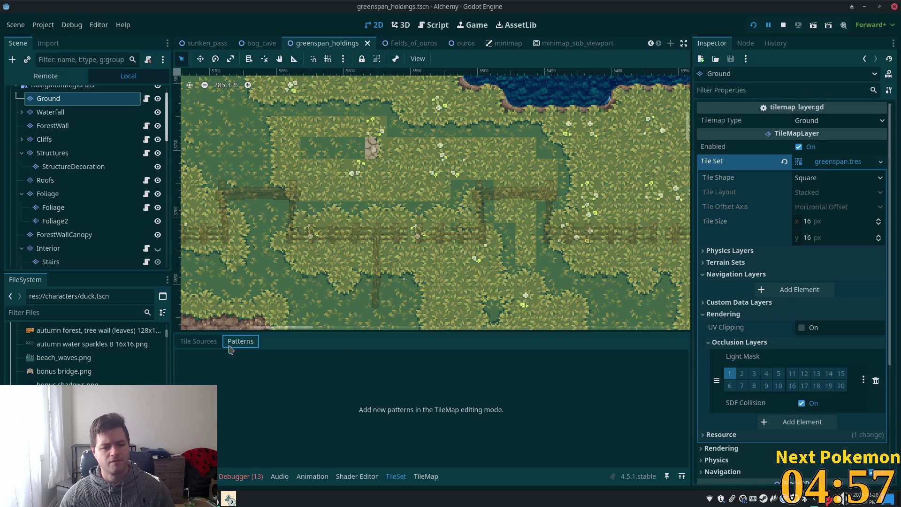
click(198, 341)
drag(358, 223, 434, 297)
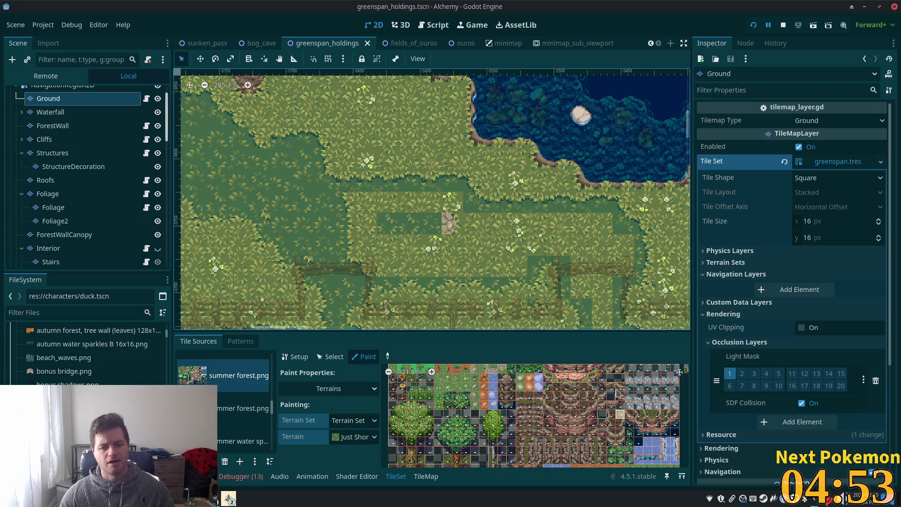
click(242, 408)
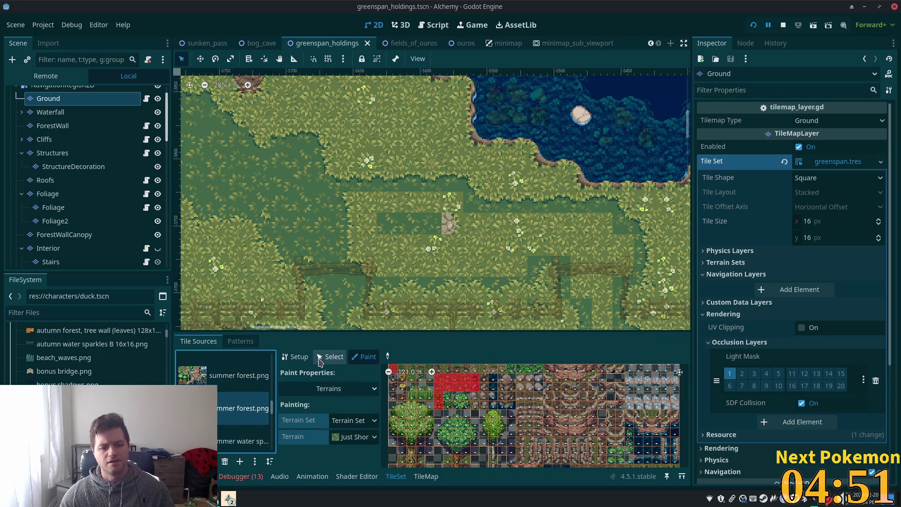
click(425, 476)
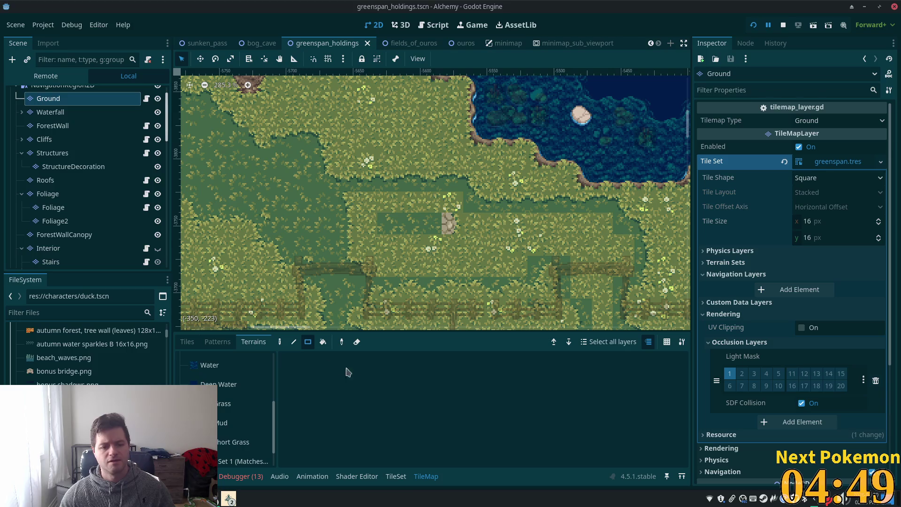
Step: Paint Short Grass strips into the light field, covering the dark strip and stone
click(219, 441)
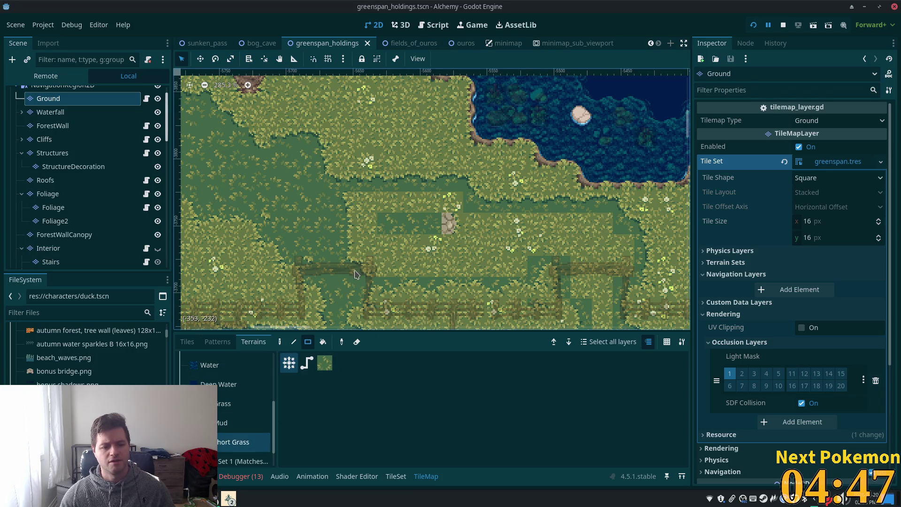
drag(371, 244, 412, 244)
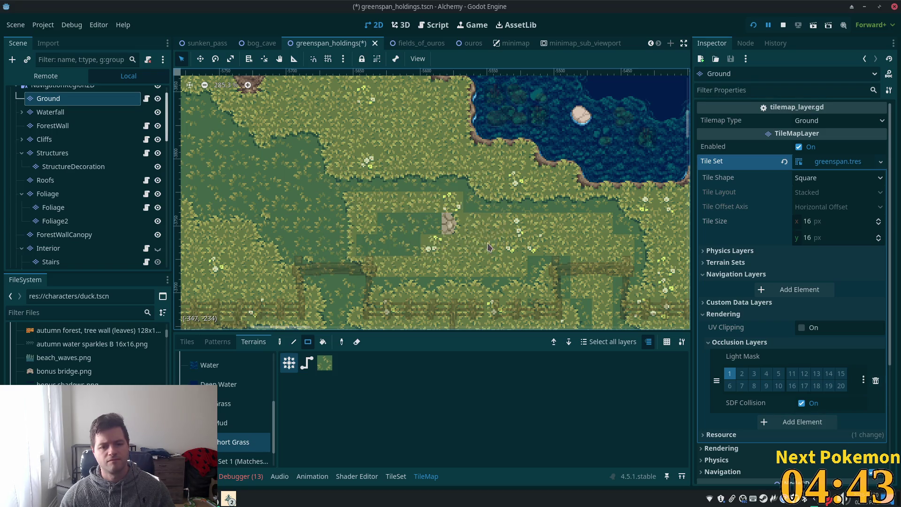
drag(493, 244, 576, 247)
drag(488, 216, 522, 250)
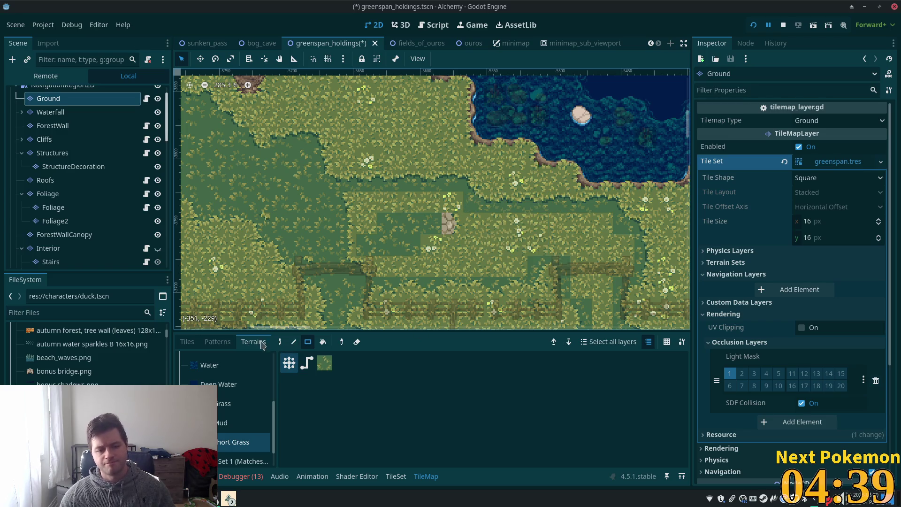
click(188, 342)
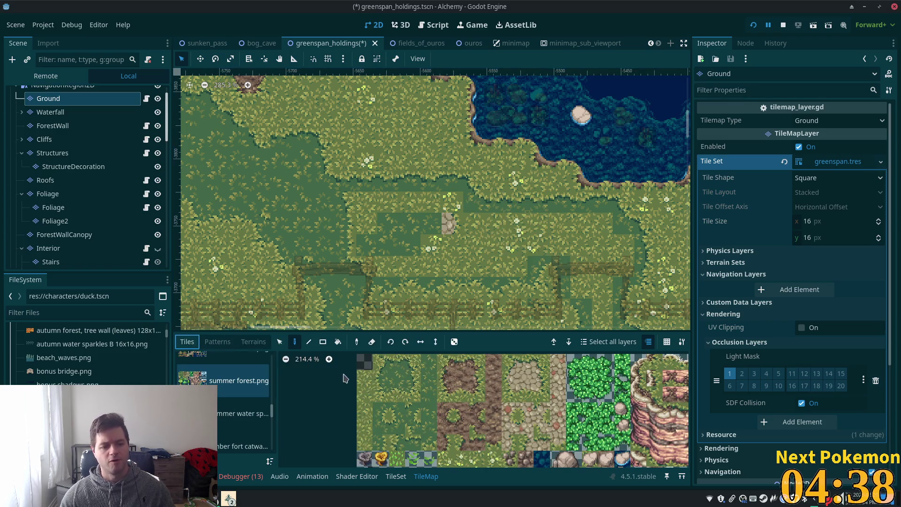
Step: Pick a 2×2 patch of dark grass from the map as the brush
click(323, 342)
scroll(329, 221, left, 4)
scroll(328, 221, up, 2)
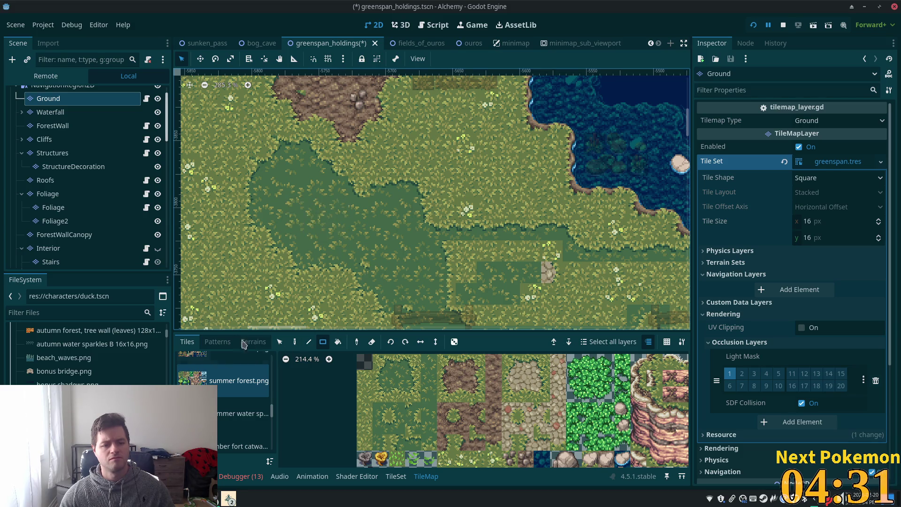
key(s)
mouse_move(287, 188)
mouse_down()
mouse_move(397, 244)
mouse_move(395, 225)
mouse_move(525, 237)
mouse_move(381, 224)
mouse_move(383, 247)
mouse_move(338, 254)
mouse_move(343, 263)
mouse_move(409, 232)
mouse_move(464, 235)
mouse_move(460, 223)
mouse_move(499, 244)
mouse_move(514, 234)
mouse_move(543, 244)
mouse_up()
Step: Paint the dark grass over two light grass patches and save the scene
key(d)
scroll(399, 227, down, 2)
scroll(399, 227, right, 3)
scroll(544, 244, down, 3)
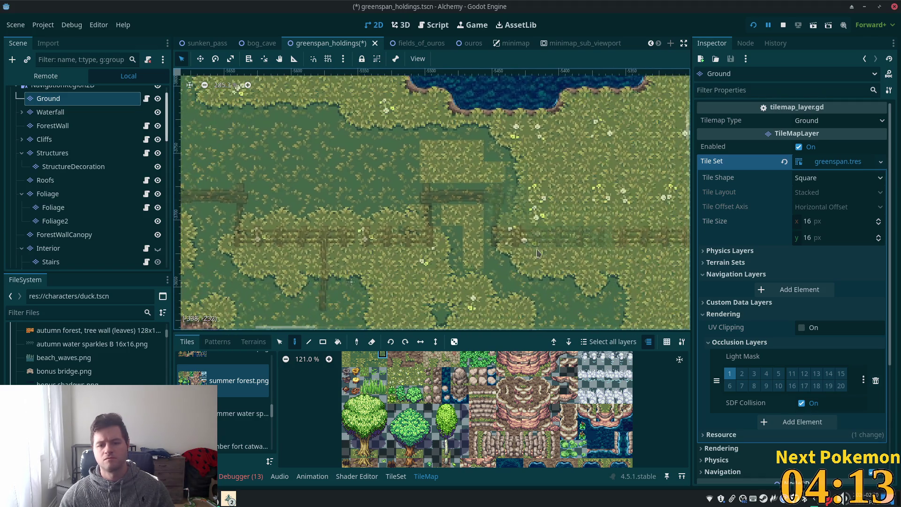
scroll(394, 359, up, 3)
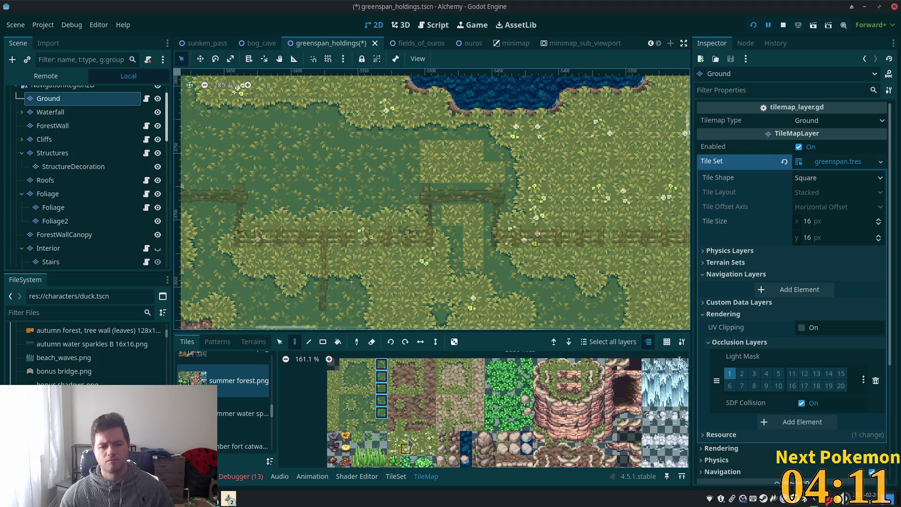
drag(453, 195, 475, 268)
mouse_move(430, 172)
mouse_down()
mouse_move(430, 155)
mouse_move(457, 162)
mouse_move(473, 235)
mouse_up()
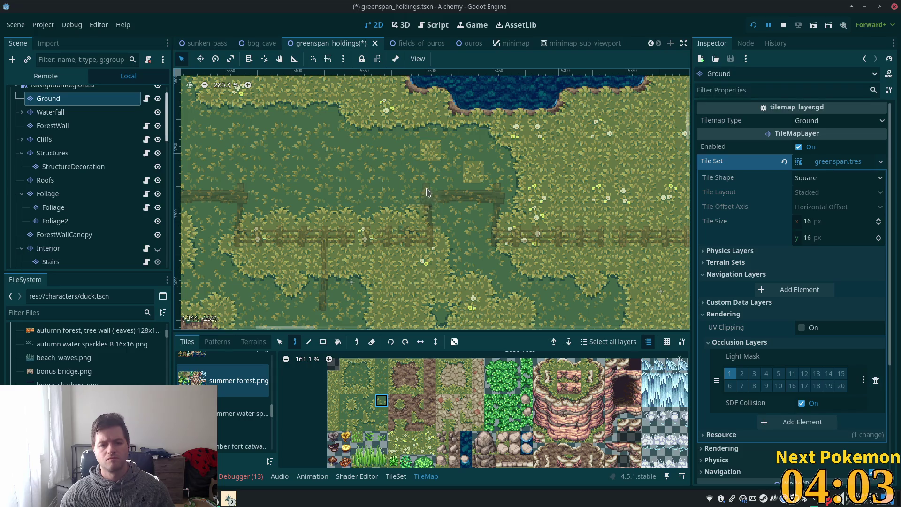
scroll(479, 180, down, 4)
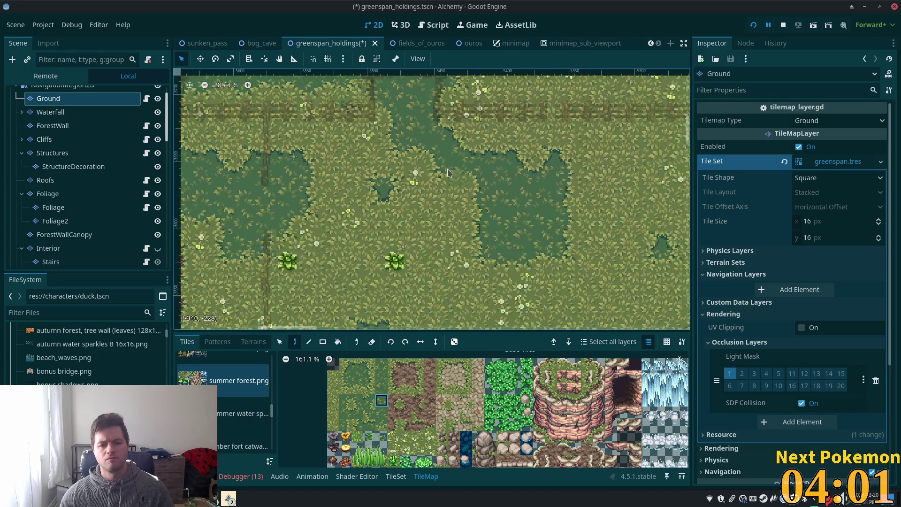
key(ctrl+s)
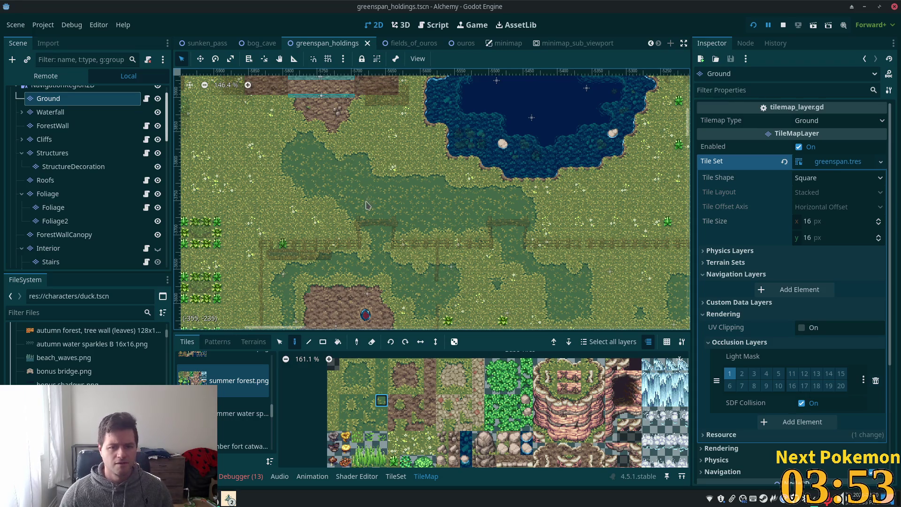
Step: Zoom in on the field's shaded barn footprint and pick a mud tile from the atlas
scroll(365, 213, down, 5)
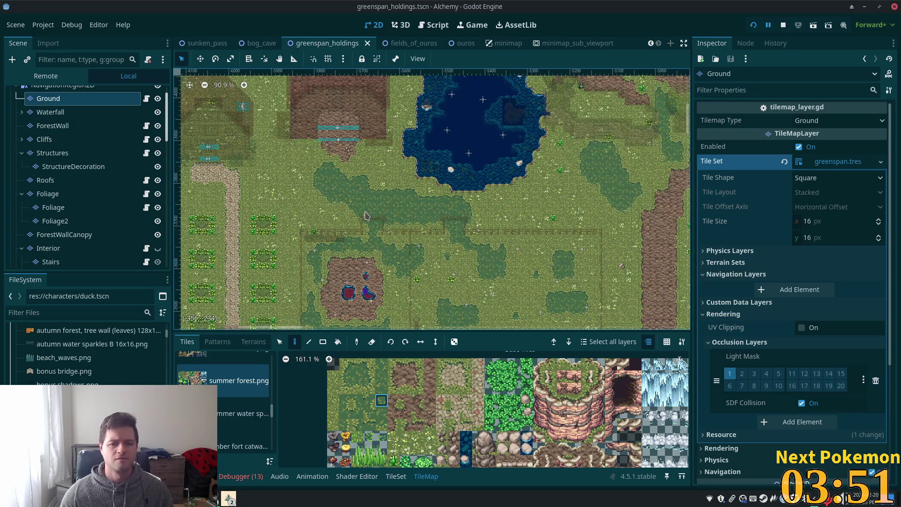
scroll(365, 215, down, 5)
drag(343, 217, 529, 259)
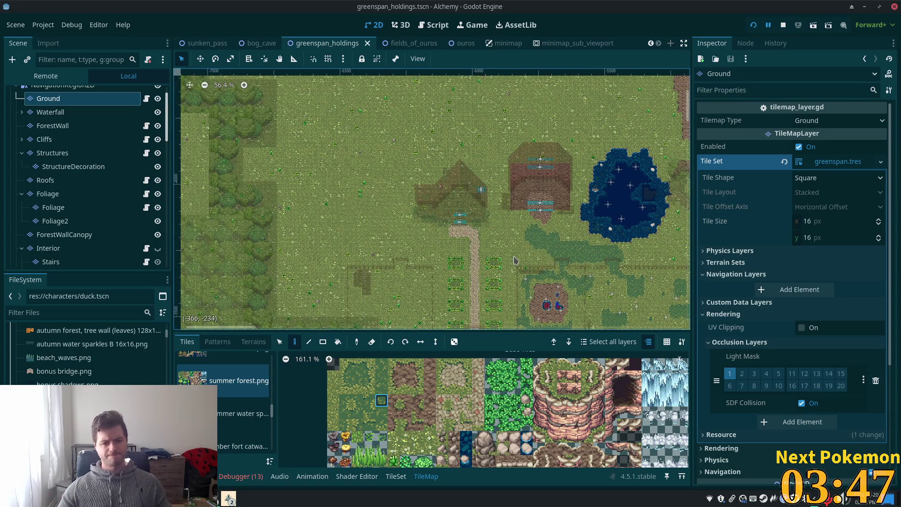
scroll(440, 269, up, 10)
mouse_move(440, 268)
mouse_down()
mouse_move(345, 188)
mouse_move(361, 188)
mouse_up()
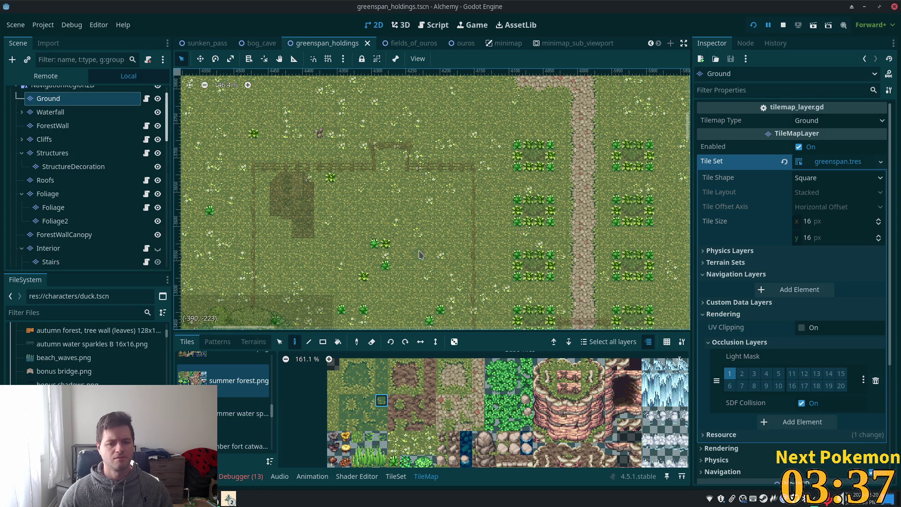
scroll(409, 258, up, 5)
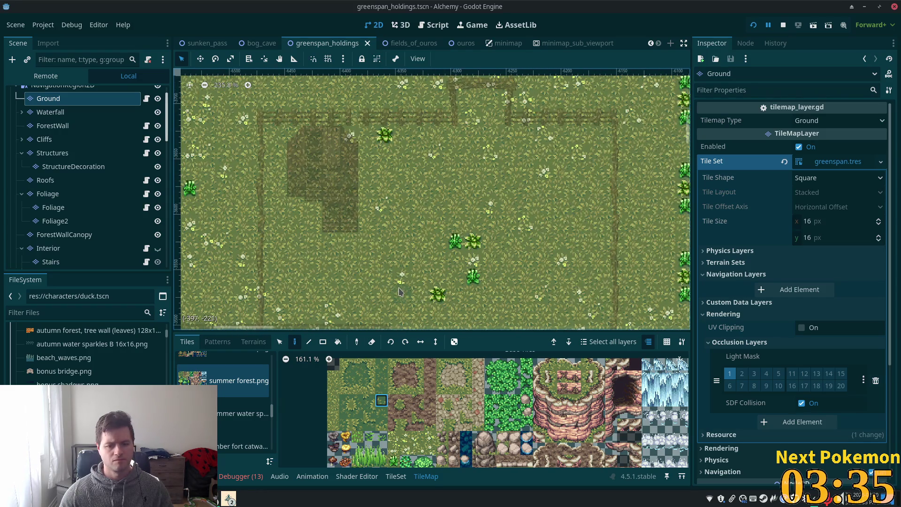
scroll(400, 292, up, 1)
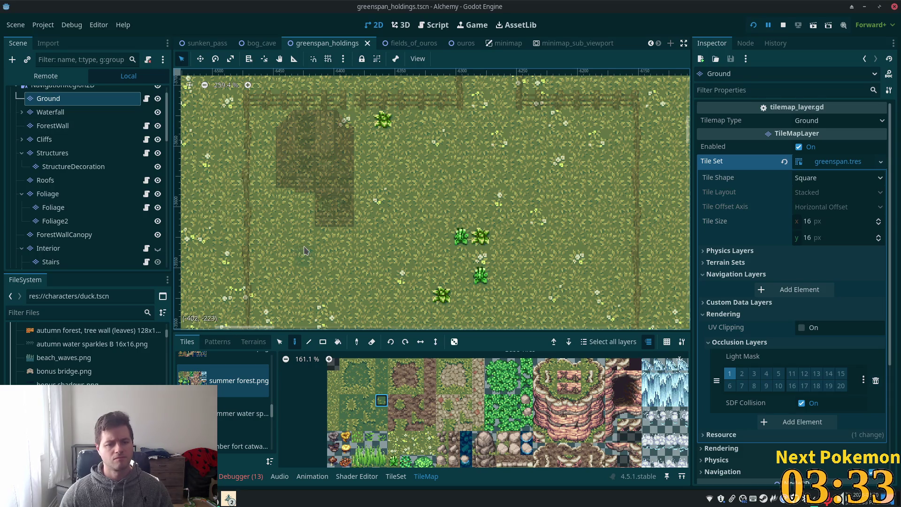
click(394, 364)
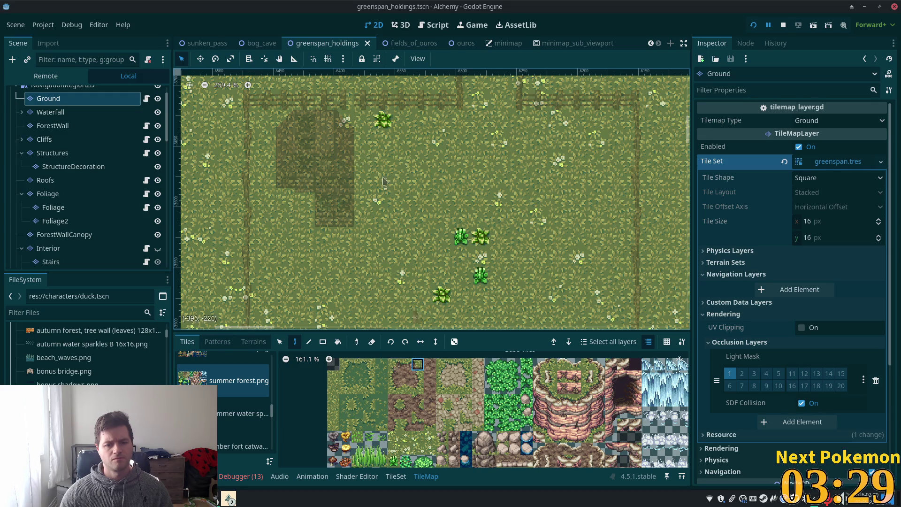
Step: Paint mud edge and corner tiles in a strip down the barn footprint's right side
click(368, 124)
scroll(403, 216, up, 2)
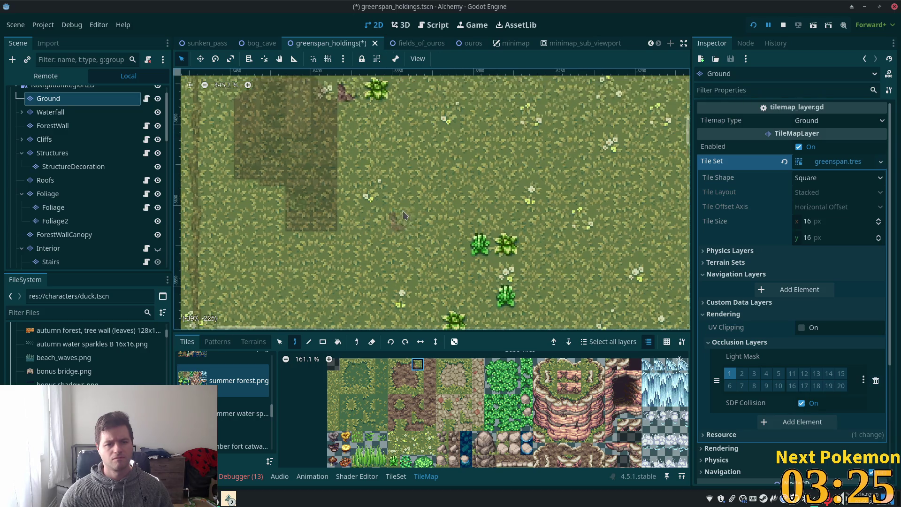
click(418, 377)
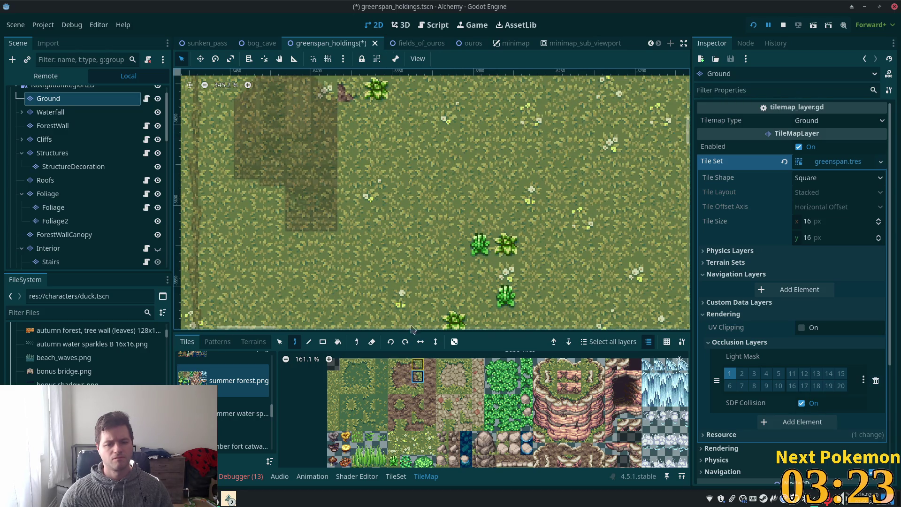
click(393, 425)
click(351, 141)
click(418, 377)
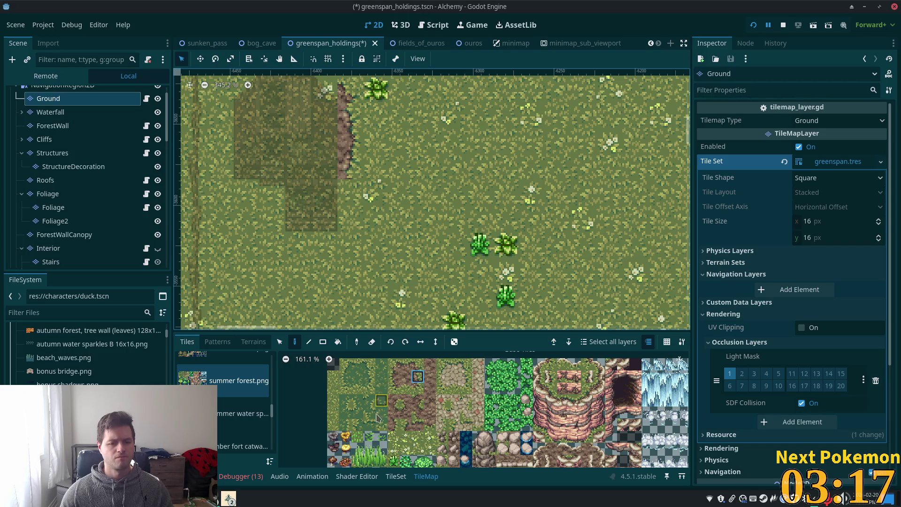
click(393, 425)
click(354, 204)
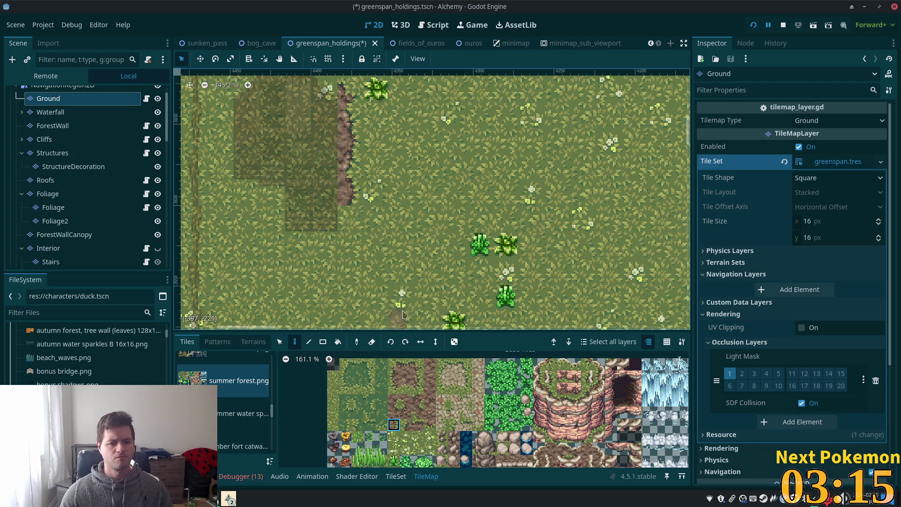
click(418, 366)
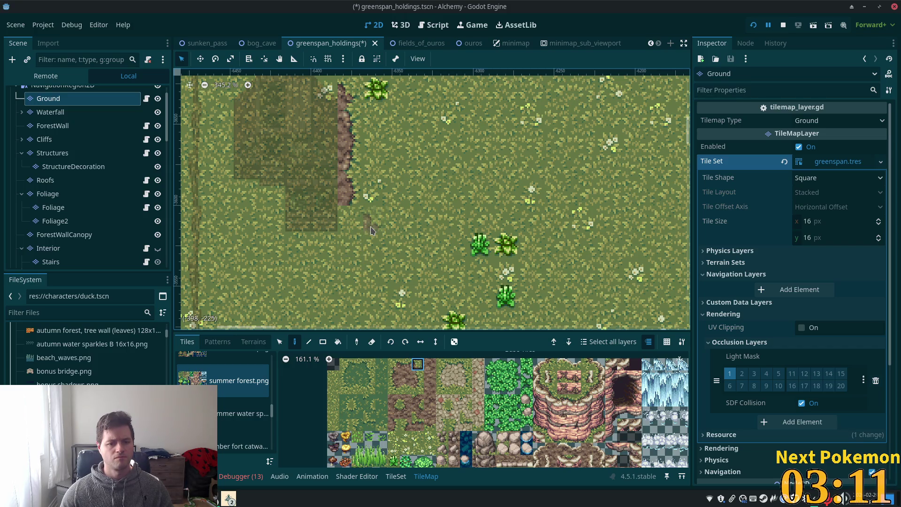
click(371, 230)
Step: Extend the mud around the footprint's lower corner and along its bottom edge
click(394, 411)
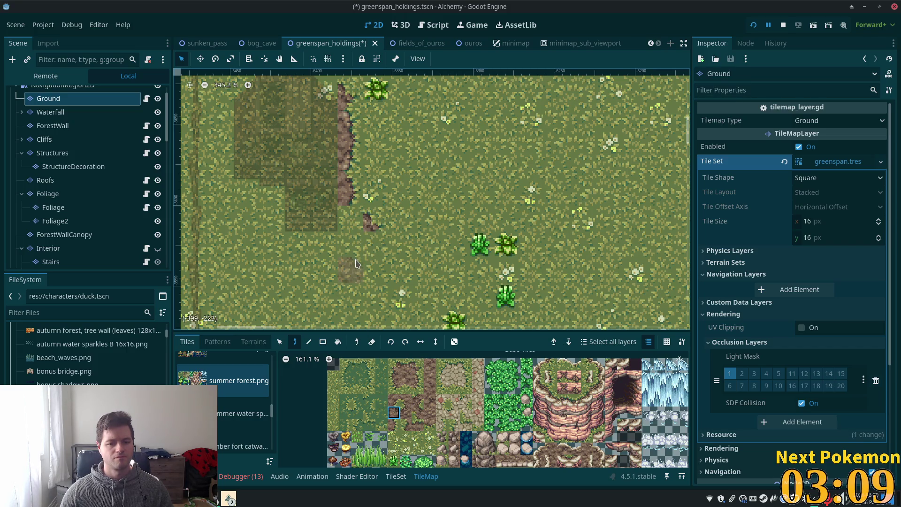
click(354, 225)
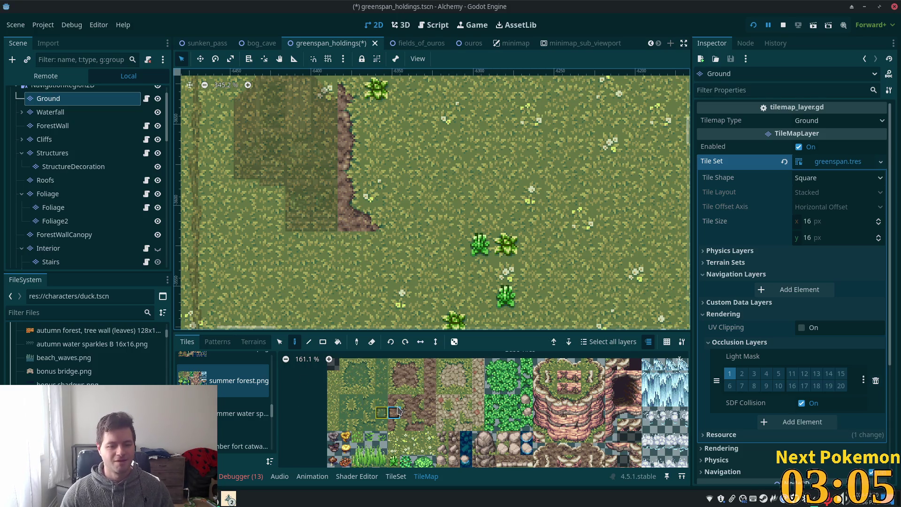
click(418, 376)
click(372, 250)
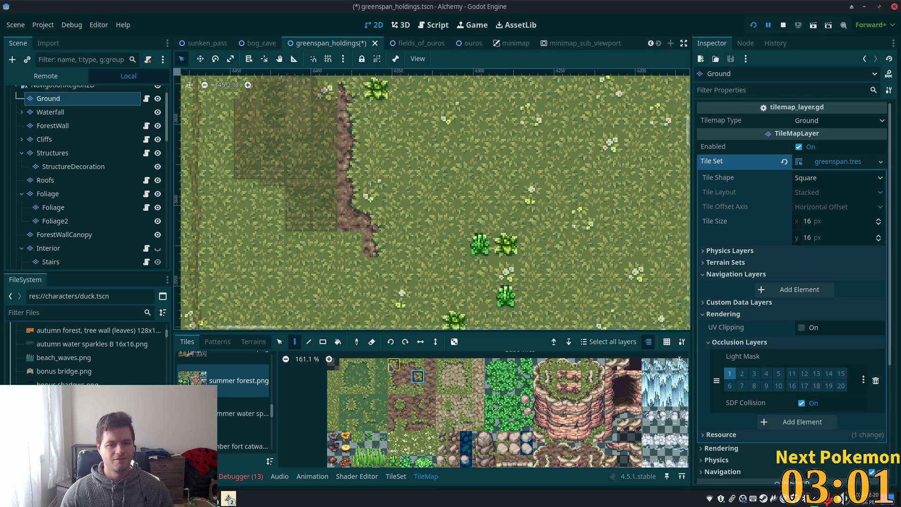
click(417, 389)
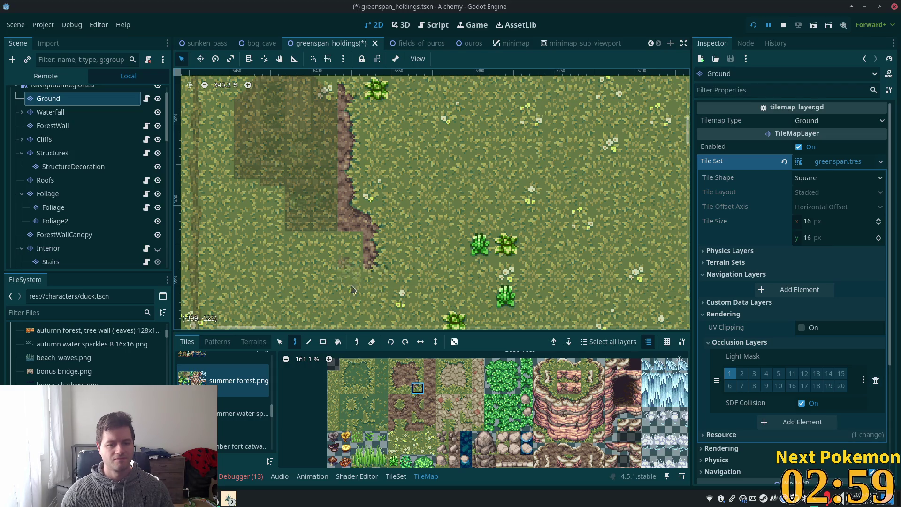
click(406, 388)
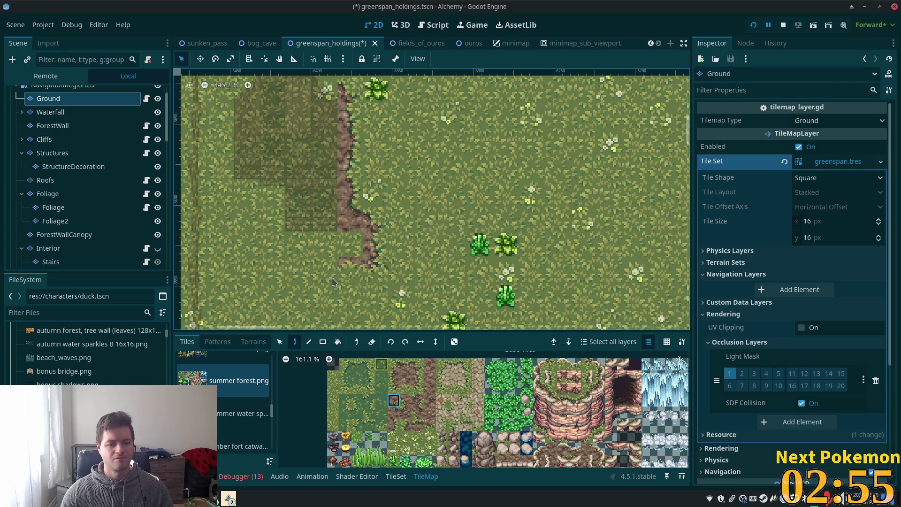
click(324, 268)
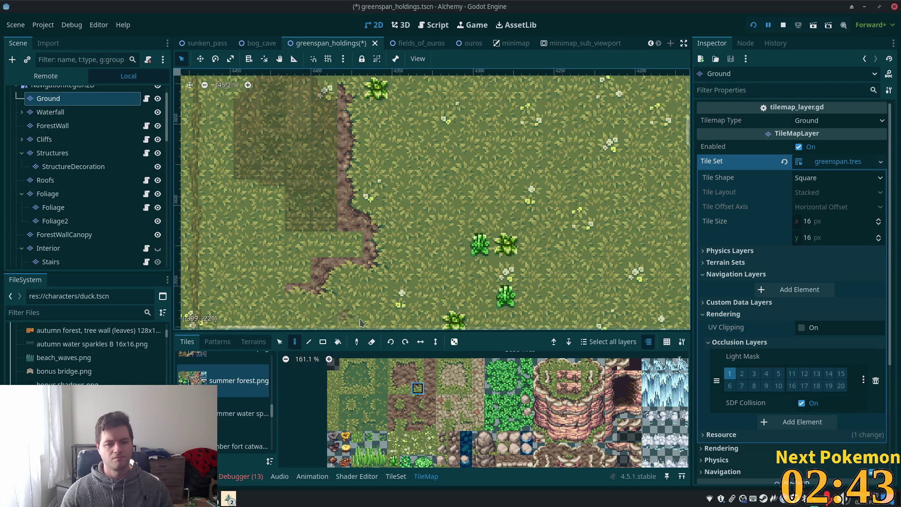
Step: Choose mud edge variants, extend the mud border up the footprint's left side, and save
click(397, 390)
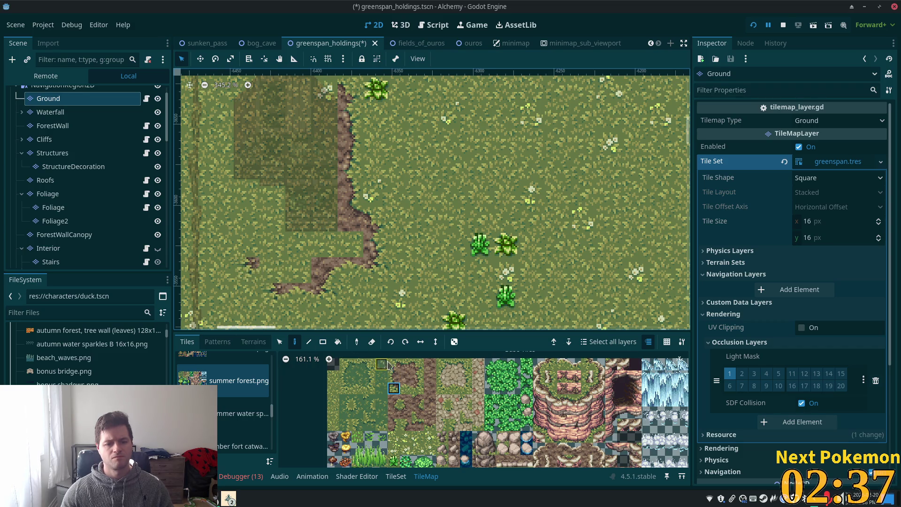
click(405, 400)
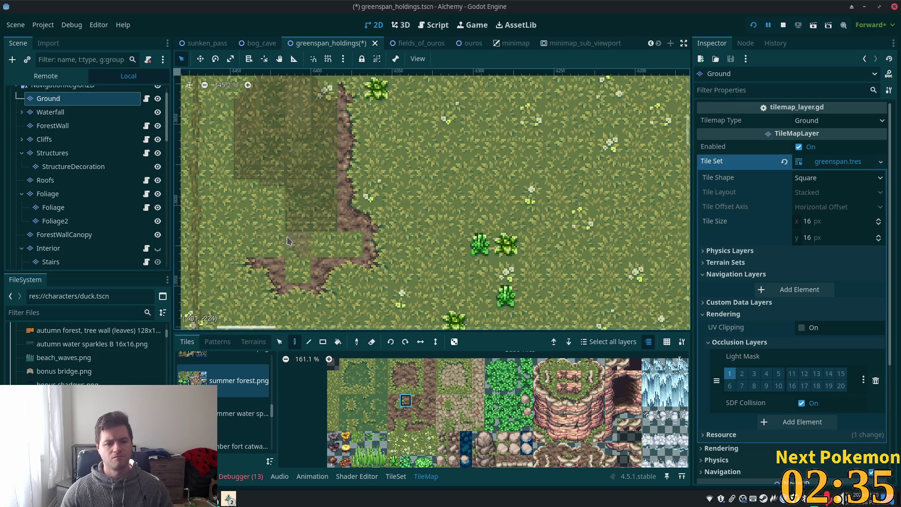
click(398, 387)
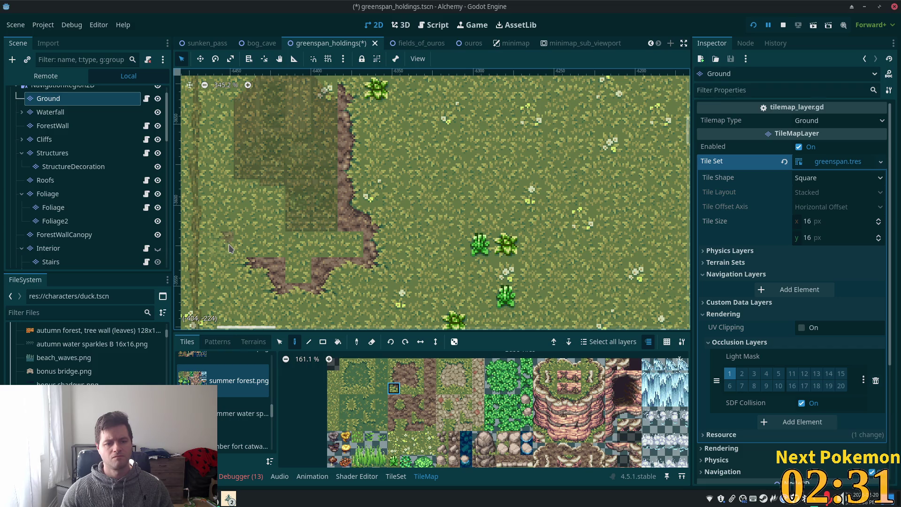
click(405, 401)
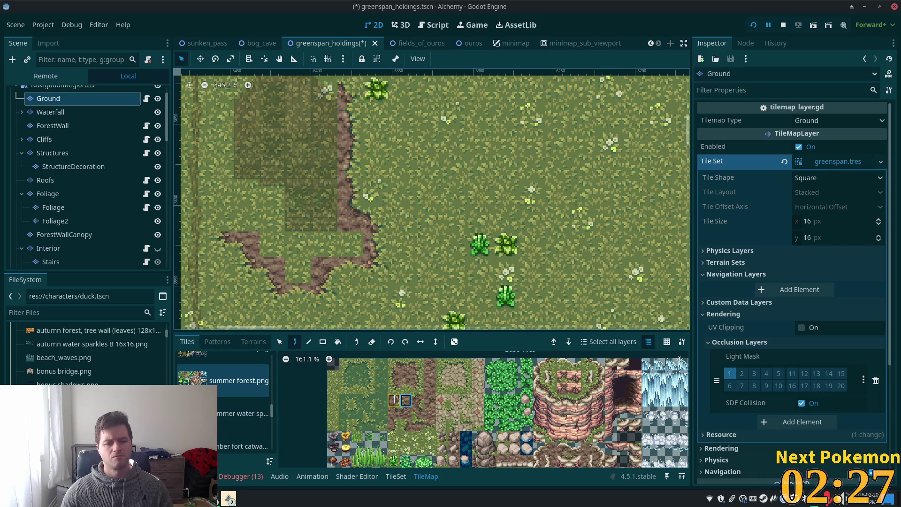
click(393, 376)
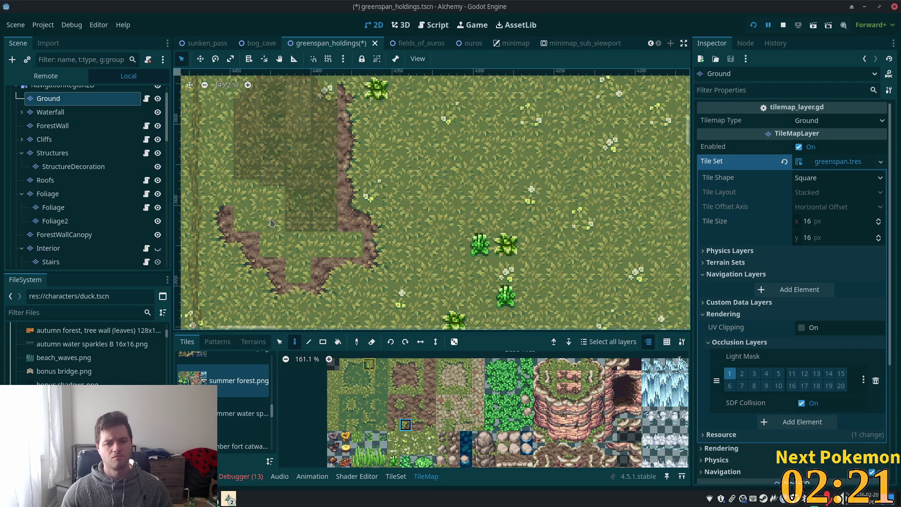
click(221, 192)
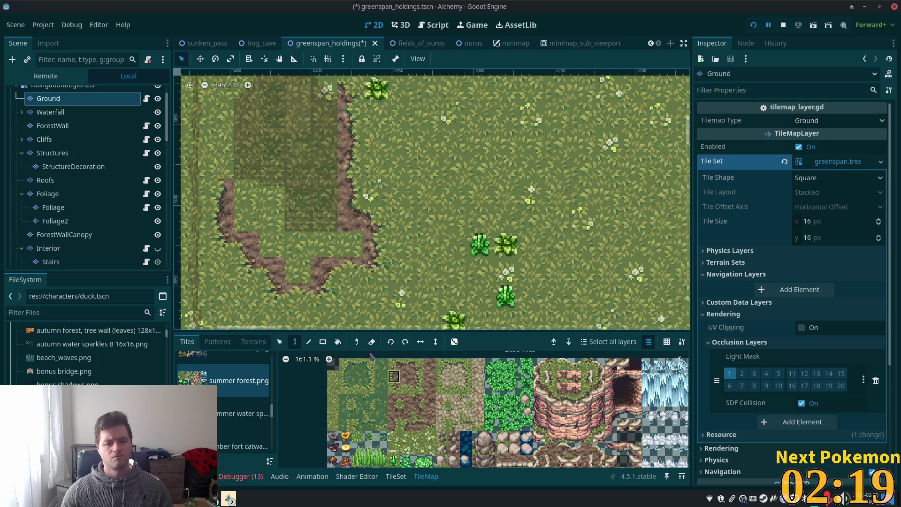
click(405, 424)
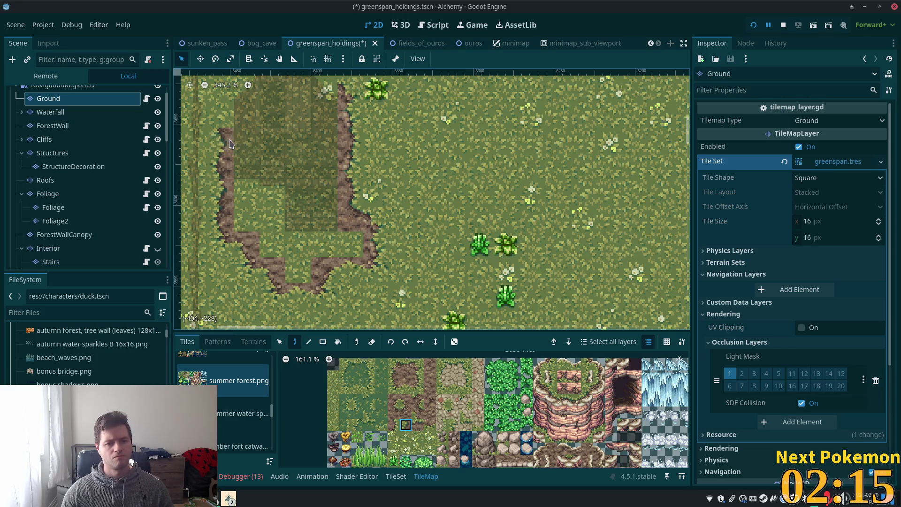
click(394, 364)
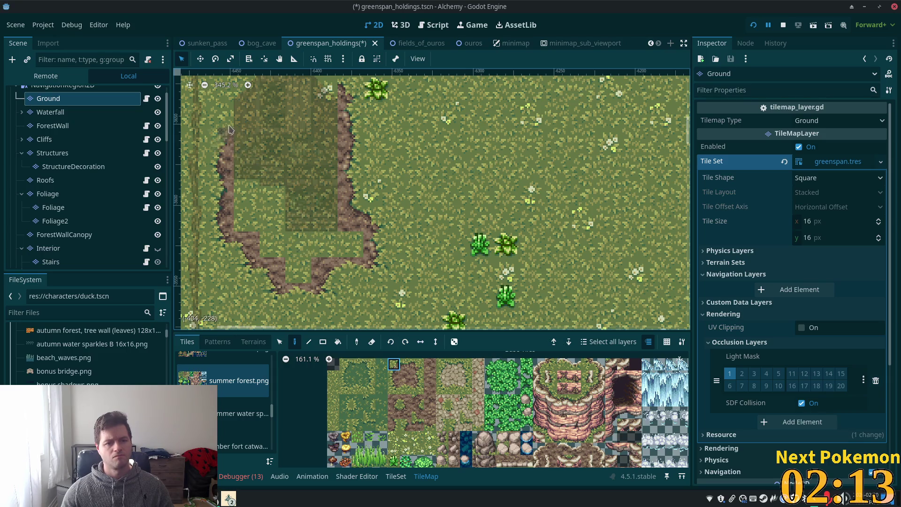
scroll(461, 230, up, 2)
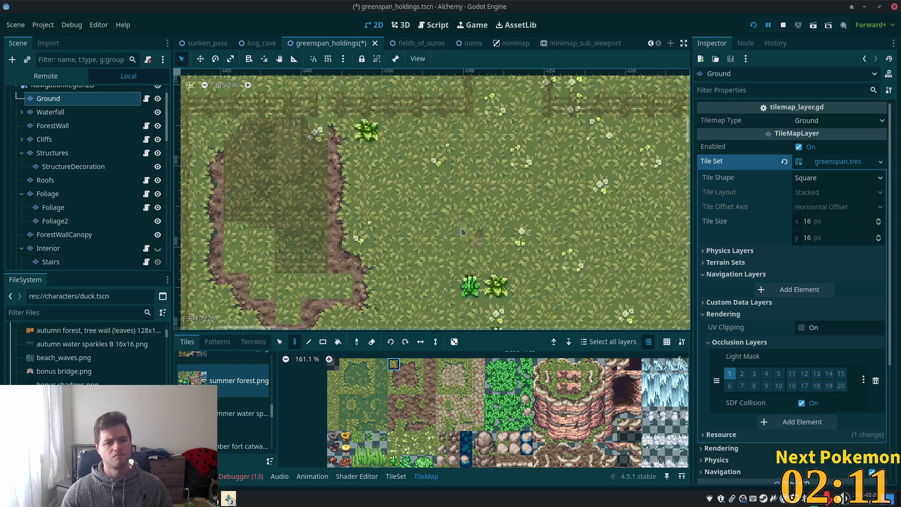
key(ctrl+s)
scroll(381, 190, down, 3)
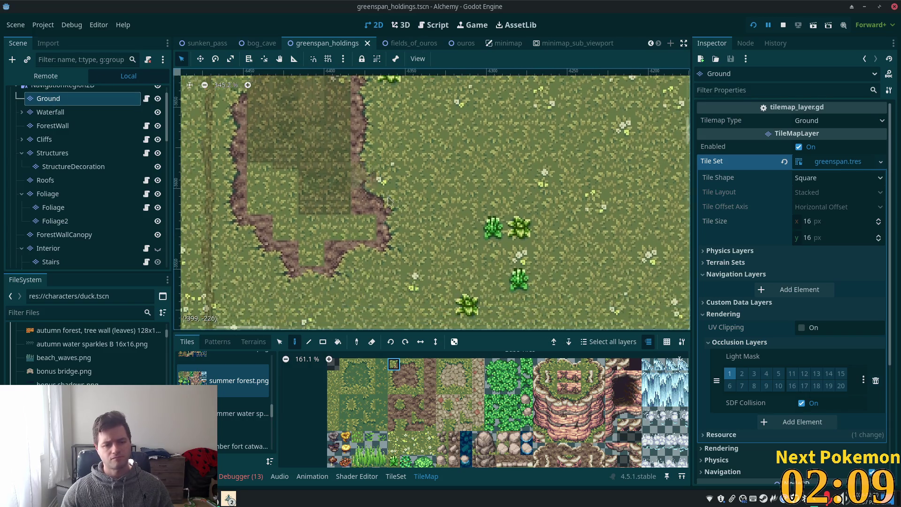
Step: Paint two single Mud terrain tiles at the border's bottom notch, then select Grass terrain
scroll(380, 190, down, 1)
click(254, 341)
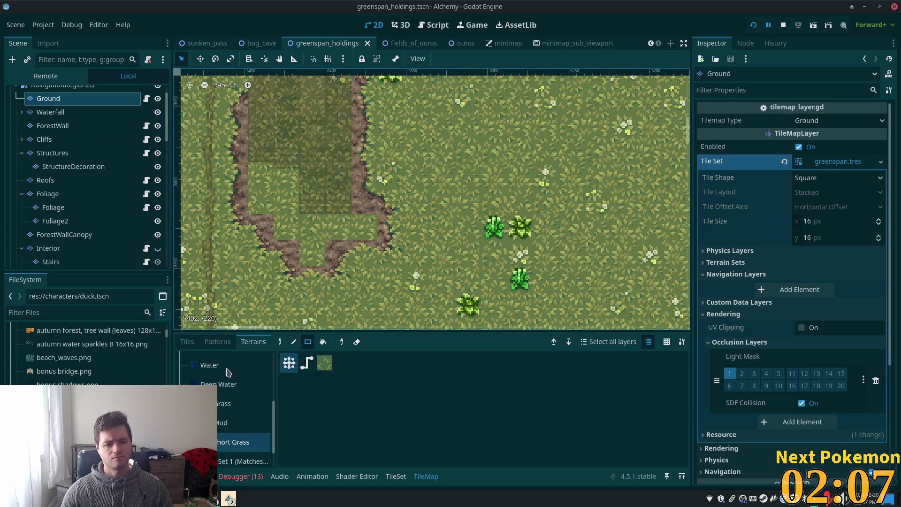
click(219, 425)
click(281, 343)
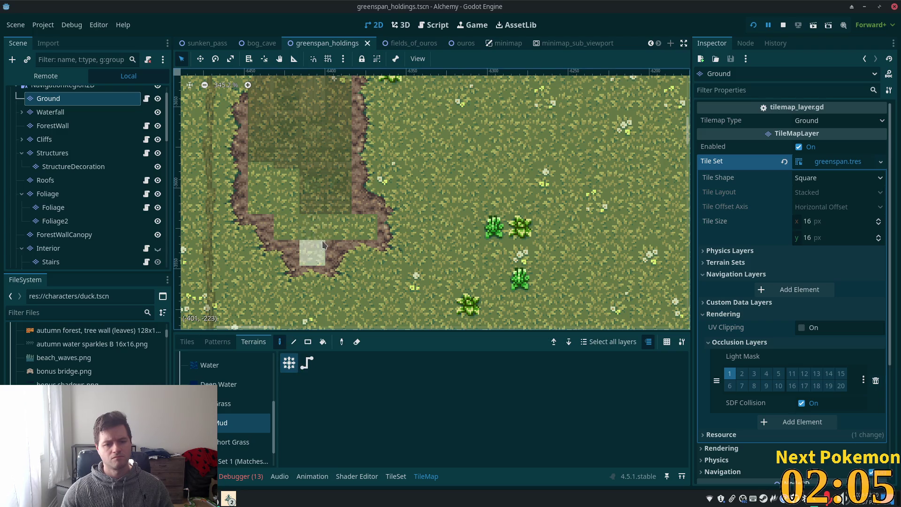
click(299, 228)
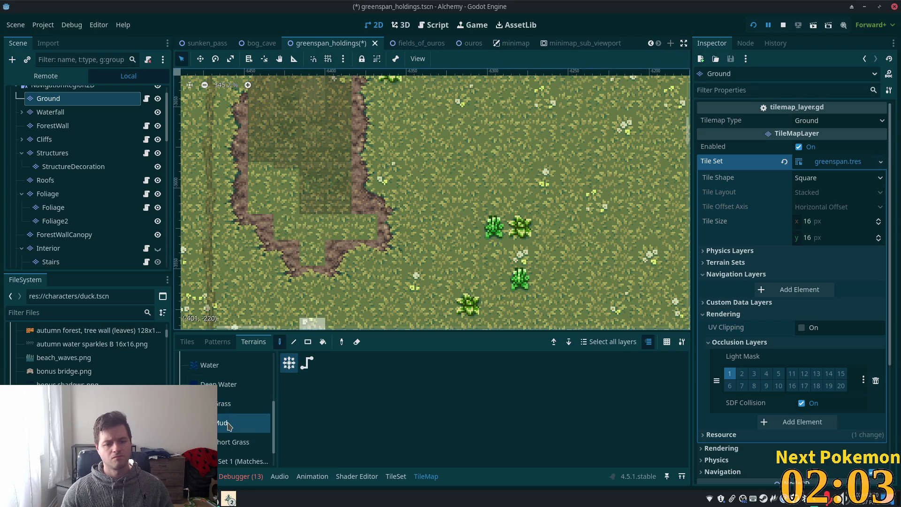
click(312, 254)
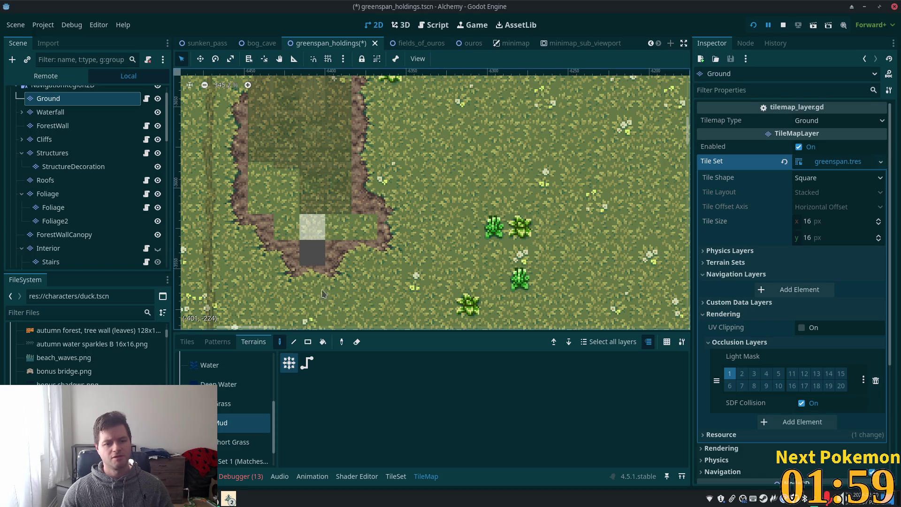
click(254, 400)
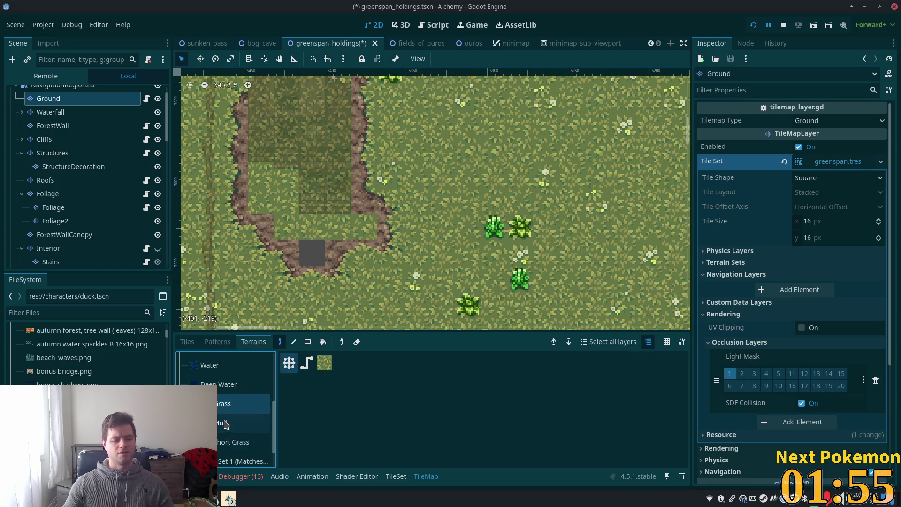
click(188, 342)
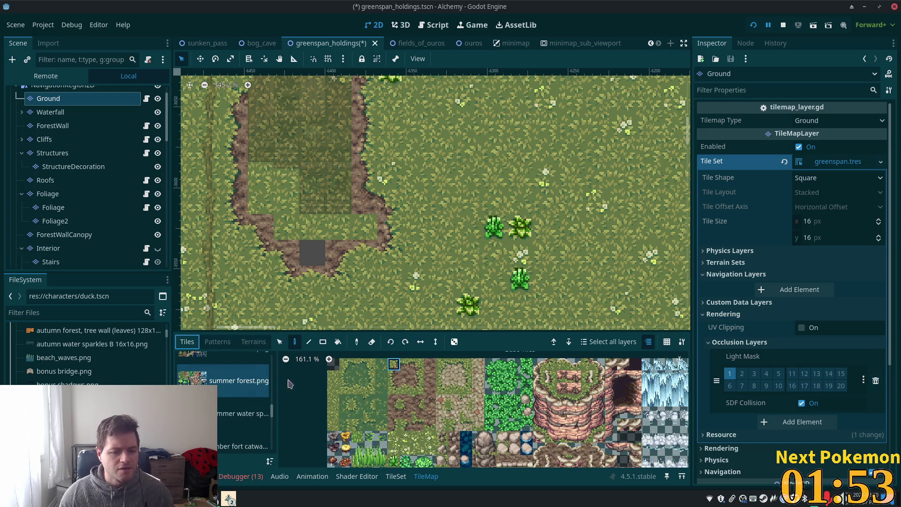
Step: Assign three dirt tiles in the summer forest atlas to the Just Mud terrain
click(396, 476)
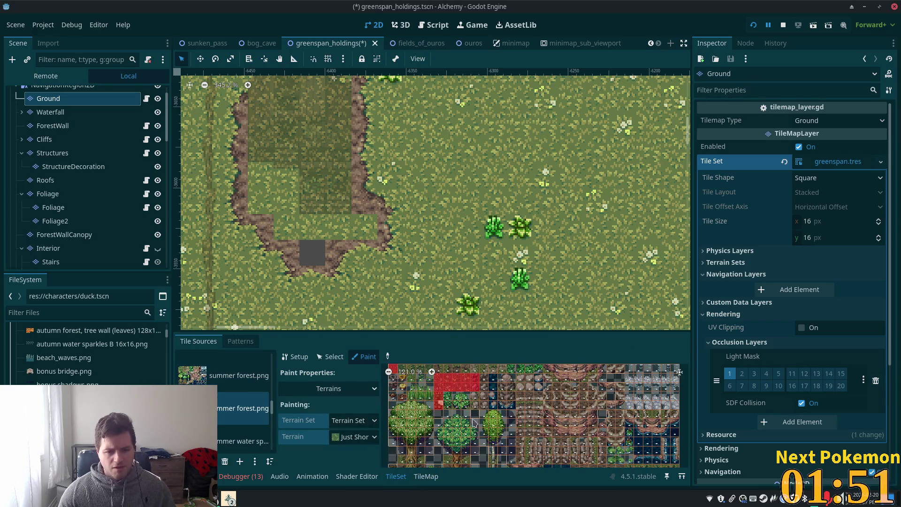
click(237, 376)
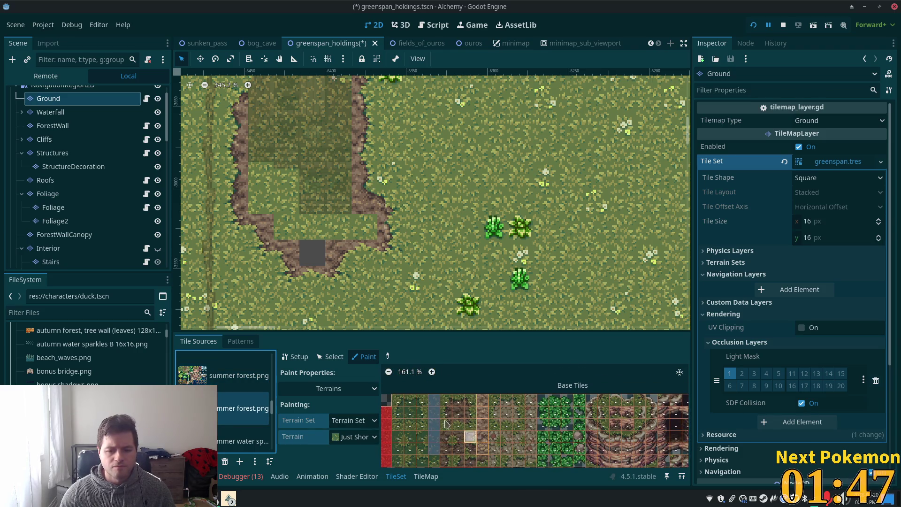
click(359, 438)
click(371, 468)
scroll(440, 380, up, 3)
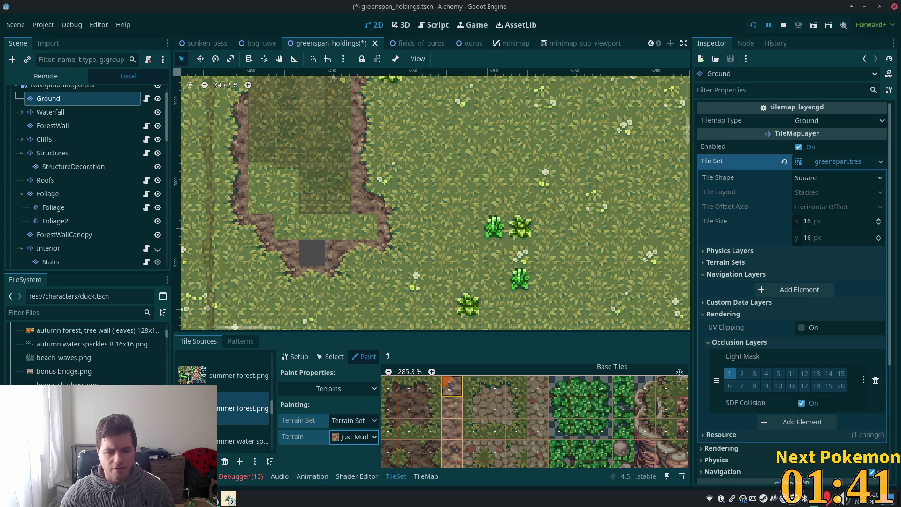
click(450, 386)
click(449, 400)
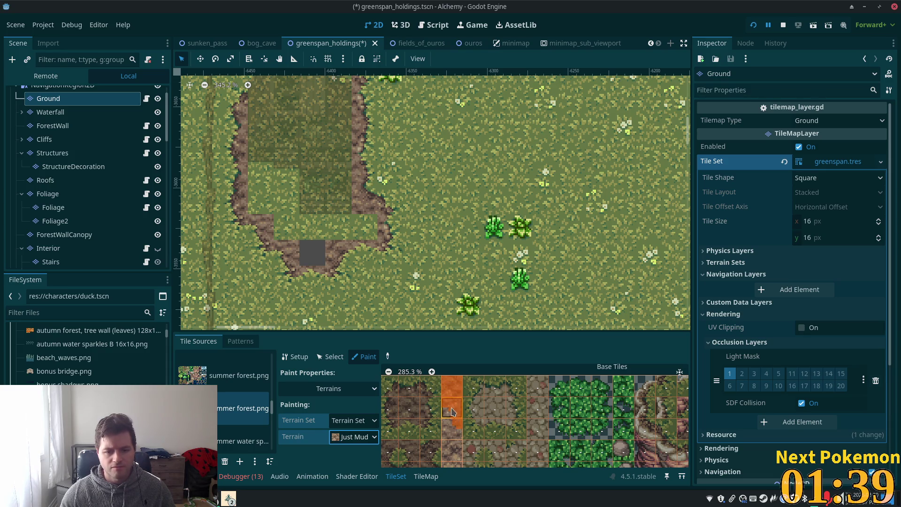
click(449, 429)
scroll(454, 437, down, 2)
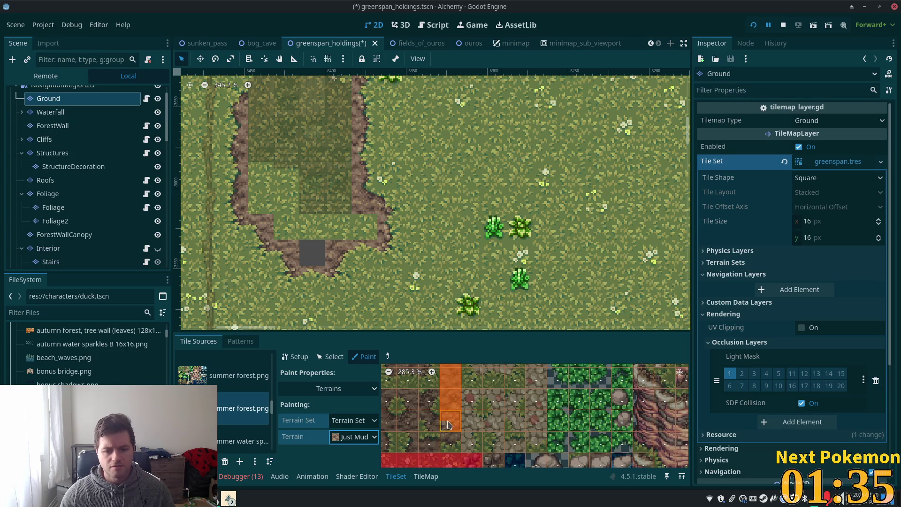
Step: Save the scene and go back to the TileMap's terrain list
key(ctrl+s)
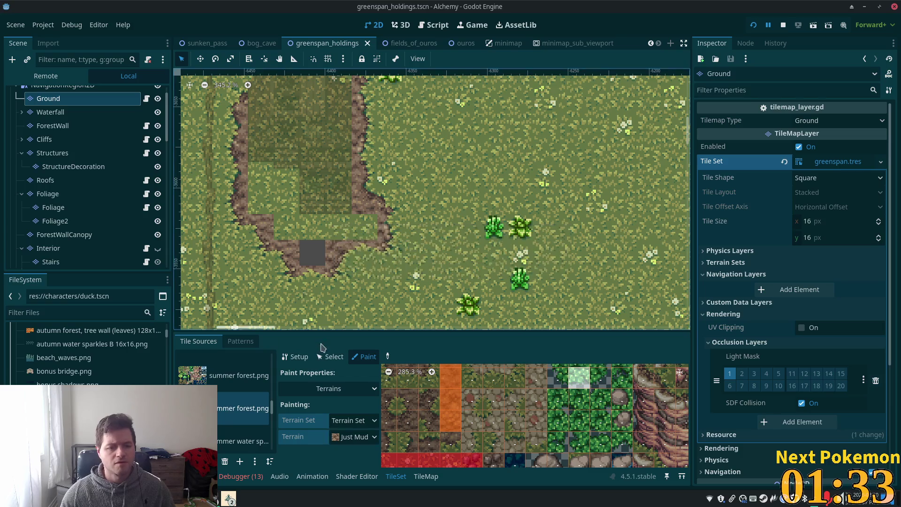
click(415, 480)
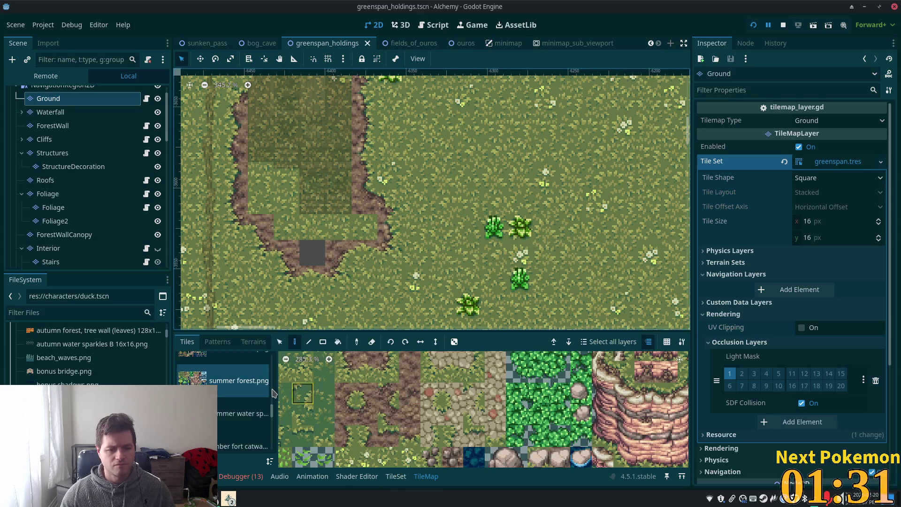
click(254, 342)
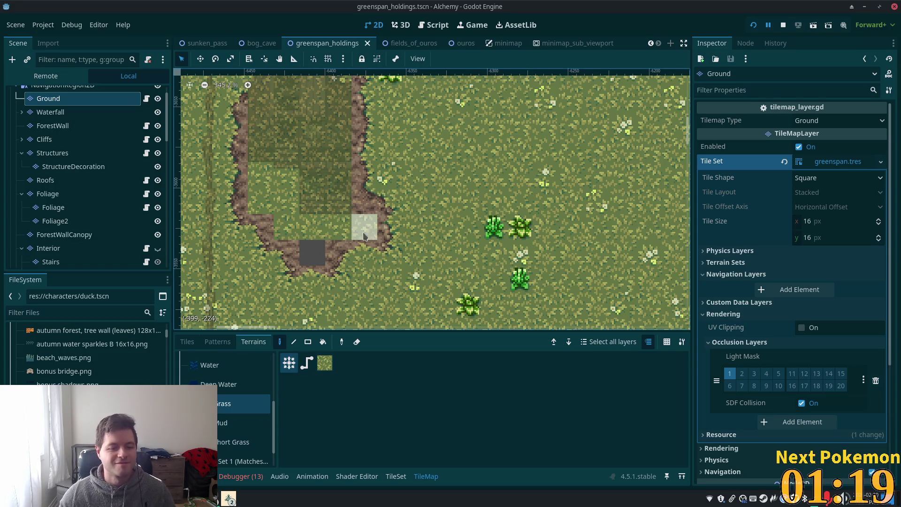
Step: Fill the grey tile with grass, paint Mud over the grass inside the dirt border, and save
click(317, 241)
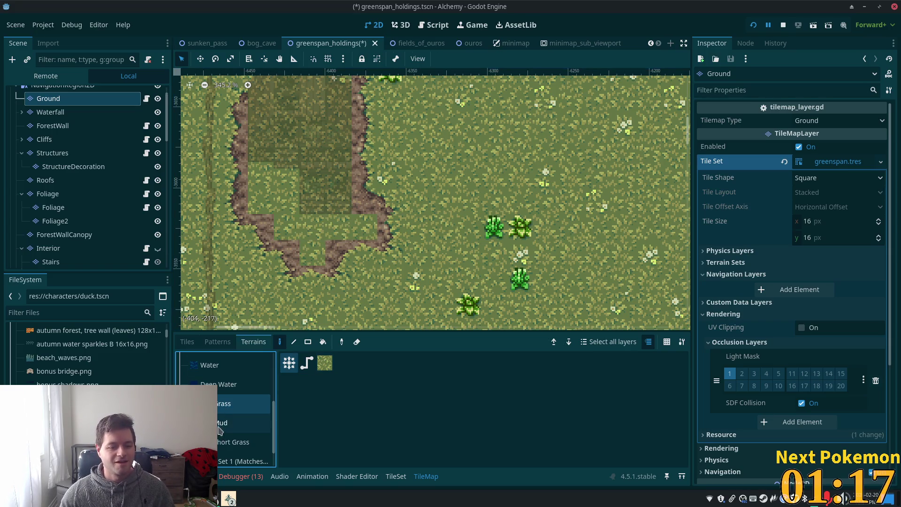
click(242, 423)
mouse_move(295, 256)
mouse_down()
mouse_move(309, 225)
mouse_move(266, 178)
mouse_move(275, 174)
mouse_up()
mouse_move(347, 217)
mouse_down()
mouse_move(312, 178)
mouse_move(338, 151)
mouse_move(293, 129)
mouse_move(286, 141)
mouse_move(263, 124)
mouse_move(281, 98)
mouse_move(329, 100)
mouse_up()
scroll(324, 155, up, 3)
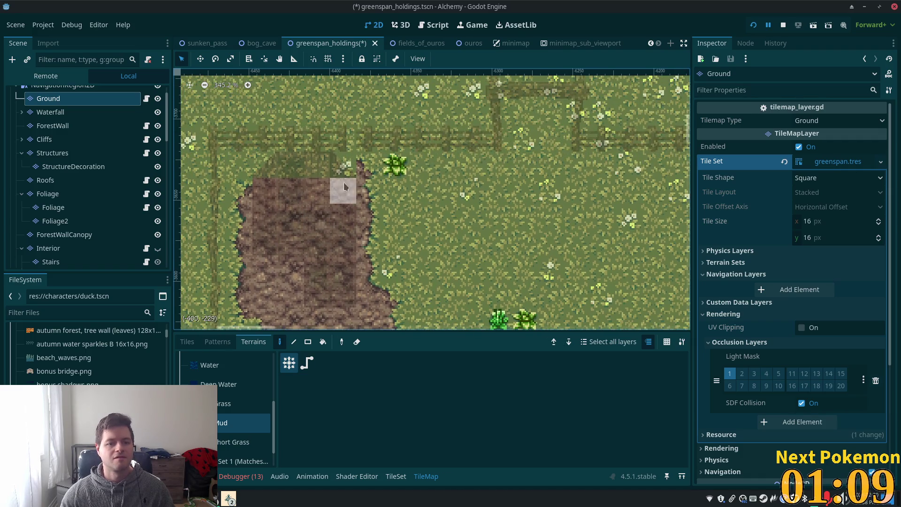
drag(327, 179, 289, 162)
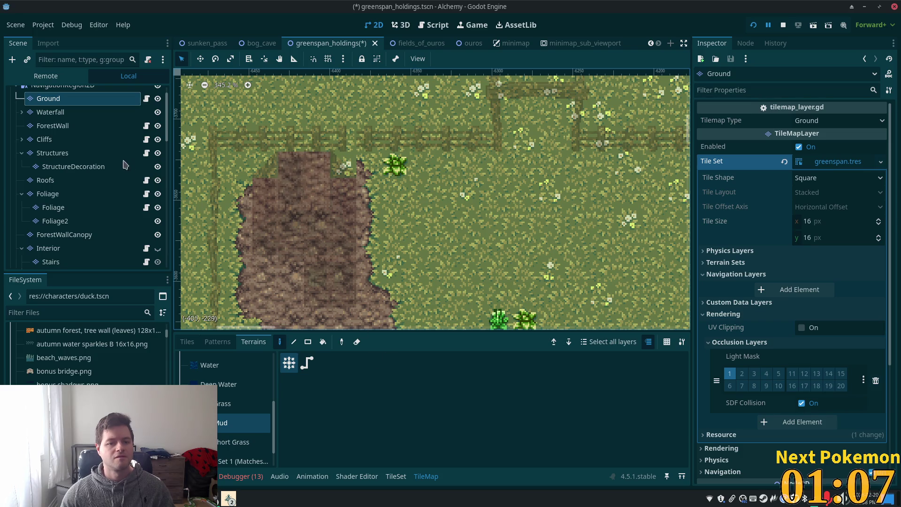
key(ctrl+s)
scroll(82, 109, up, 2)
click(56, 93)
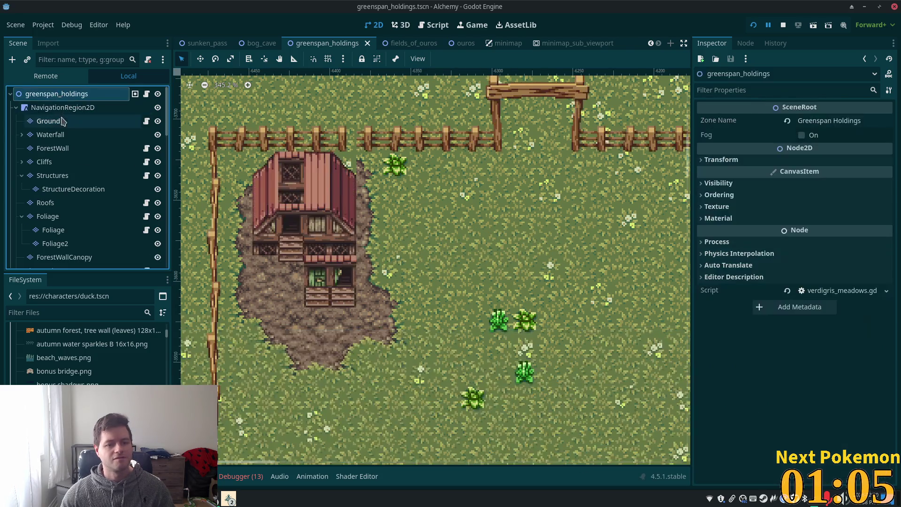
Step: Paint one plain mud tile at the patch's upper edge on the Ground layer and save
click(48, 121)
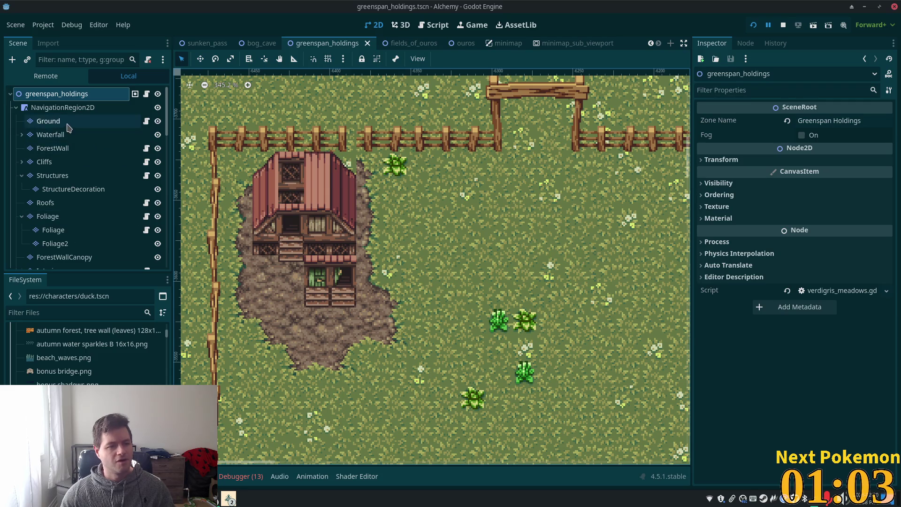
scroll(337, 206, up, 4)
click(187, 342)
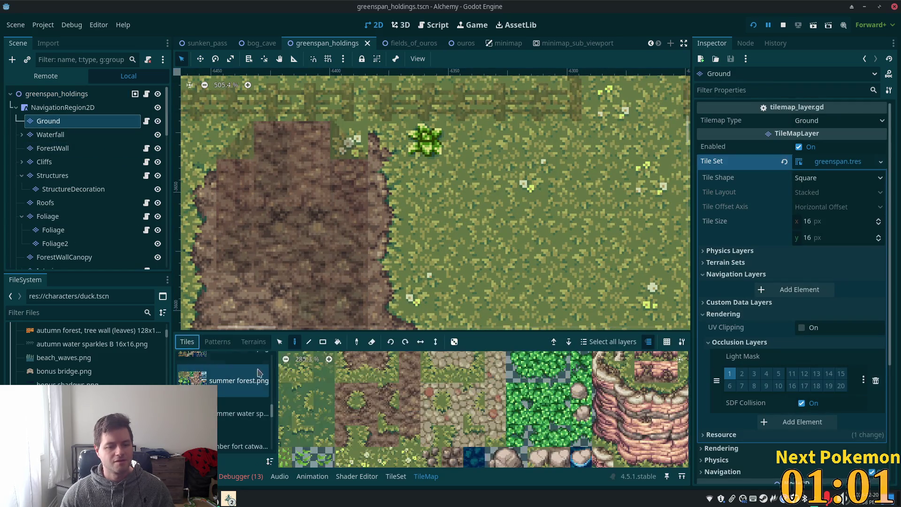
click(382, 391)
click(350, 140)
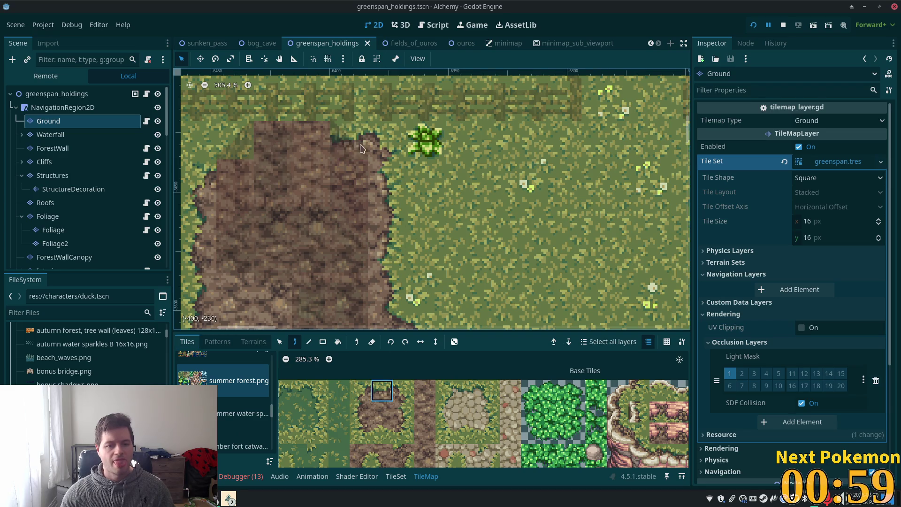
key(ctrl+s)
Step: Zoom out over the map and erase a door tile on the barn's lower floor
key(Escape)
scroll(423, 264, down, 5)
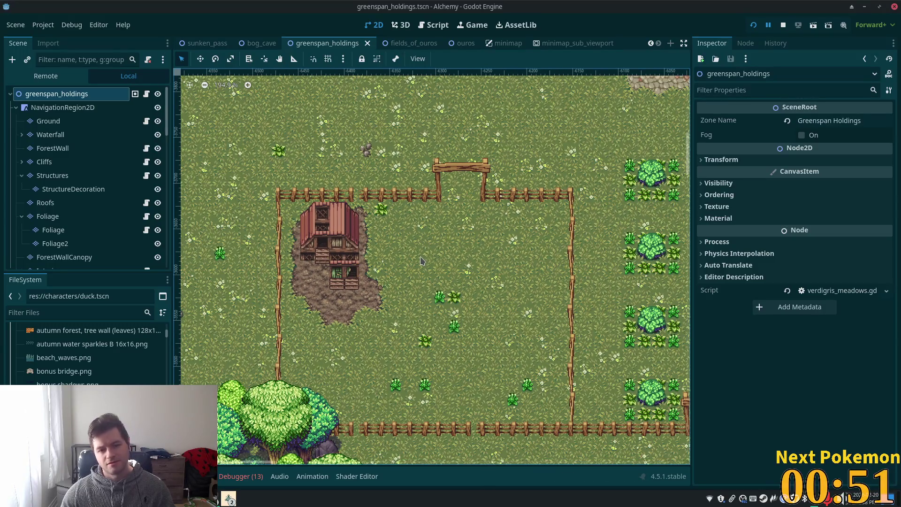
scroll(361, 303, up, 3)
scroll(270, 303, up, 1)
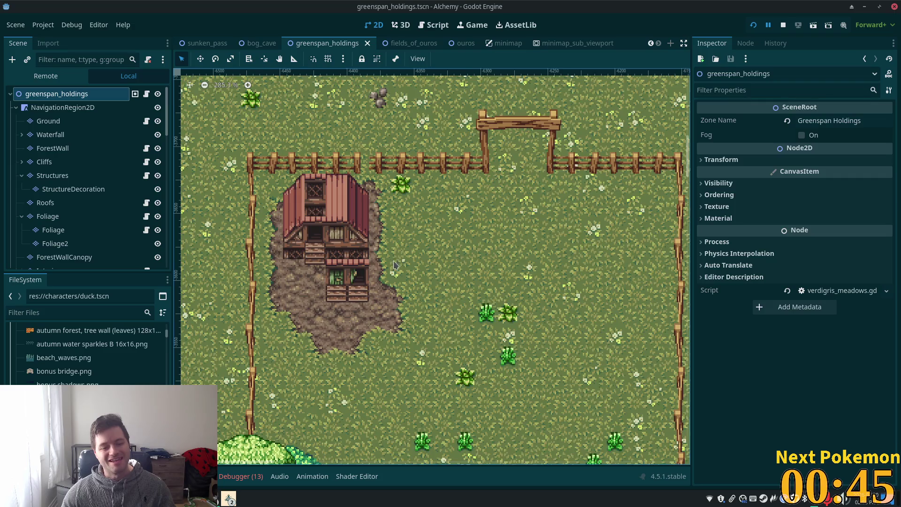
scroll(394, 265, up, 3)
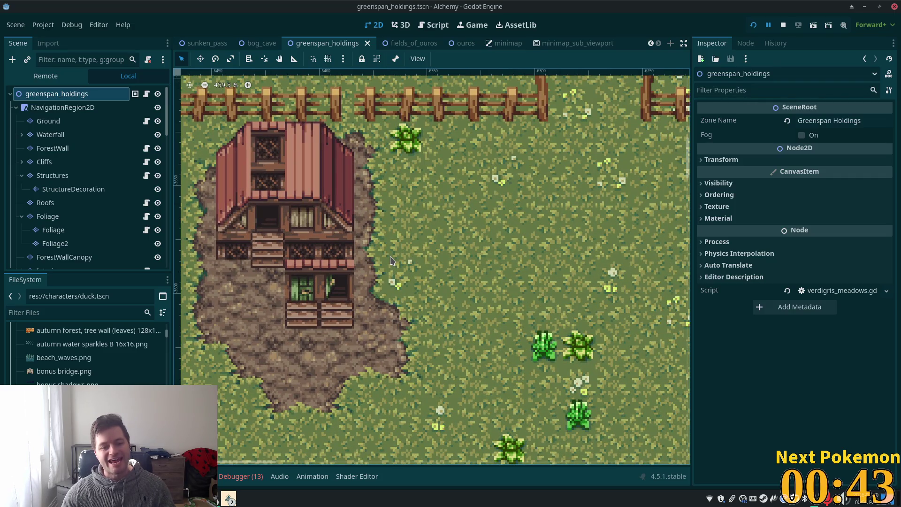
scroll(380, 279, up, 1)
scroll(329, 273, left, 2)
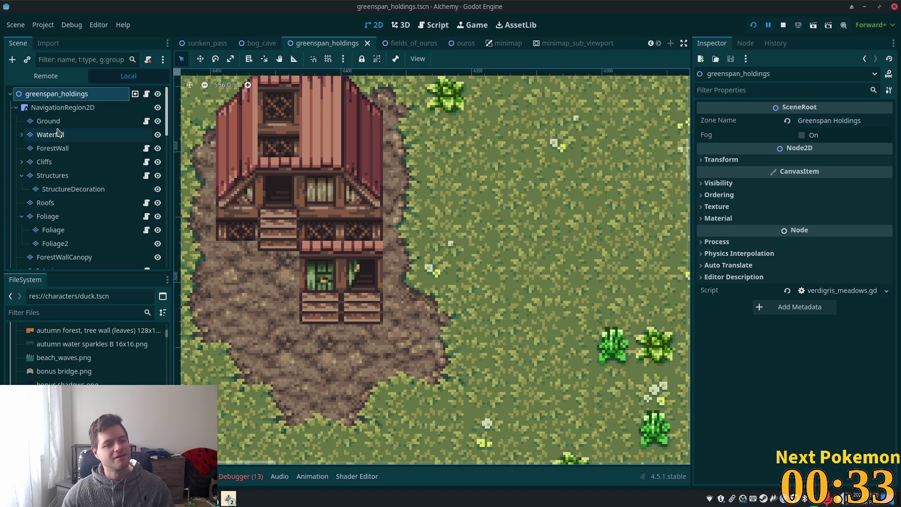
right_click(361, 262)
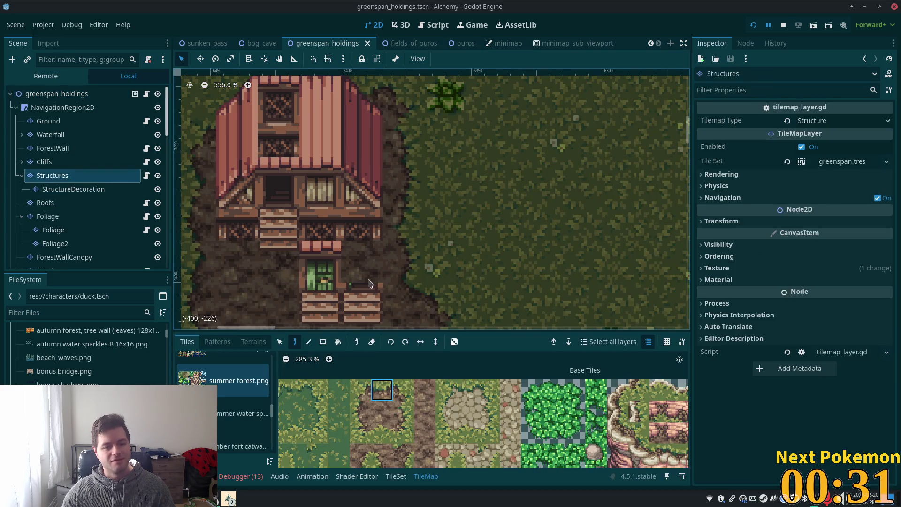
Step: Erase the remaining barn door and stairs tiles, then save the scene
right_click(320, 262)
right_click(320, 303)
right_click(362, 303)
scroll(585, 281, down, 2)
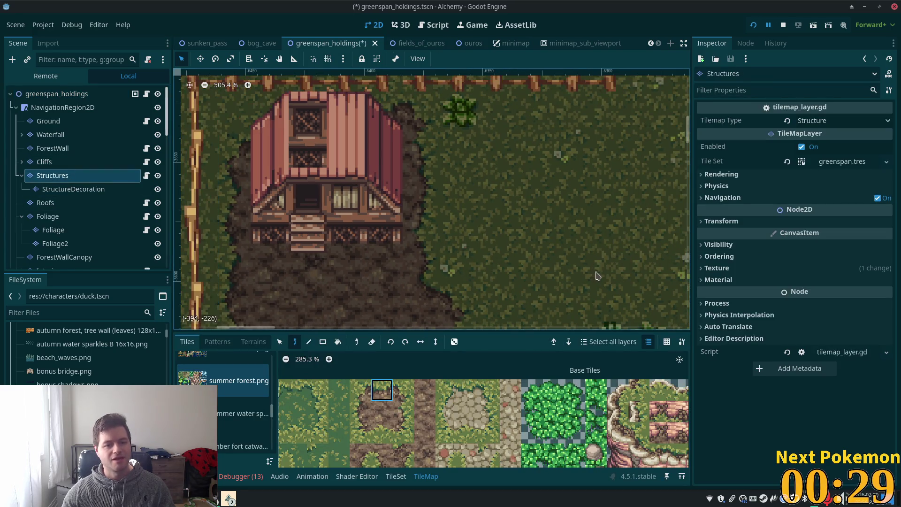
key(ctrl+s)
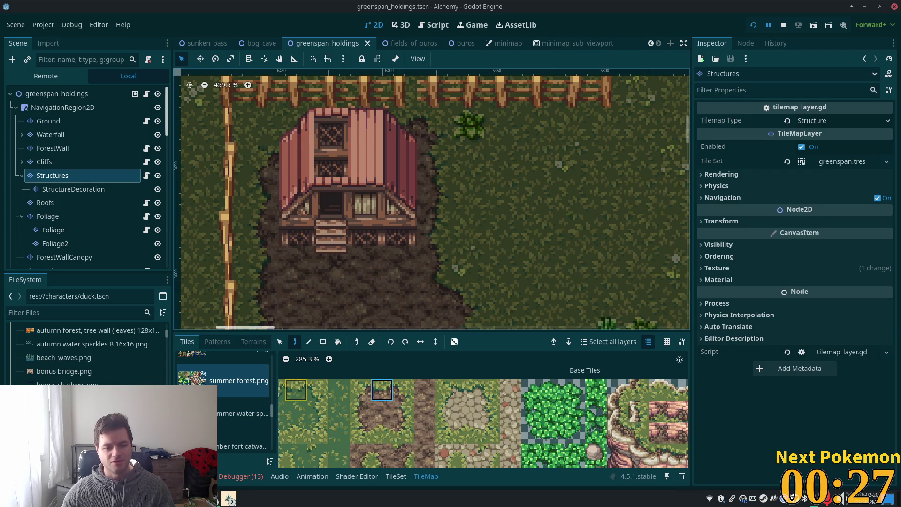
Step: Paint the plant door tile from the livestock accessories atlas onto the barn doorway and save
scroll(221, 387, up, 3)
click(224, 371)
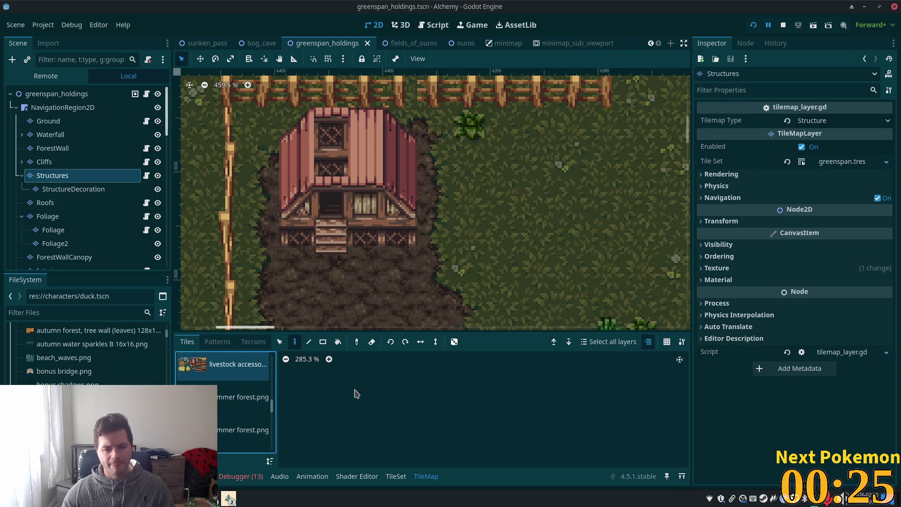
scroll(390, 394, down, 3)
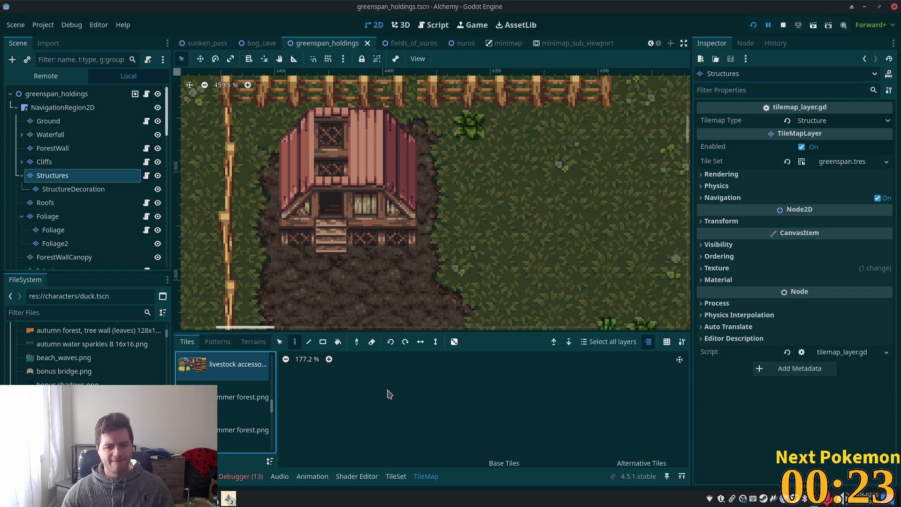
scroll(416, 431, up, 4)
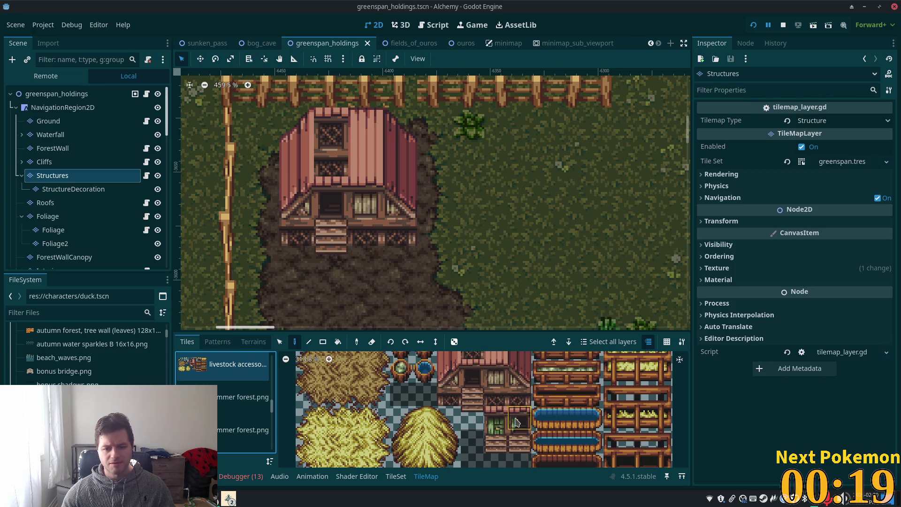
click(465, 420)
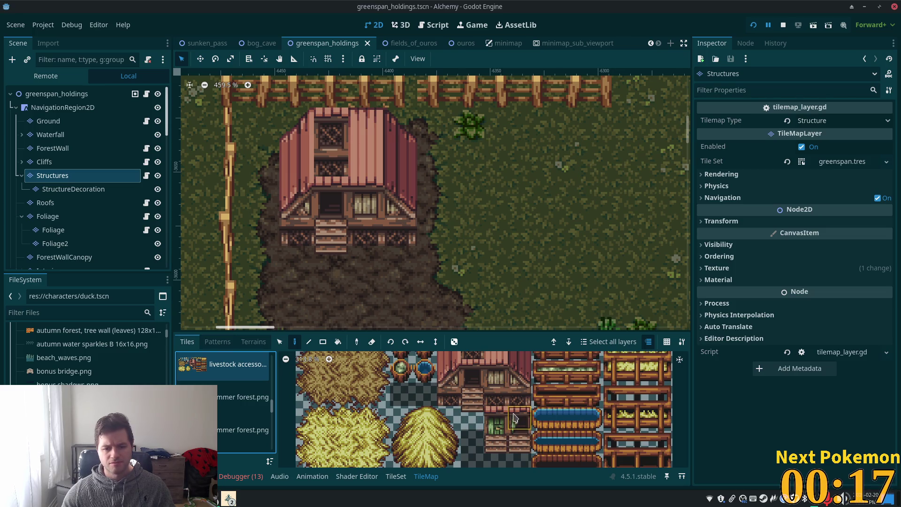
click(525, 437)
click(330, 181)
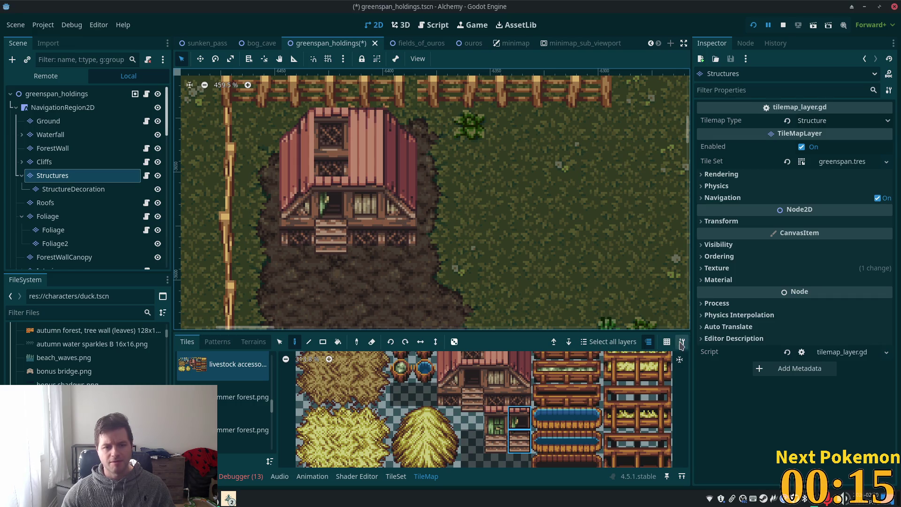
scroll(470, 180, down, 3)
key(ctrl+s)
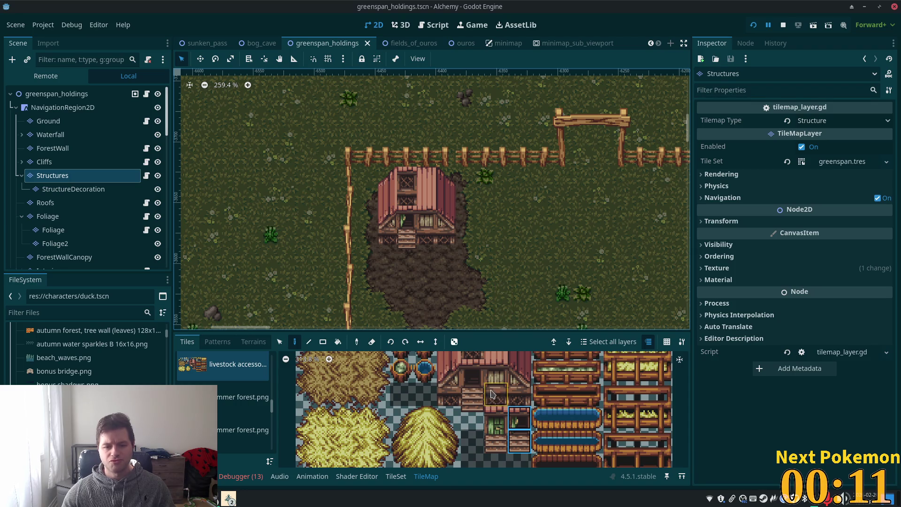
Step: Place a hay nest on the mud below the barn with an egg nest beside it
scroll(424, 367, down, 2)
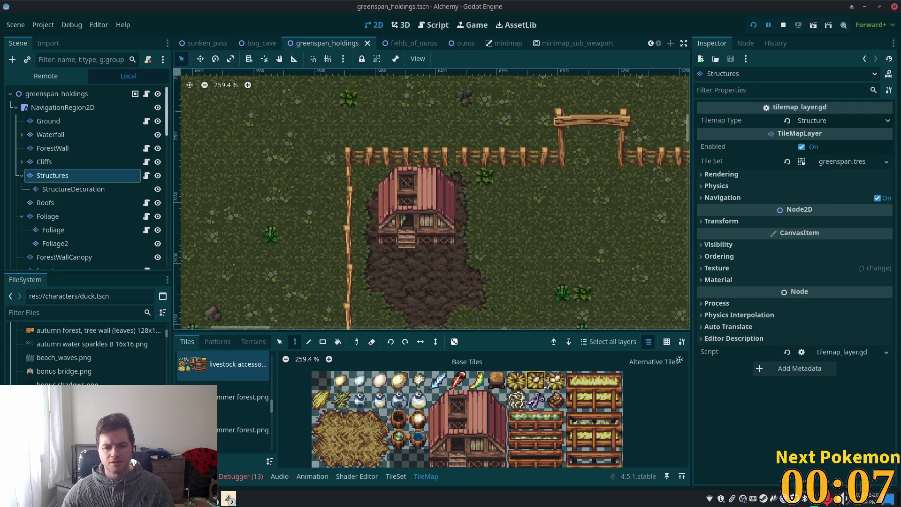
scroll(578, 384, up, 2)
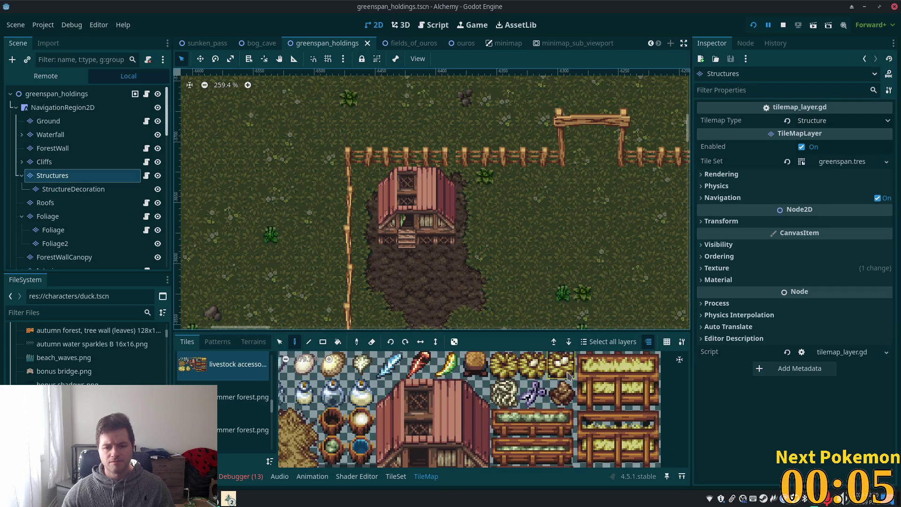
ctrl+click(442, 258)
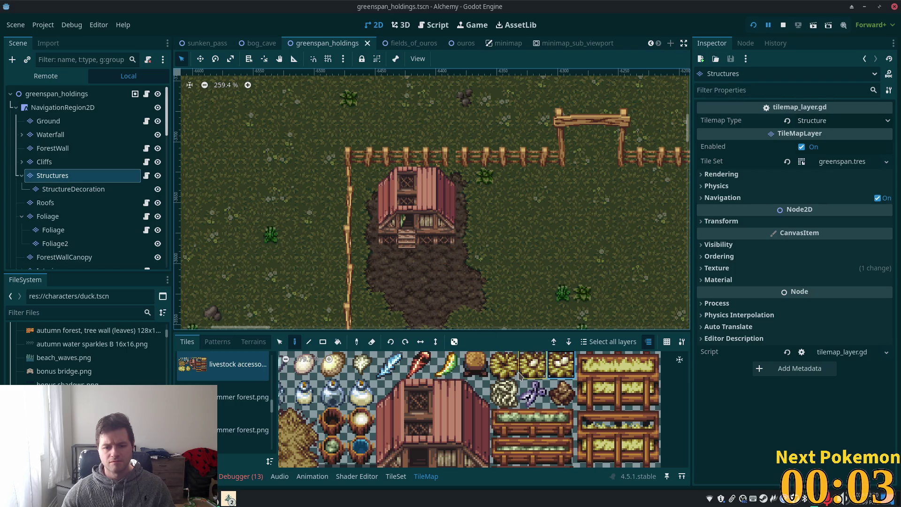
click(427, 255)
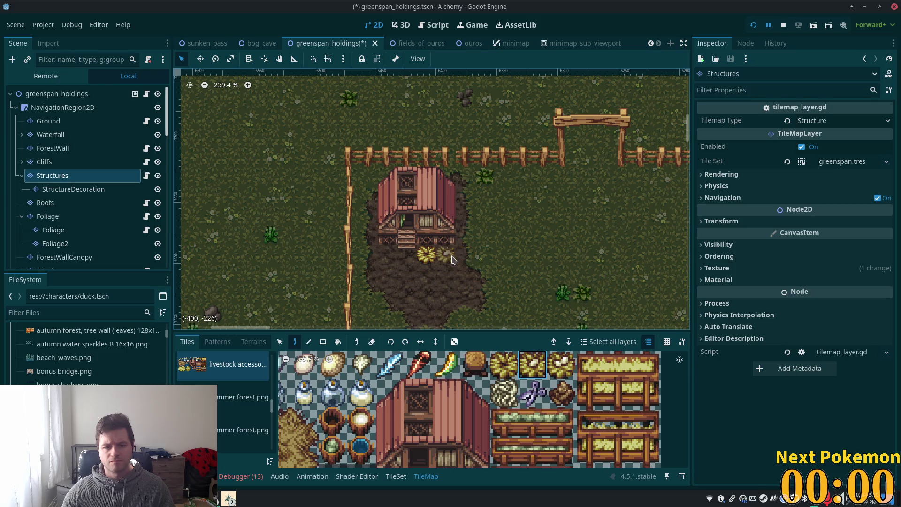
click(452, 259)
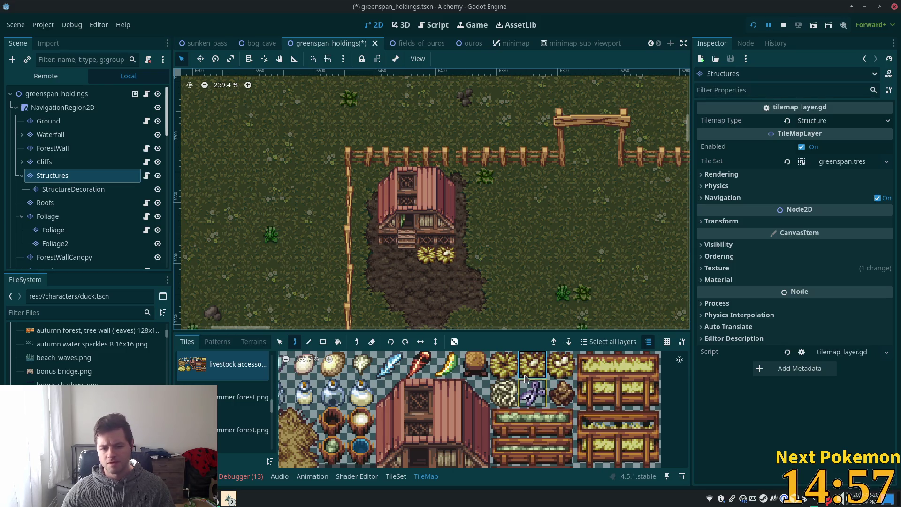
scroll(527, 388, down, 1)
scroll(527, 388, down, 3)
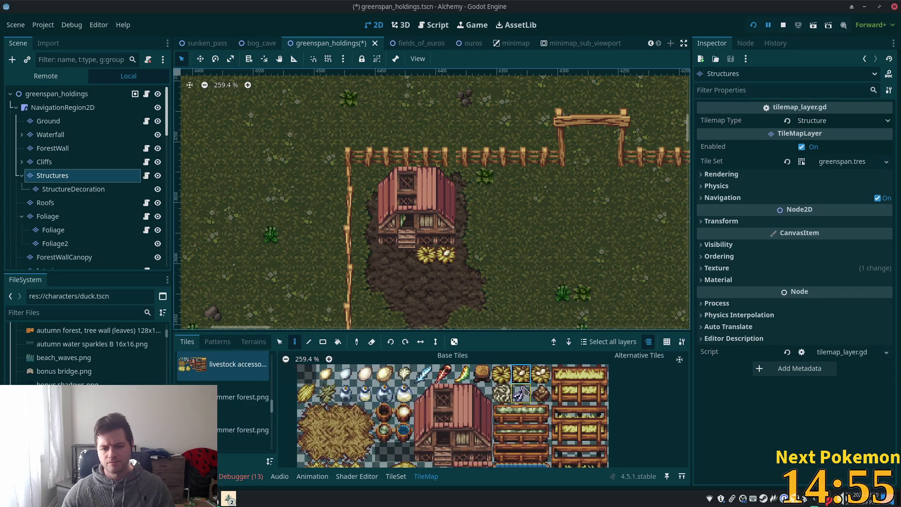
click(448, 382)
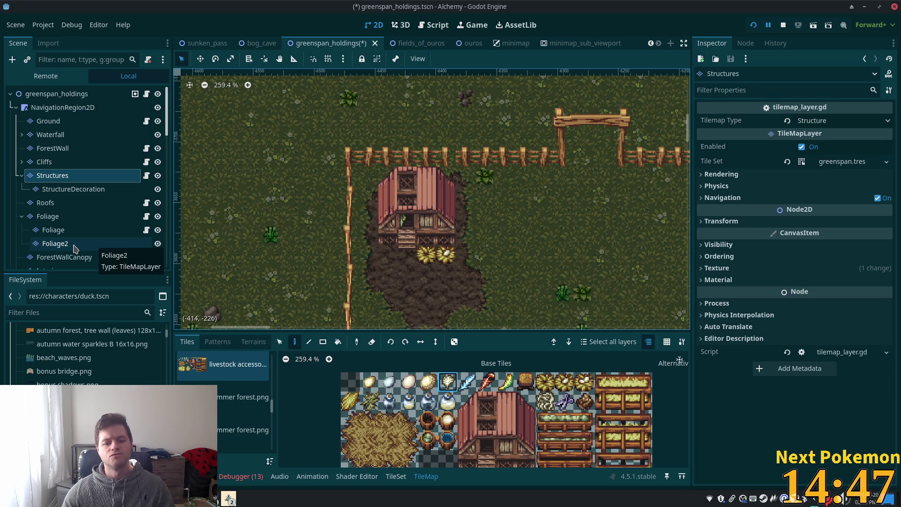
click(396, 477)
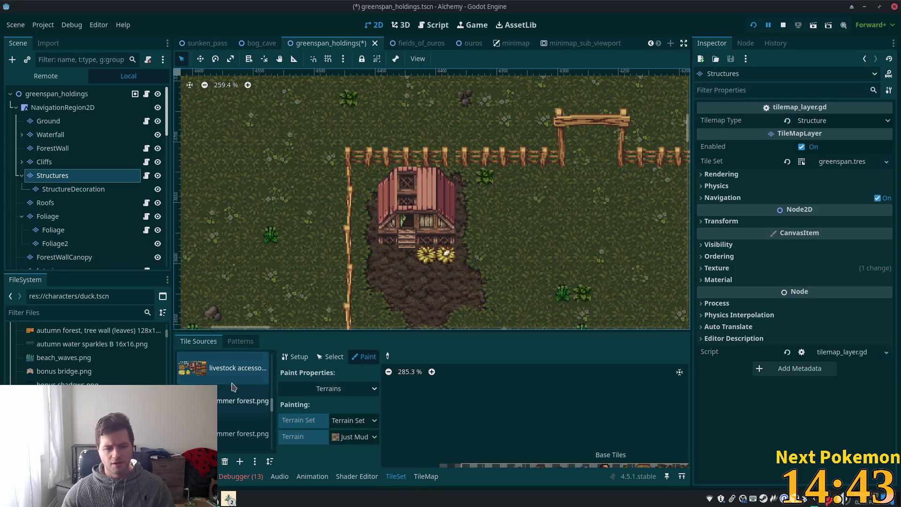
scroll(539, 418, down, 3)
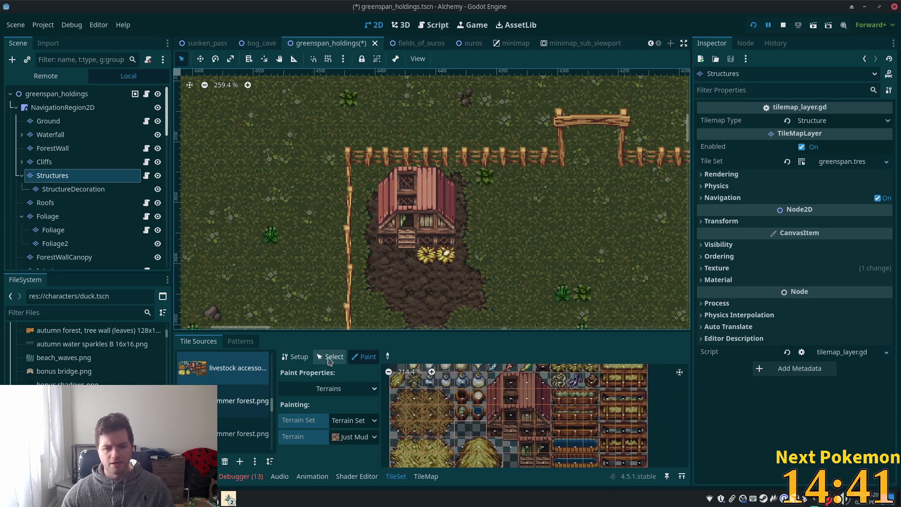
scroll(509, 412, up, 1)
click(480, 395)
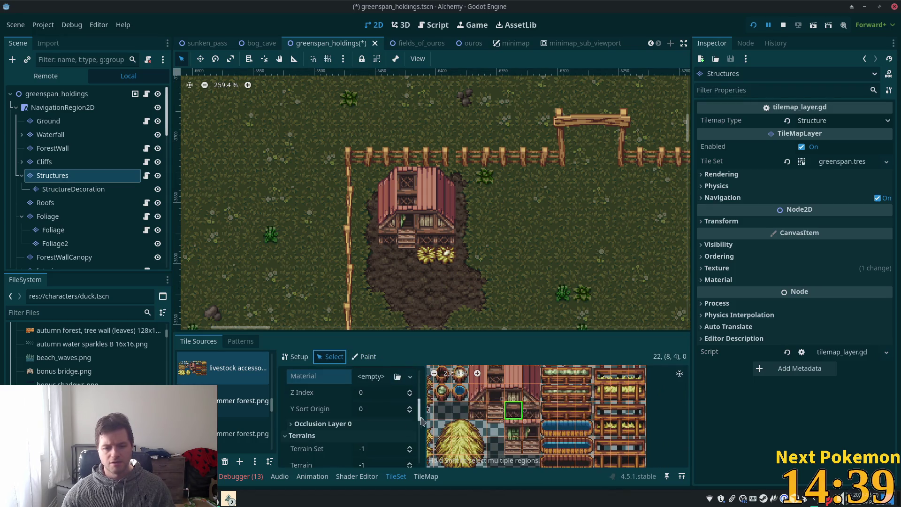
scroll(418, 411, down, 5)
scroll(508, 446, down, 1)
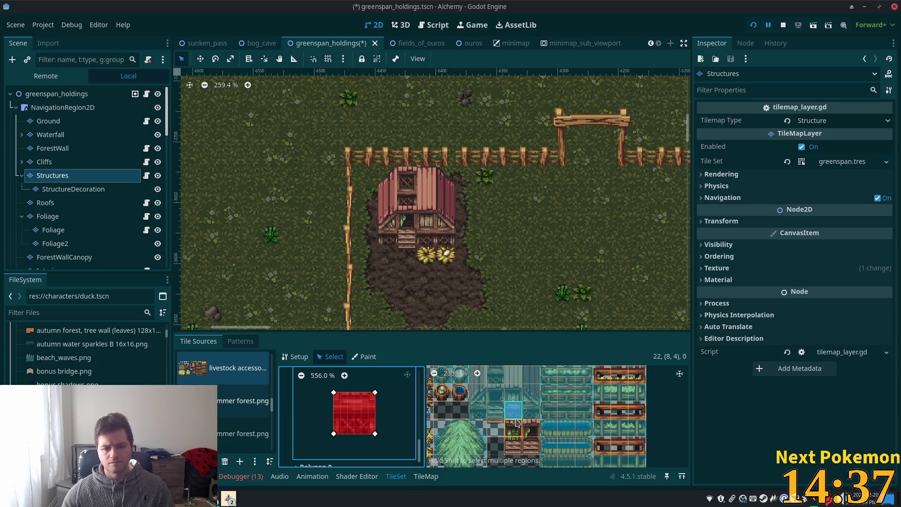
scroll(507, 462, down, 1)
scroll(502, 436, up, 4)
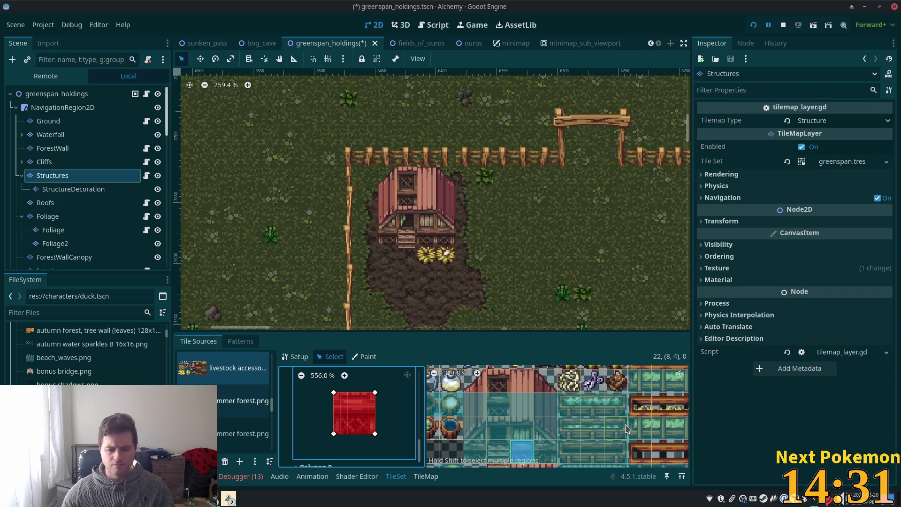
drag(533, 388, 541, 389)
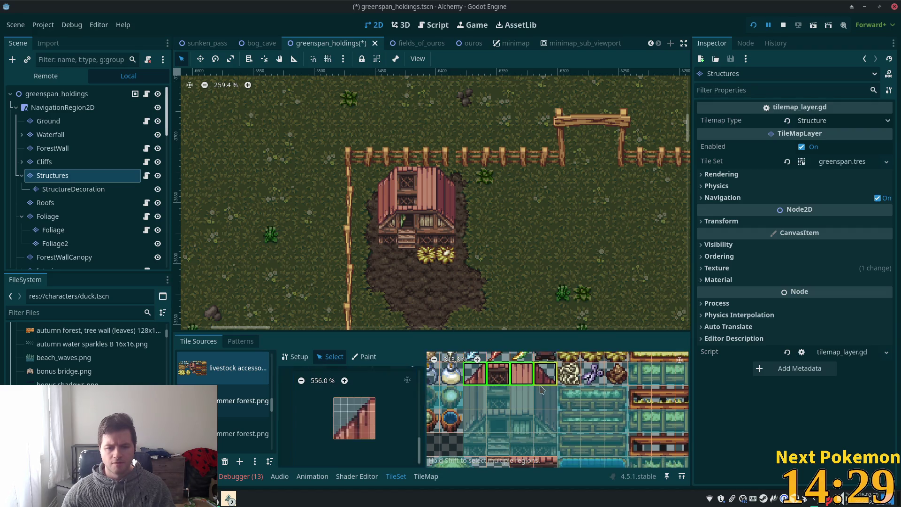
drag(420, 450, 424, 397)
scroll(564, 385, down, 5)
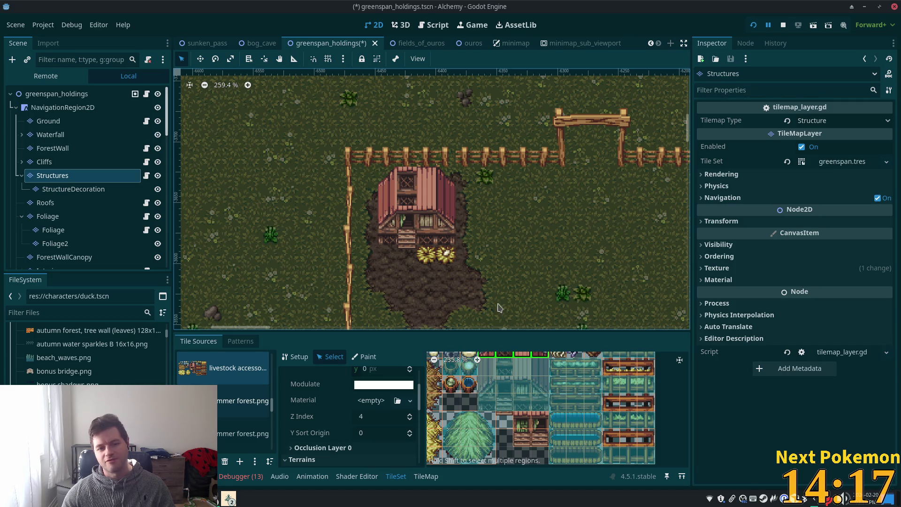
scroll(493, 187, up, 4)
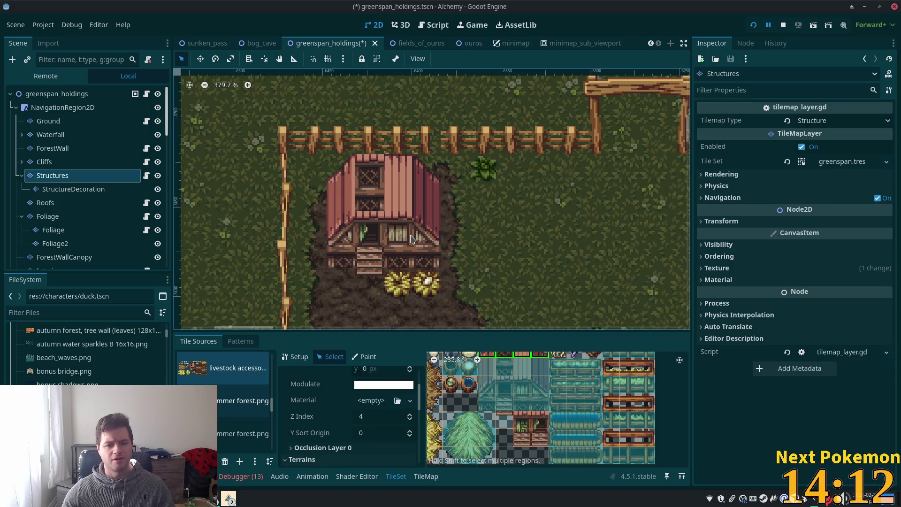
scroll(410, 239, up, 1)
click(46, 202)
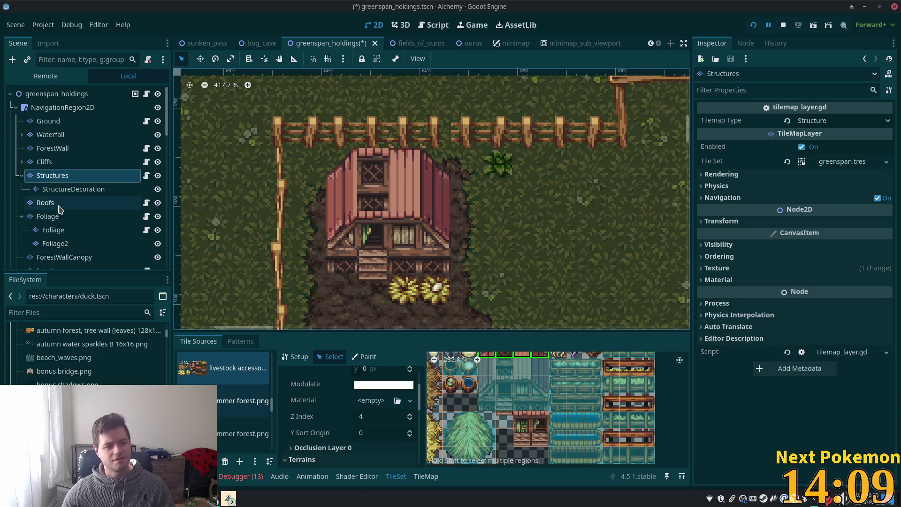
click(63, 178)
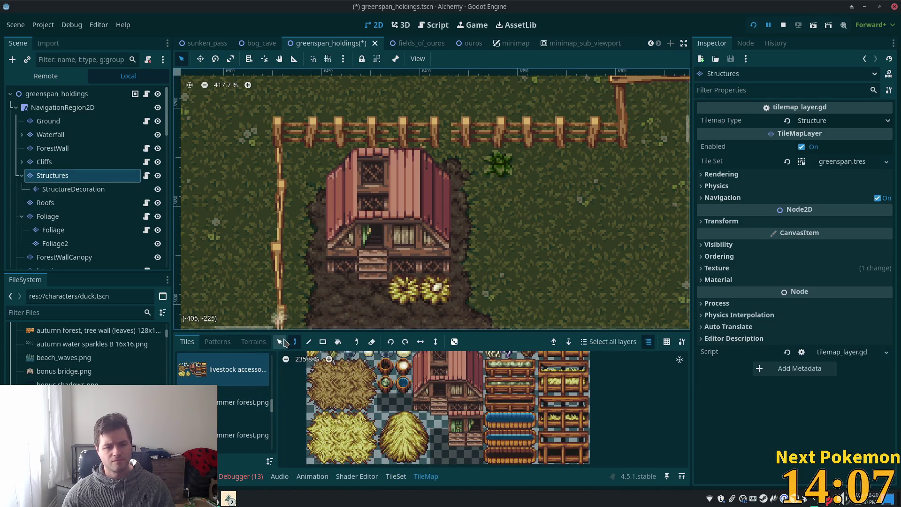
Step: Box-select the barn roof tiles and shift them up one tile row, leaving mud beneath
drag(353, 178, 448, 235)
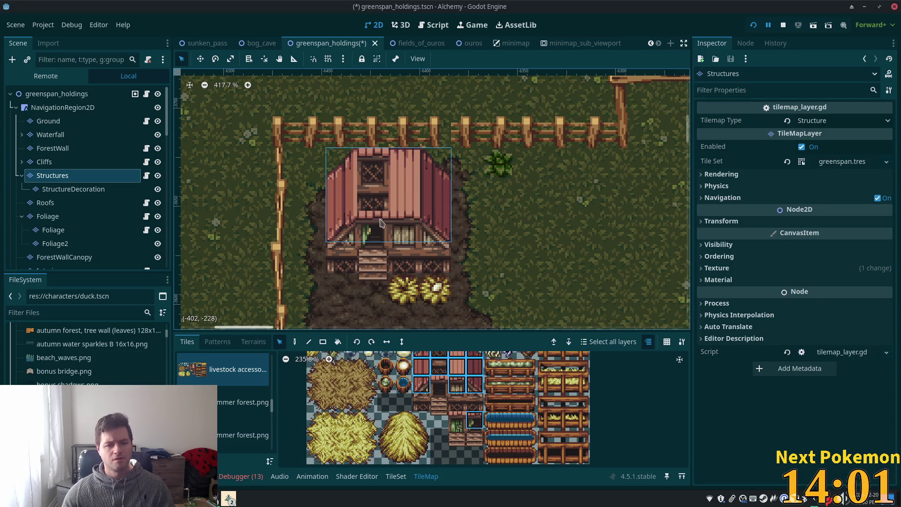
key(Delete)
key(ctrl+z)
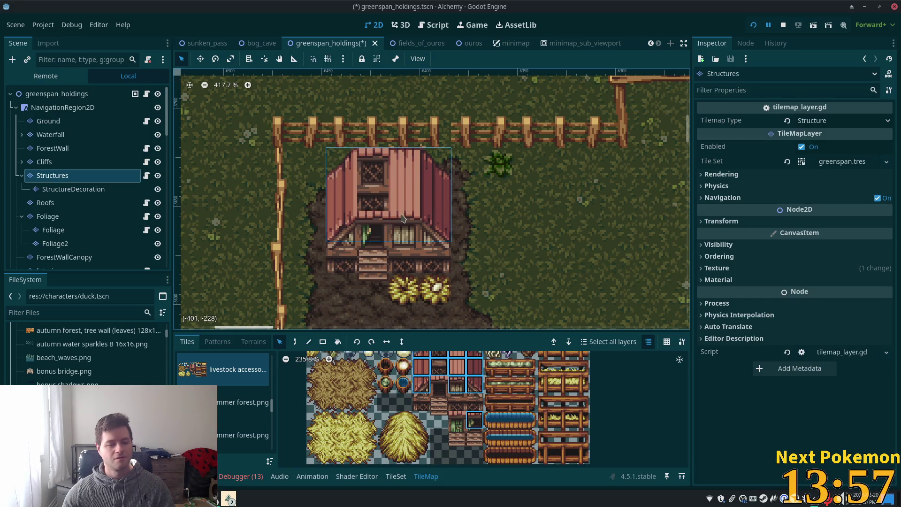
drag(408, 218, 408, 195)
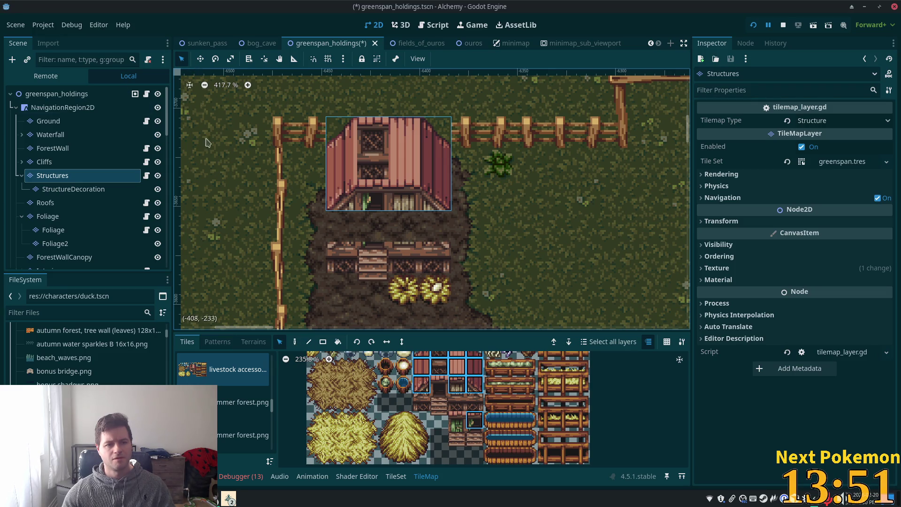
click(404, 206)
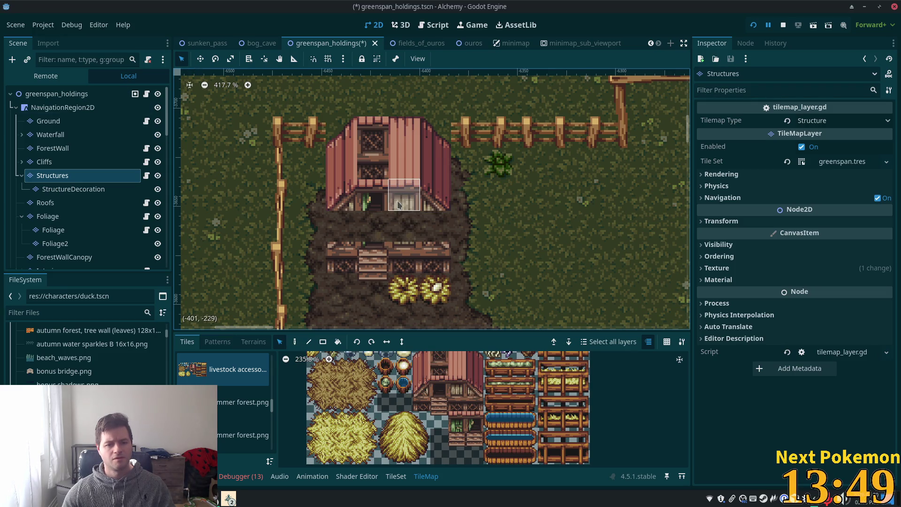
Step: Paint window and roof tiles into the gap under the raised roof, undoing the unwanted ones
click(295, 342)
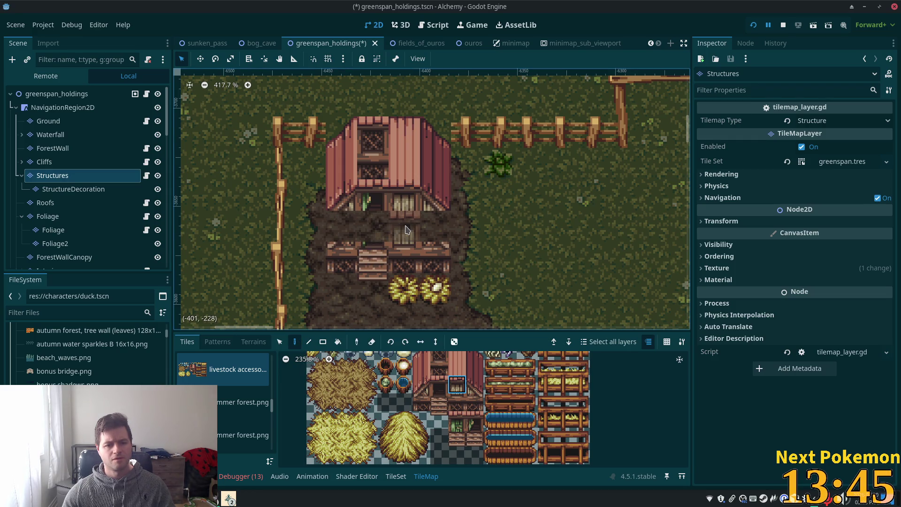
drag(406, 230, 437, 229)
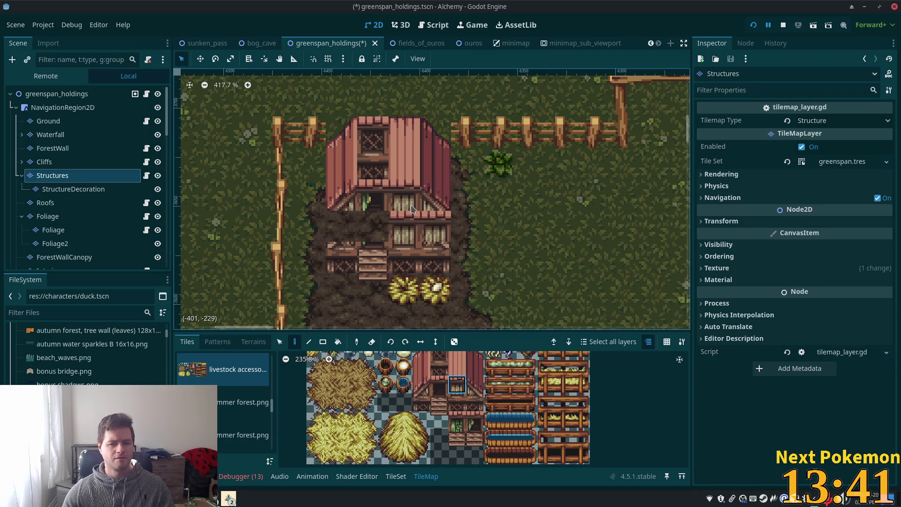
click(370, 237)
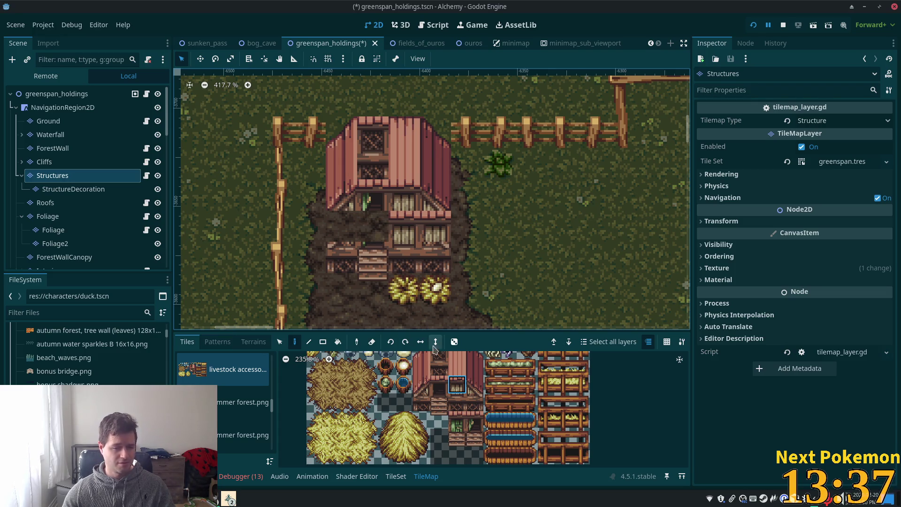
click(457, 366)
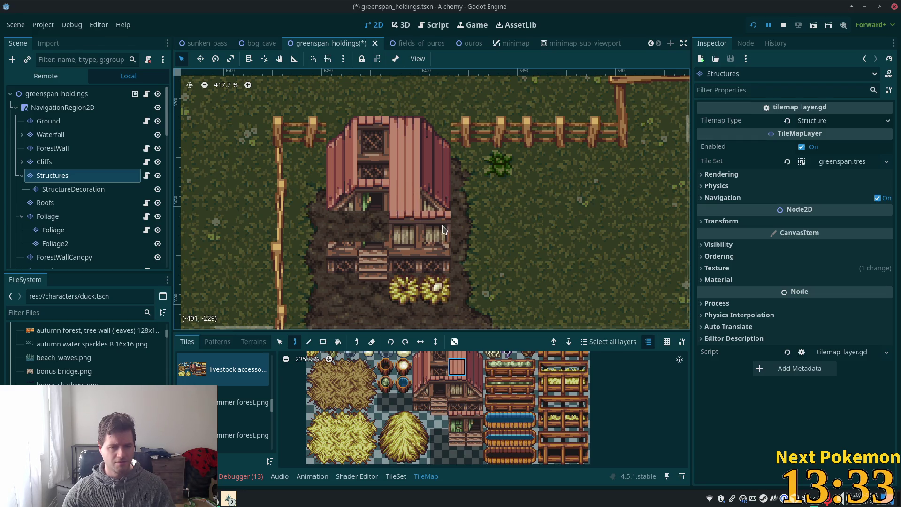
click(475, 383)
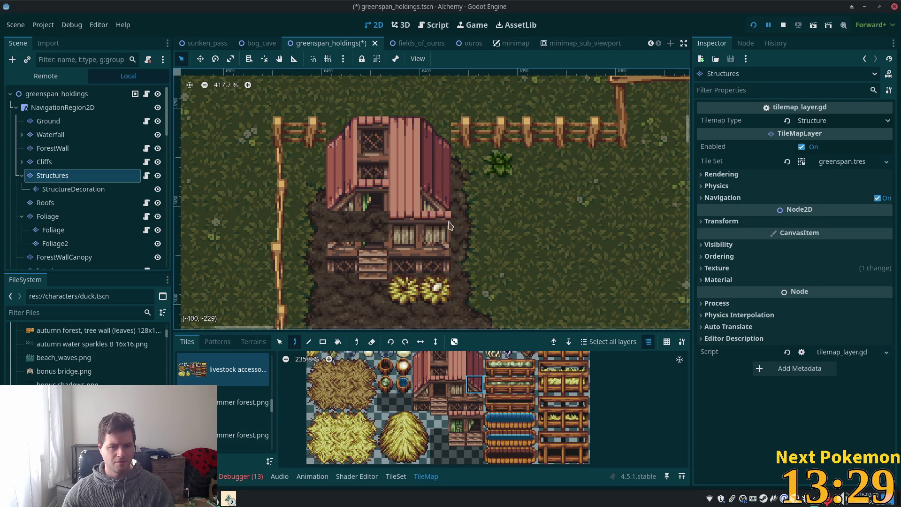
click(439, 226)
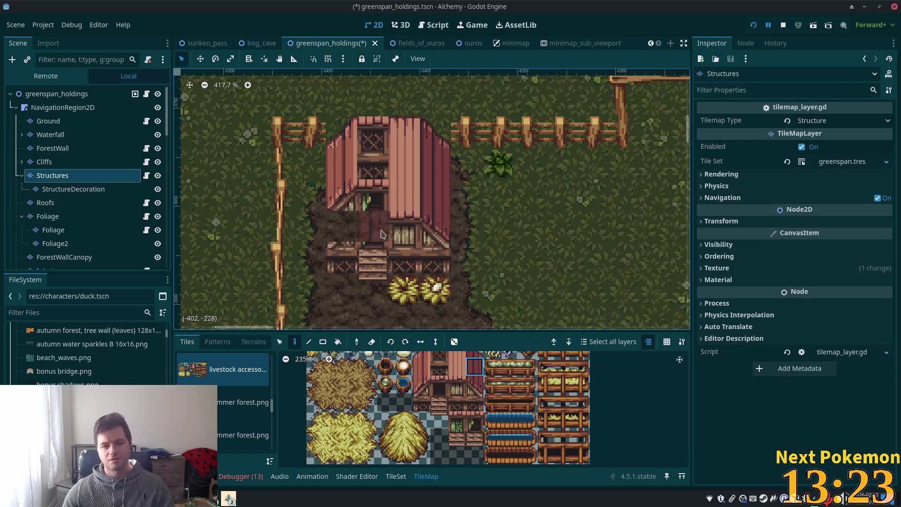
key(ctrl+z)
key(ctrl+z)
key(ctrl+z)
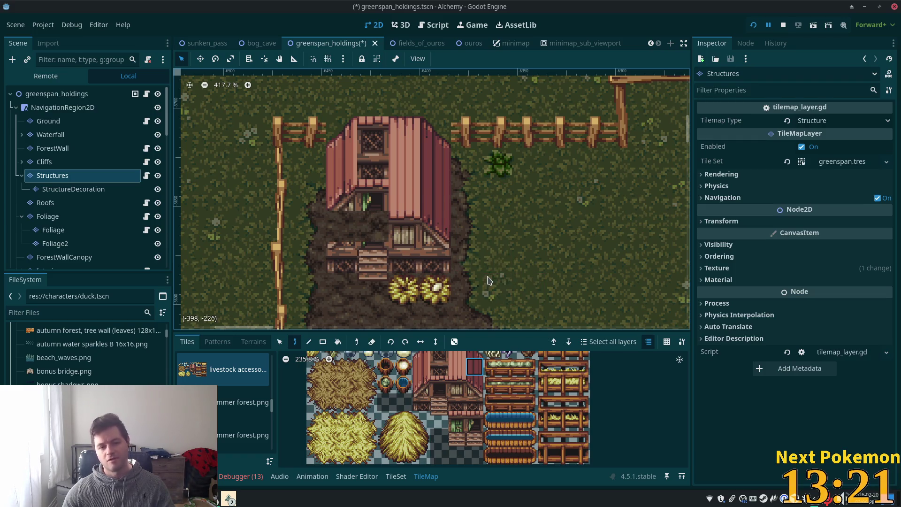
key(ctrl+z)
scroll(460, 398, up, 3)
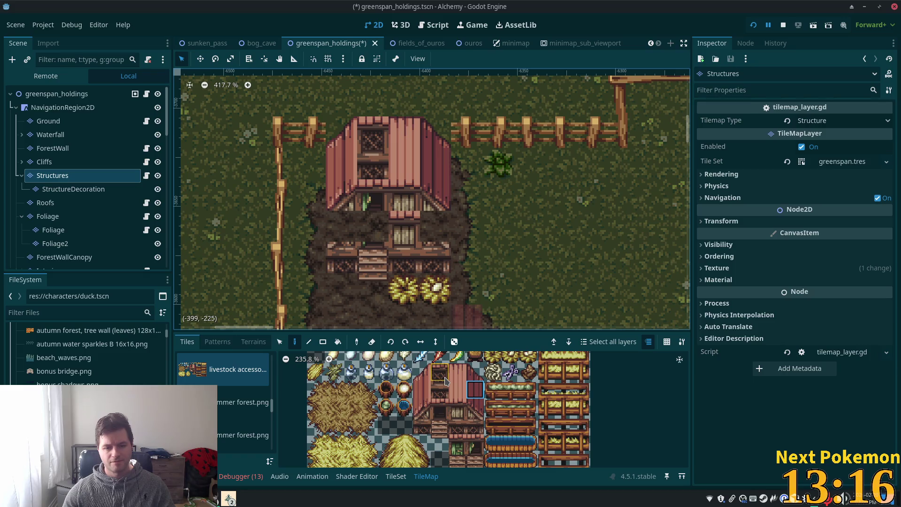
Step: Place two lattice window tiles side by side on the barn front
click(445, 381)
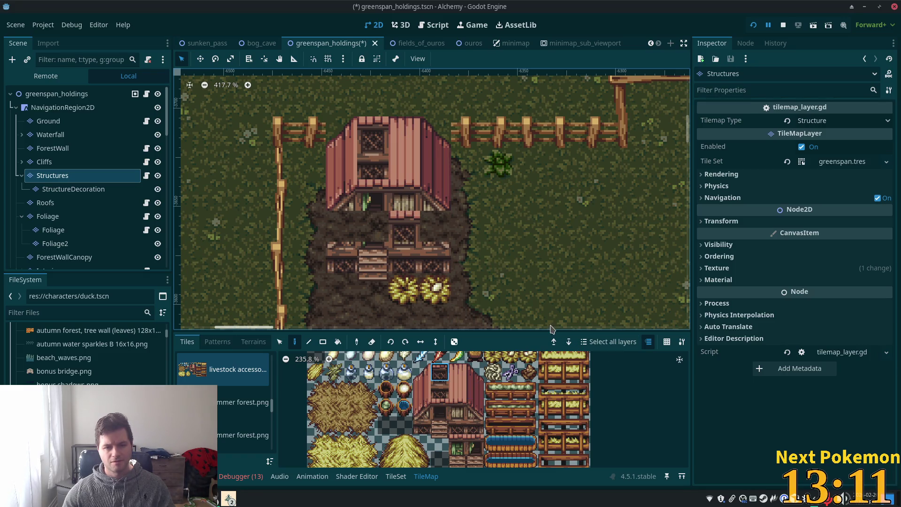
click(440, 389)
click(406, 236)
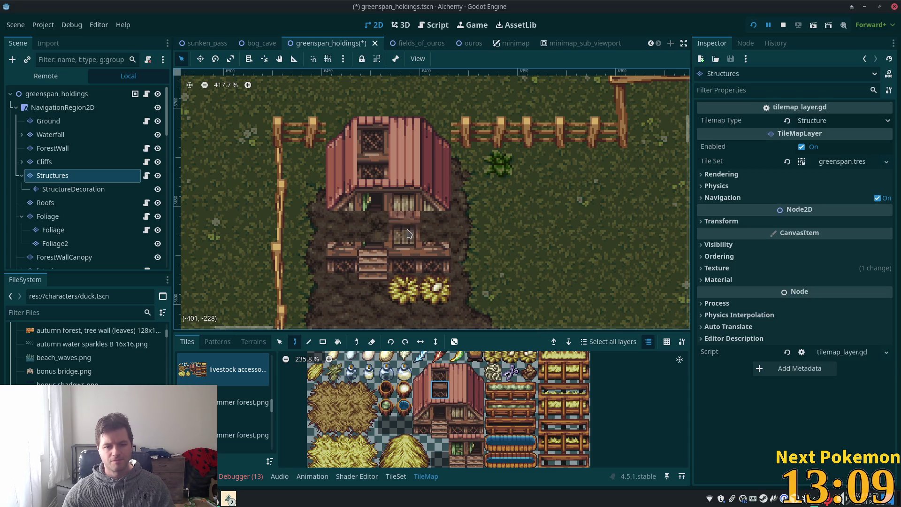
click(428, 244)
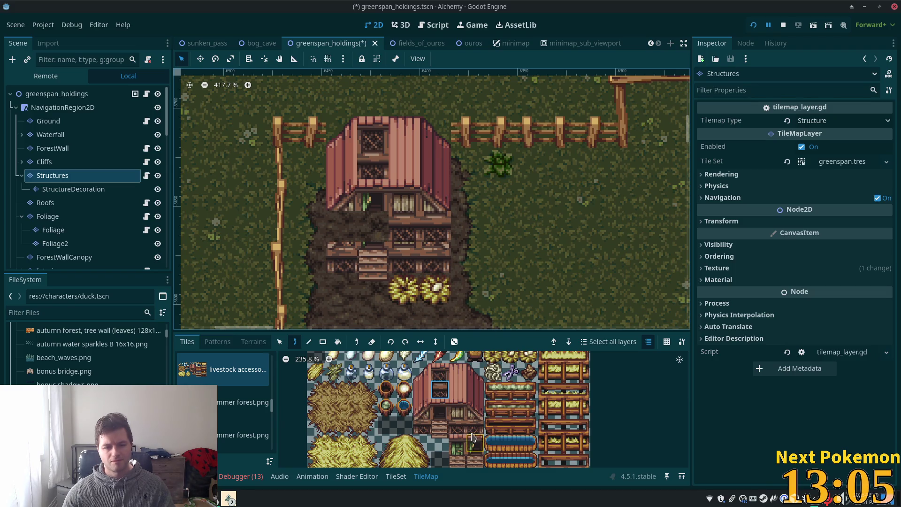
Step: Paint the green door tile and fill the barn's upper and lower window cells
click(457, 431)
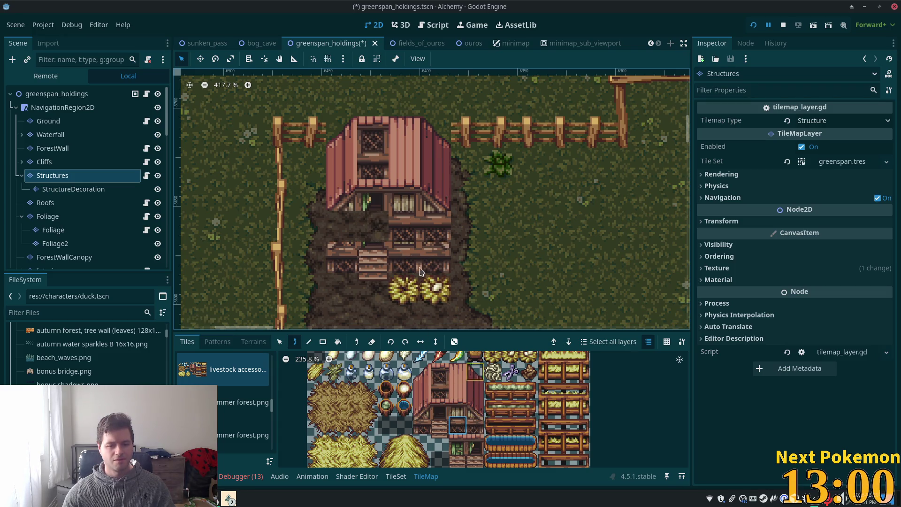
click(437, 393)
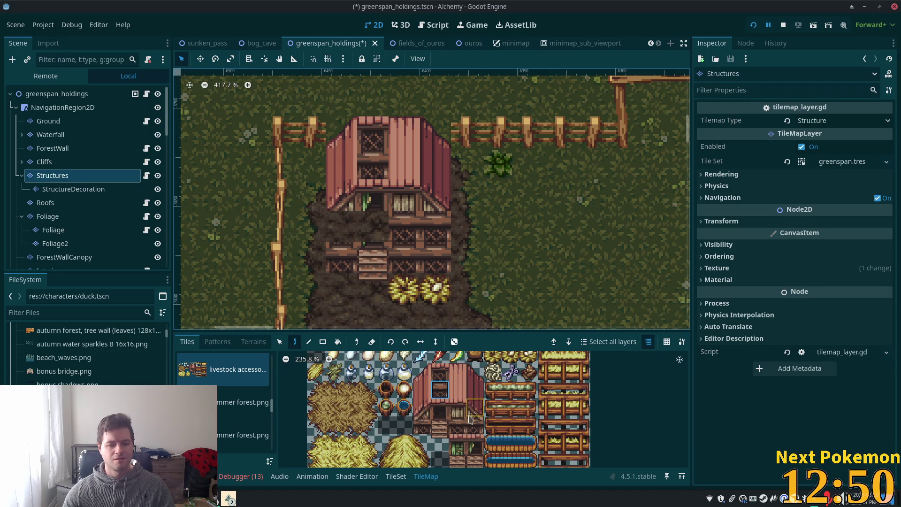
click(458, 425)
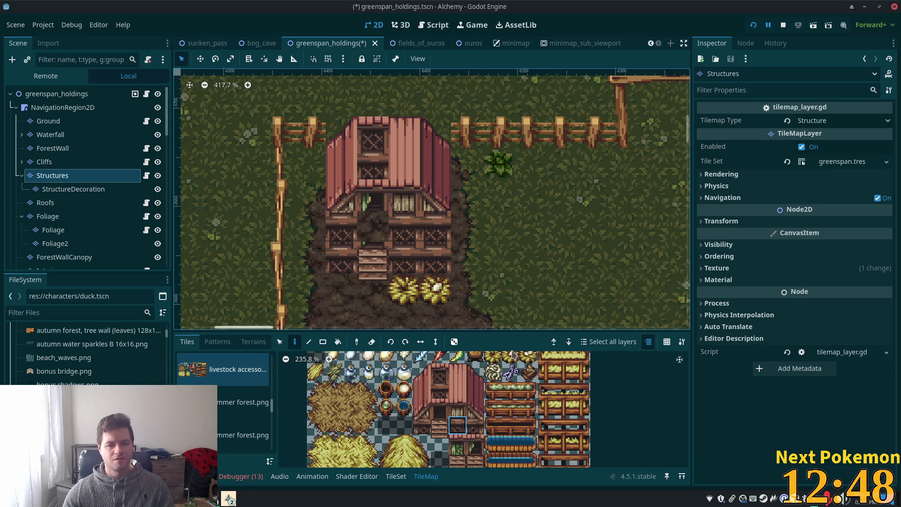
click(457, 444)
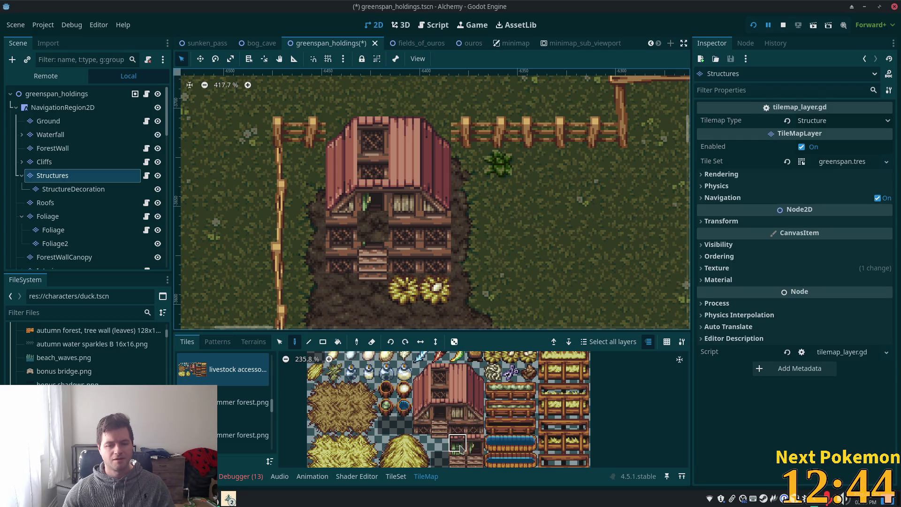
click(374, 226)
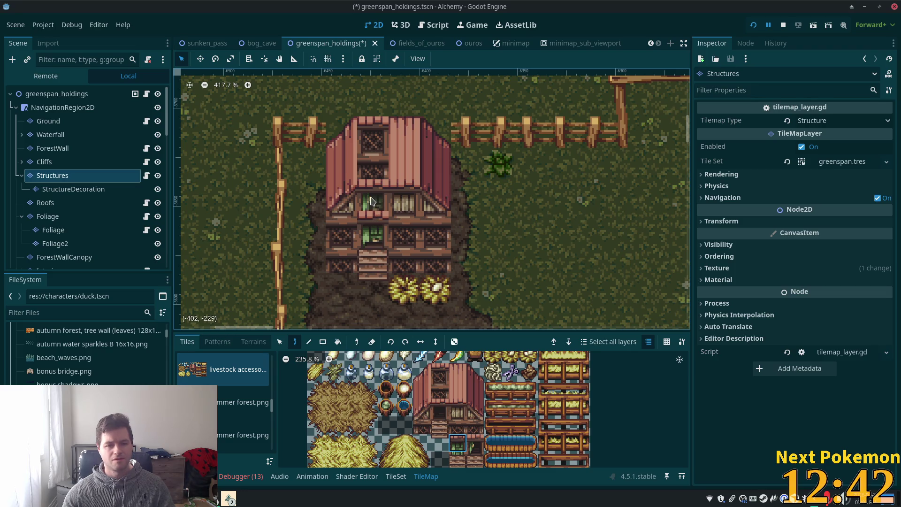
click(371, 201)
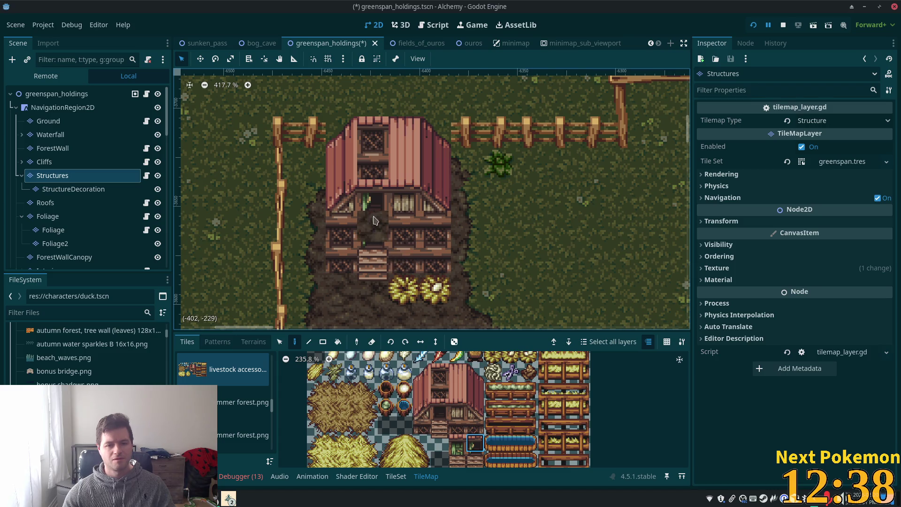
click(372, 217)
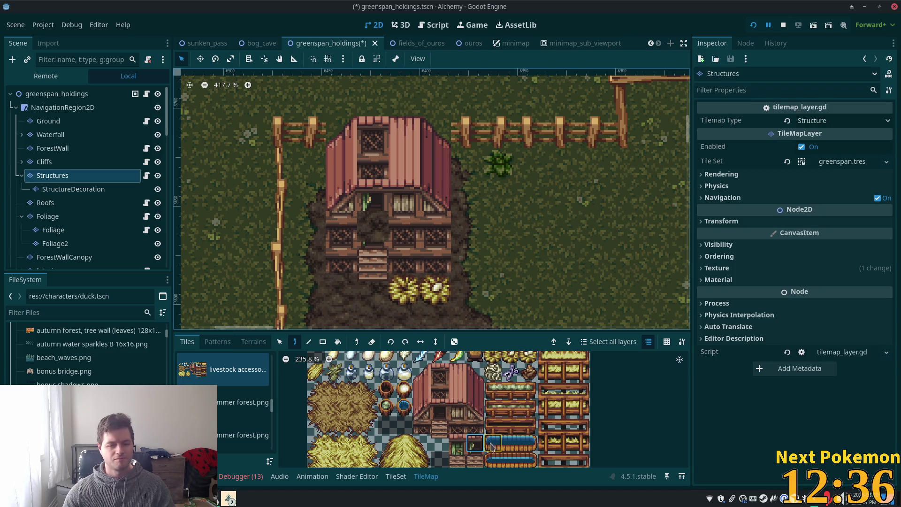
scroll(501, 282, down, 4)
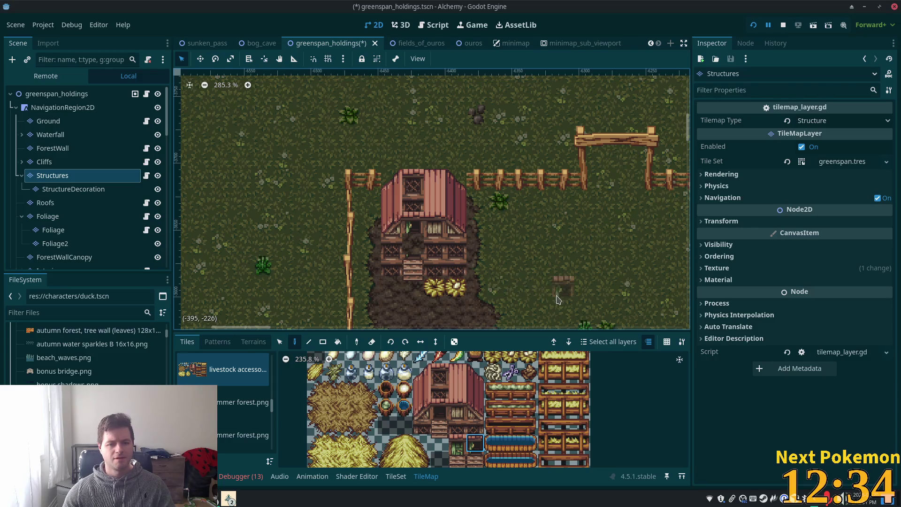
Step: Undo the recent barn tile edits and drag a block of barn wall tiles
key(ctrl+z)
key(ctrl+z)
key(ctrl+z)
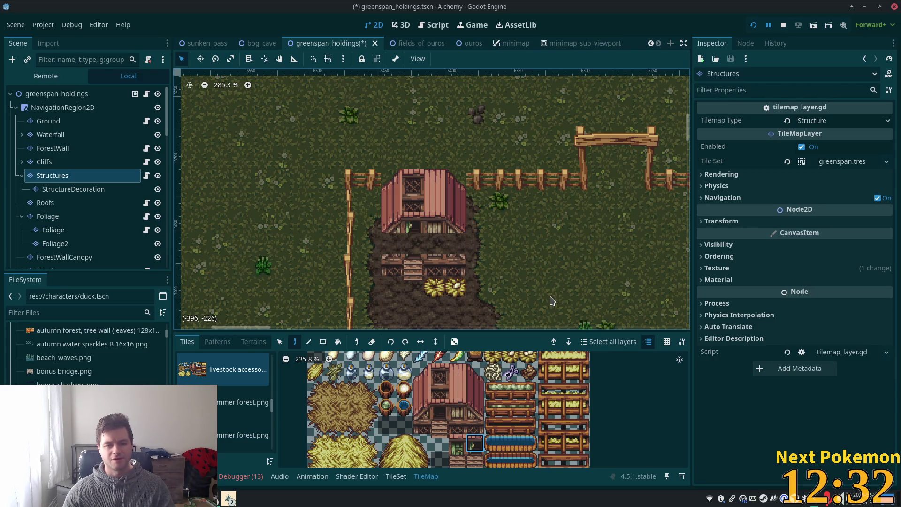
key(ctrl+z)
key(ctrl+z)
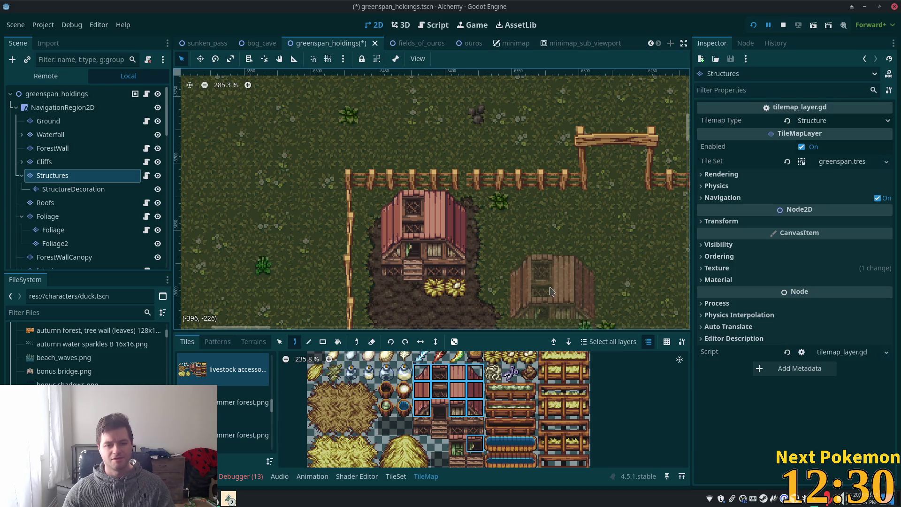
drag(498, 211, 483, 187)
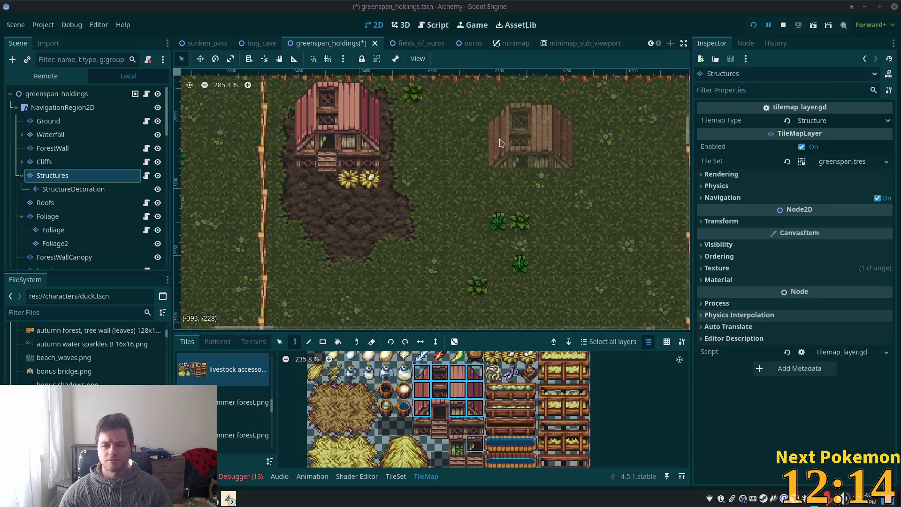
scroll(449, 158, down, 2)
scroll(396, 190, up, 6)
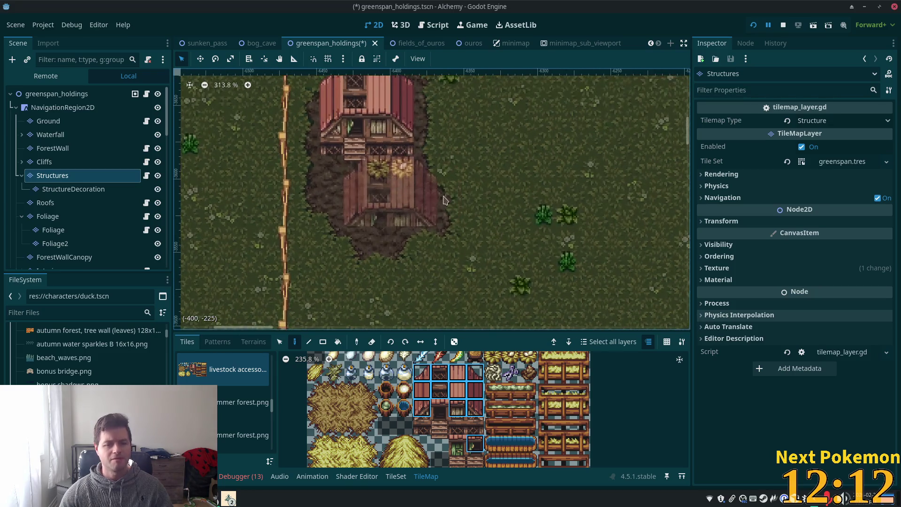
scroll(489, 395, up, 2)
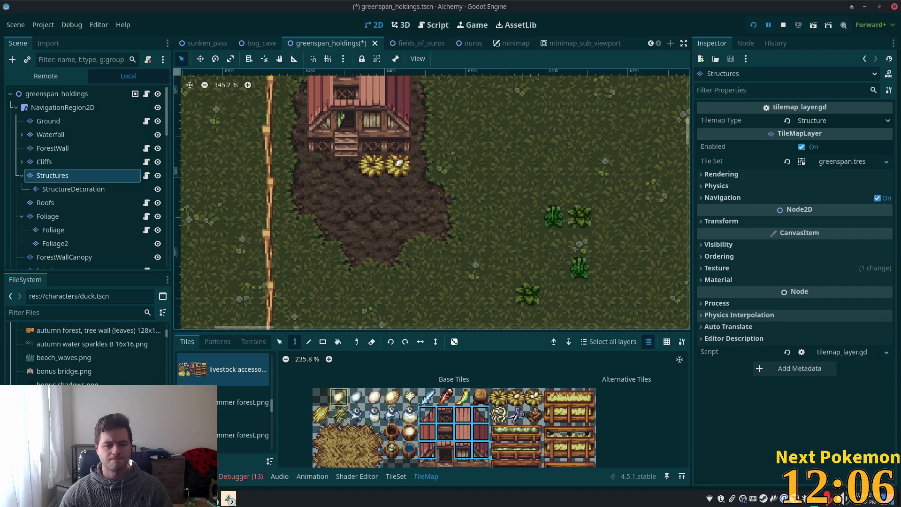
Step: Paint a single grass tuft tile on the mud beside the hay bales
click(340, 414)
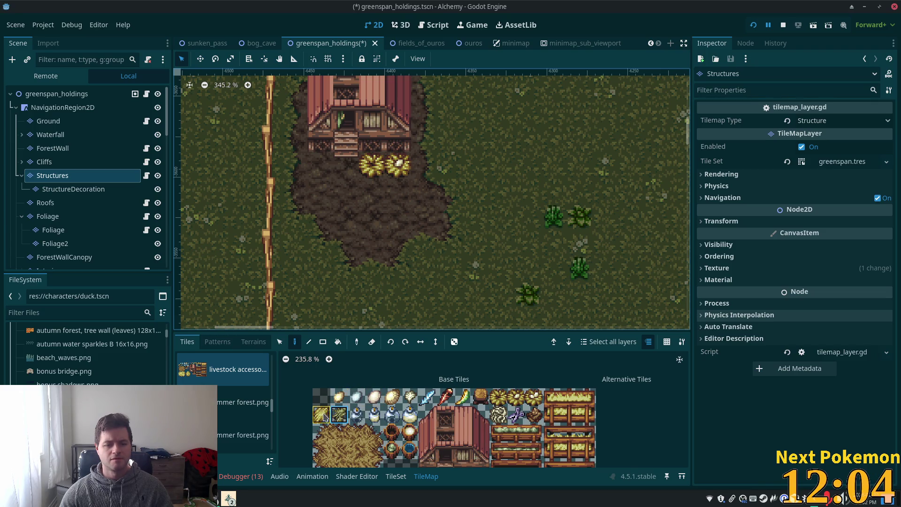
click(321, 164)
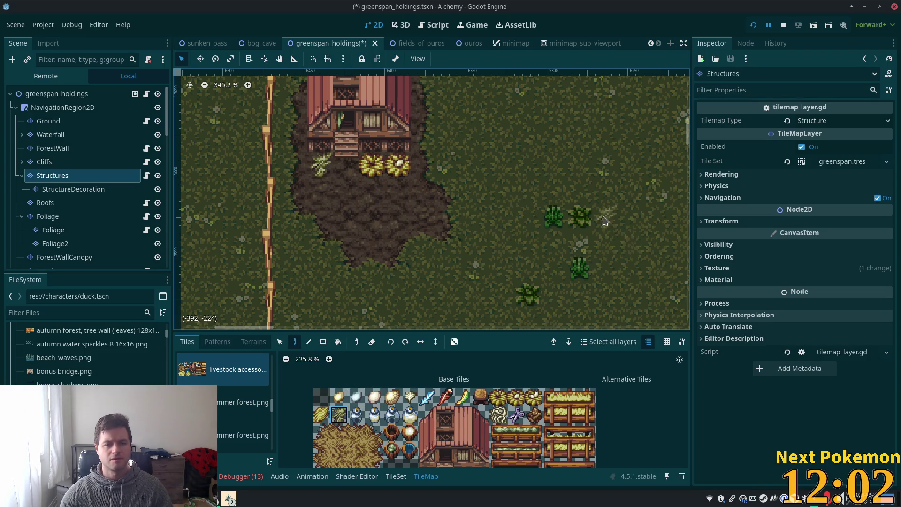
scroll(606, 223, right, 5)
scroll(516, 225, down, 1)
scroll(365, 231, down, 1)
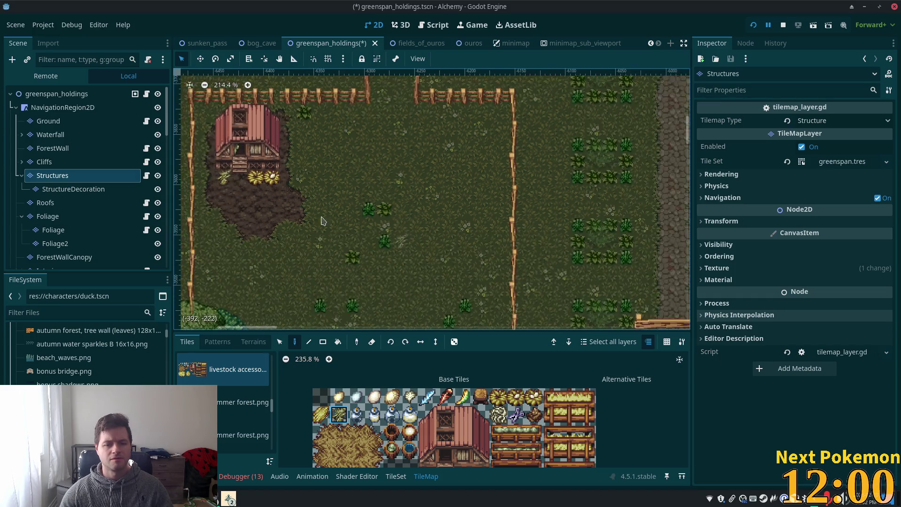
scroll(353, 192, left, 3)
scroll(353, 193, up, 1)
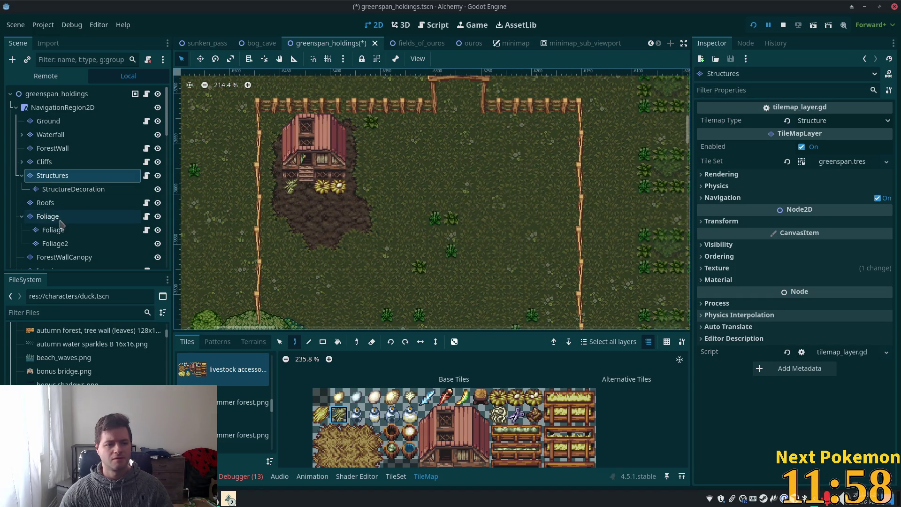
Step: On the Foliage layer, place small white flowers near the fence, on the mud, and left of the barn
click(59, 220)
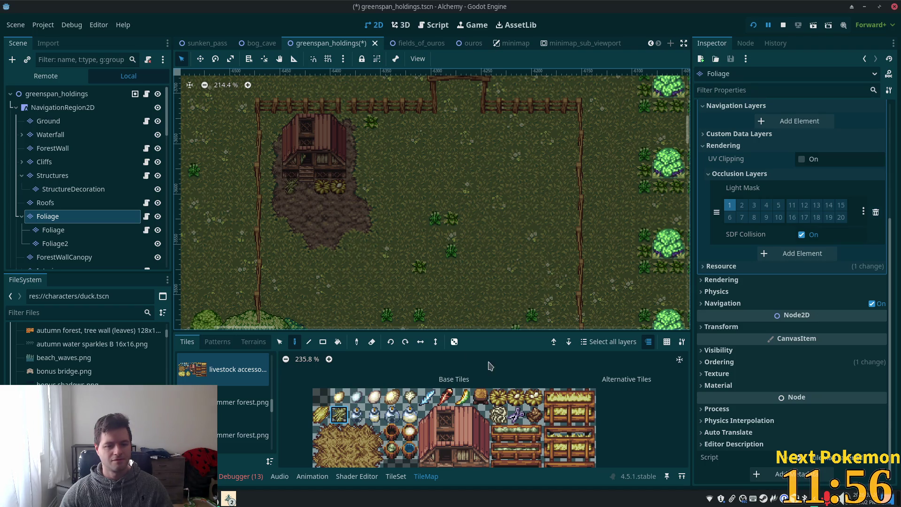
click(410, 397)
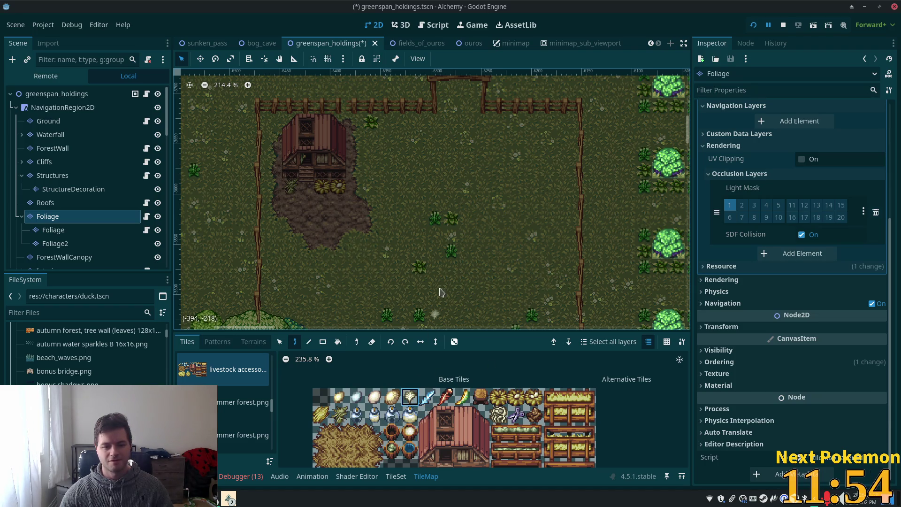
click(404, 172)
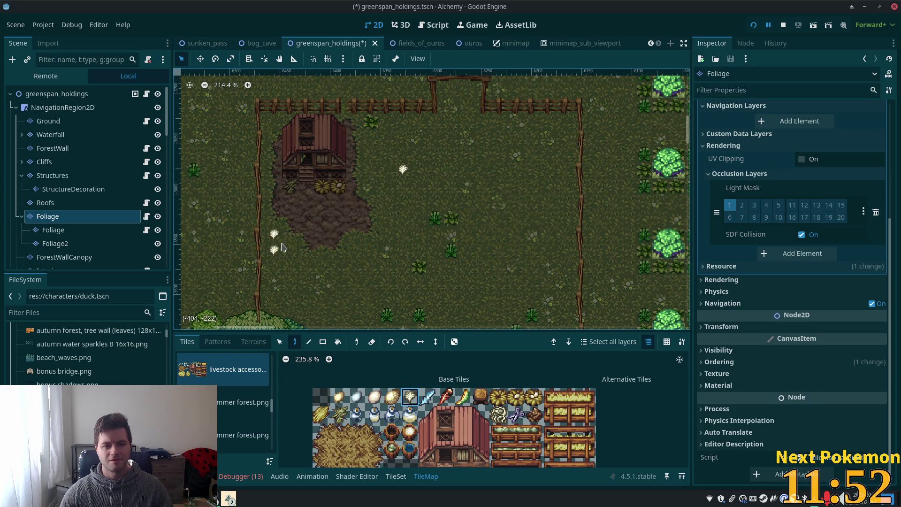
click(349, 240)
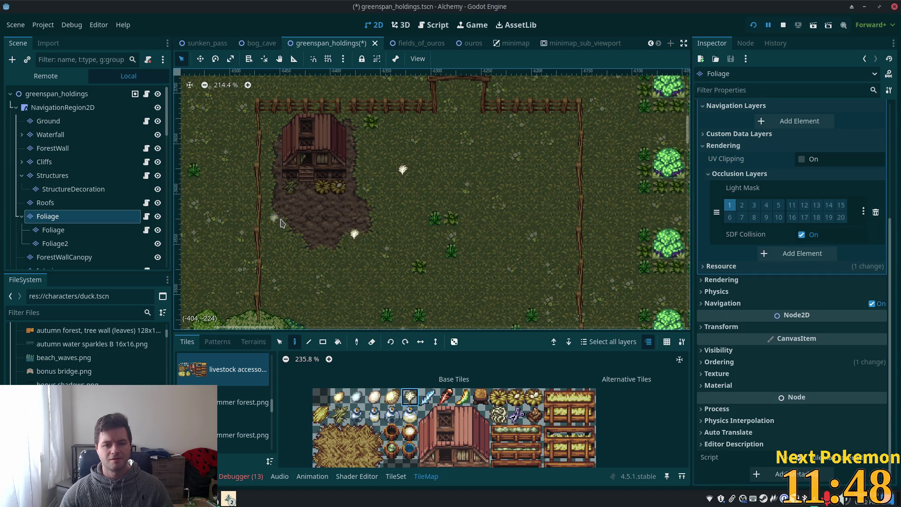
click(281, 176)
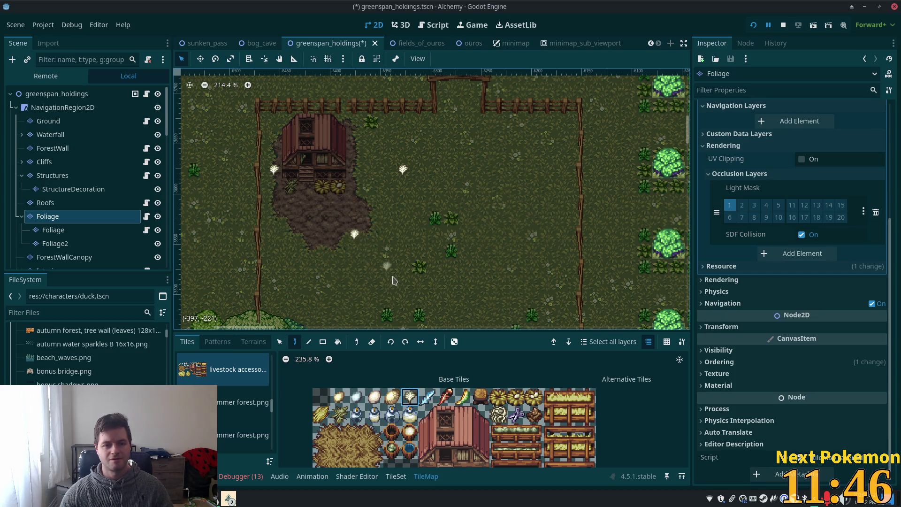
key(Escape)
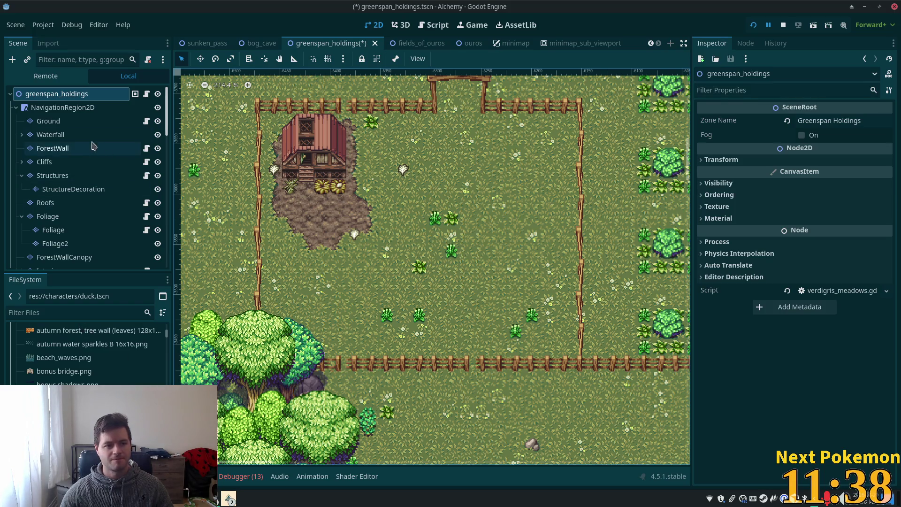
Step: Reselect the main Foliage layer and add another flower near the lower fence
click(73, 228)
click(71, 217)
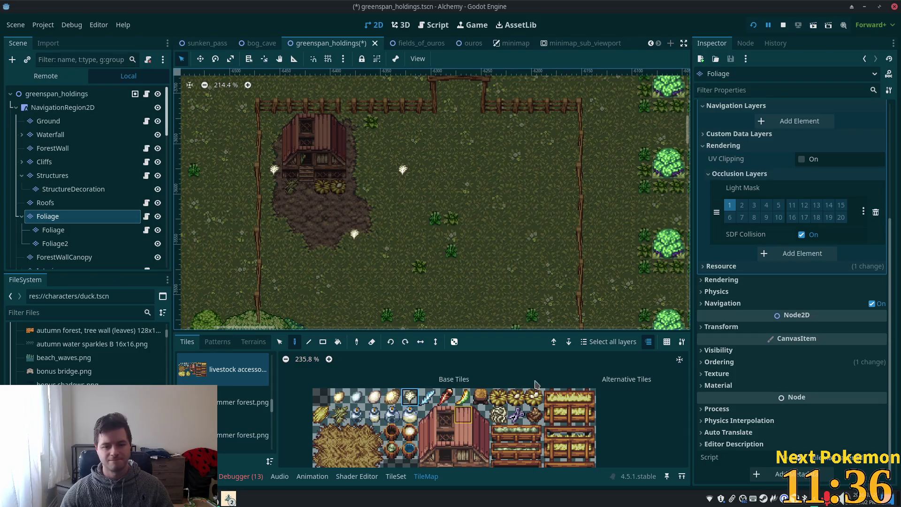
scroll(507, 215, down, 3)
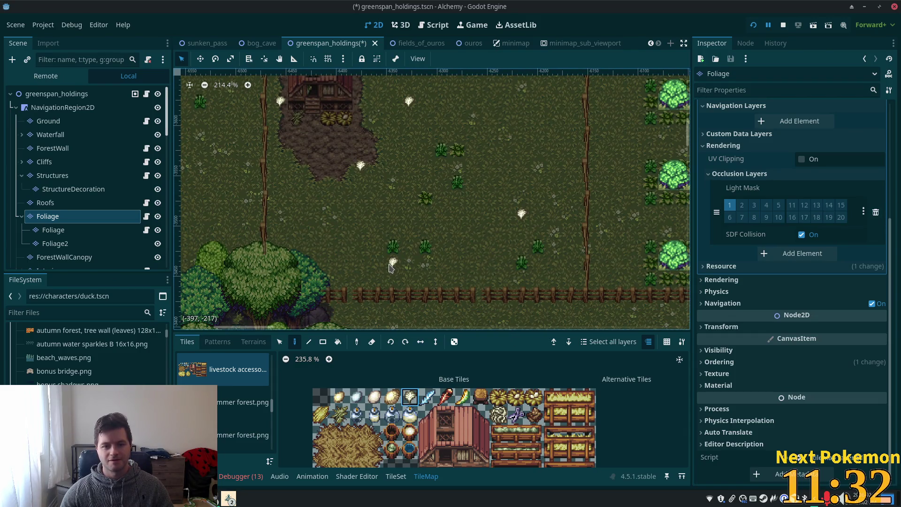
click(389, 268)
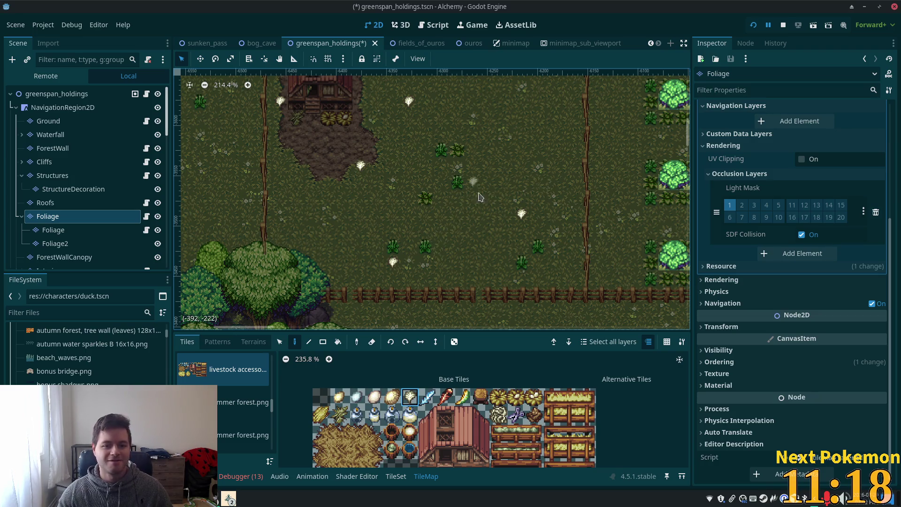
drag(505, 157, 489, 203)
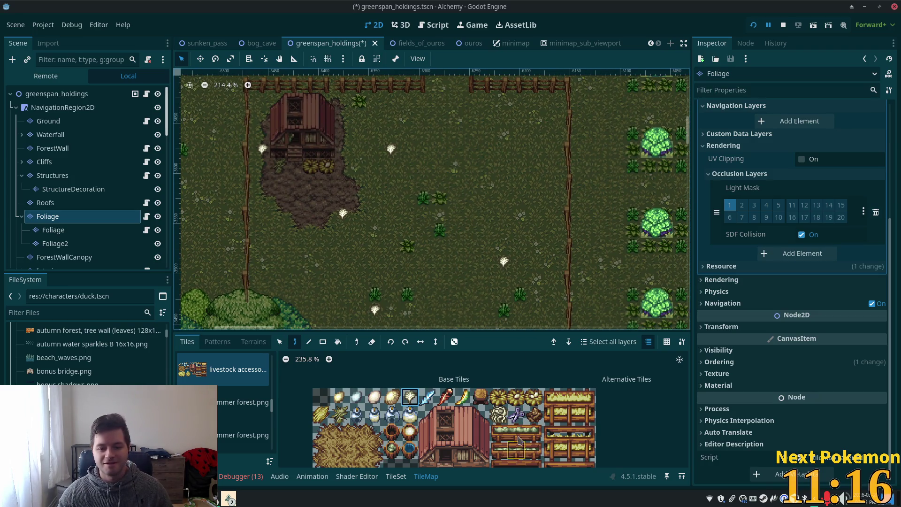
scroll(504, 419, down, 2)
scroll(503, 420, down, 2)
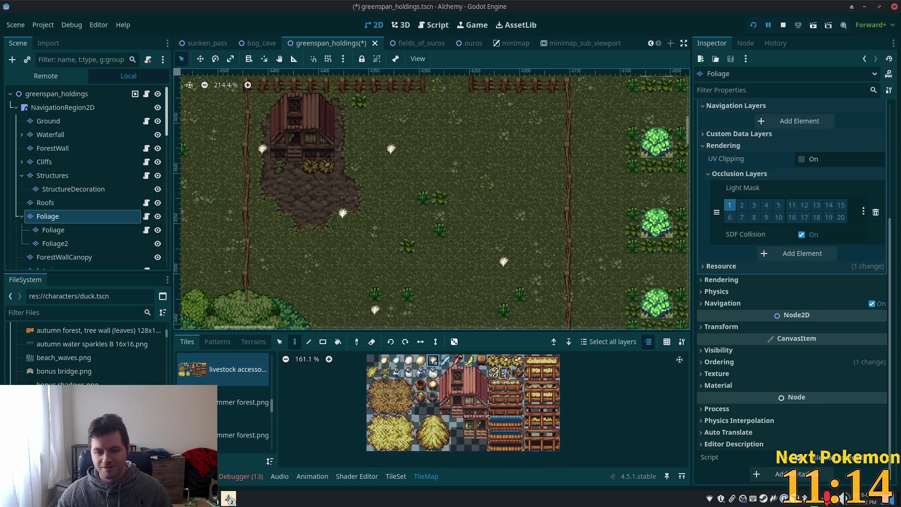
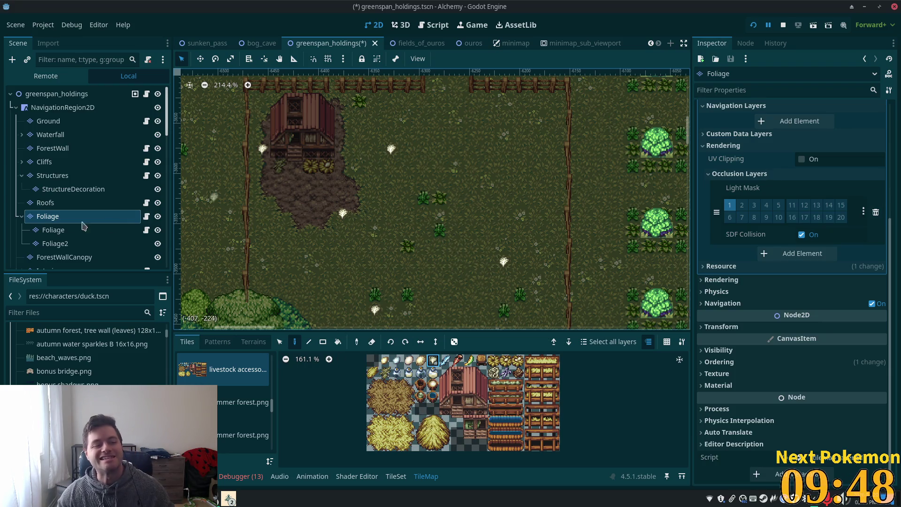
Step: Rename the node grouping the duck spawn points to Duckies
scroll(93, 212, down, 3)
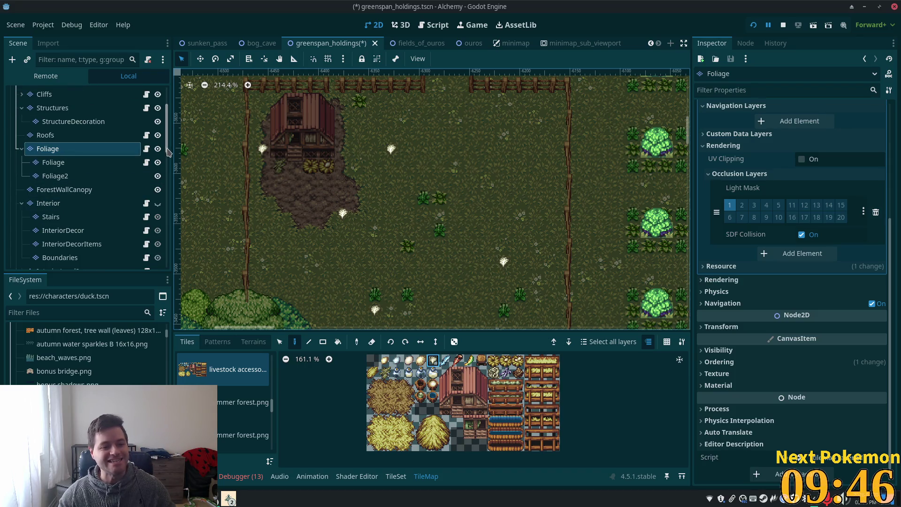
drag(168, 141, 170, 264)
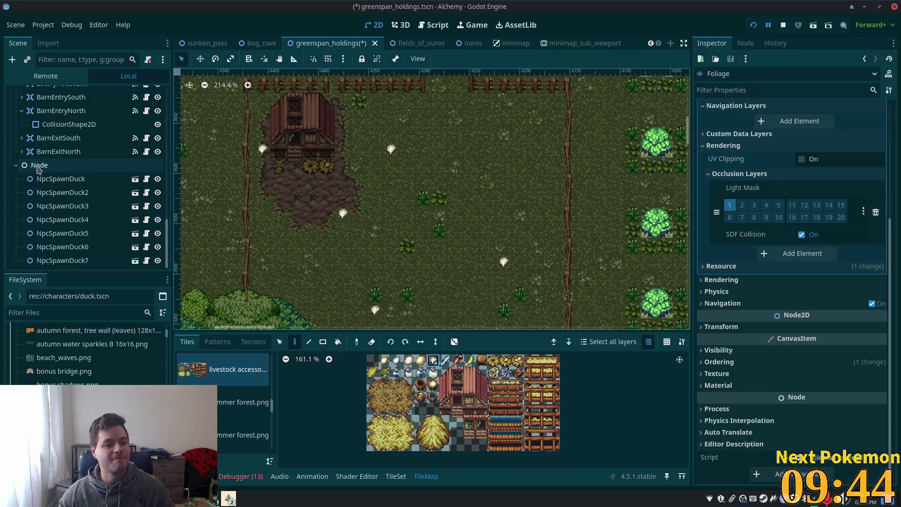
click(39, 165)
key(F2)
text(Duckie)
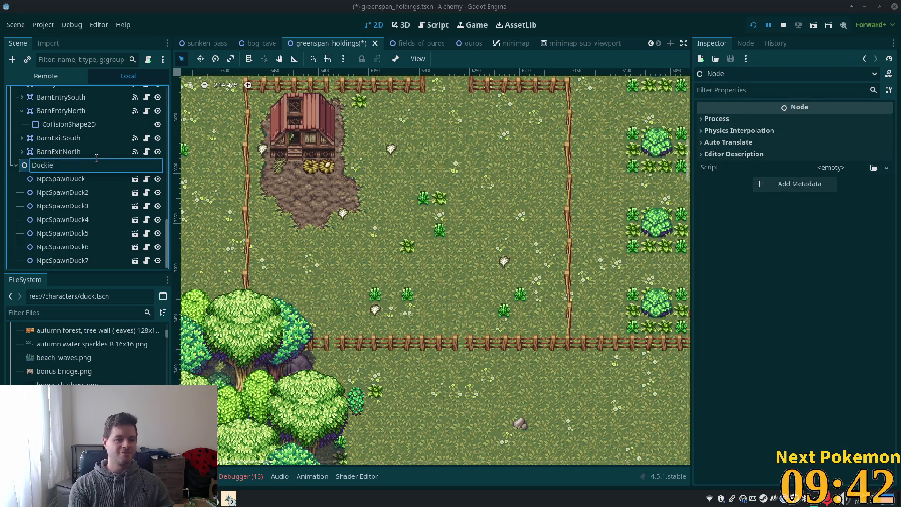
text(s)
key(Return)
Step: Collapse the Duckies and EntriesExits groups in the Scene tree
click(15, 166)
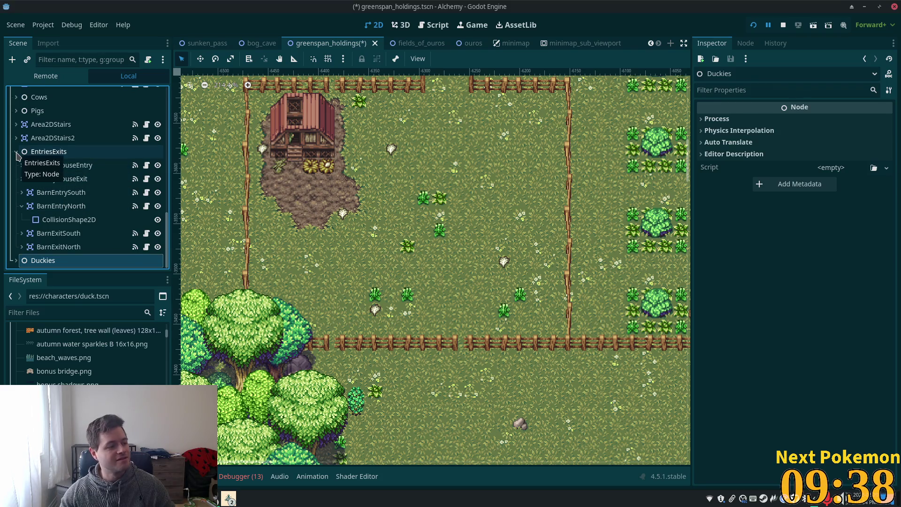
click(16, 152)
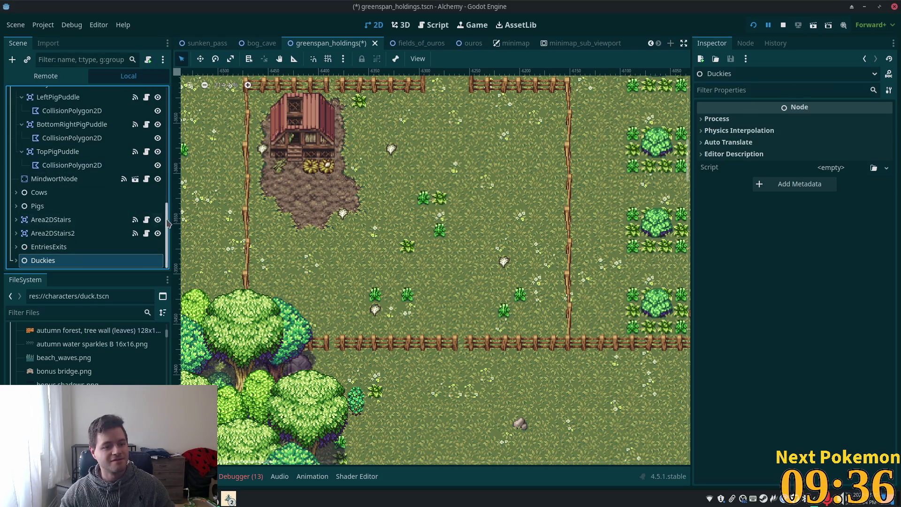
scroll(94, 178, up, 10)
Step: Add a plain Node child under the greenspan_holdings root
click(98, 94)
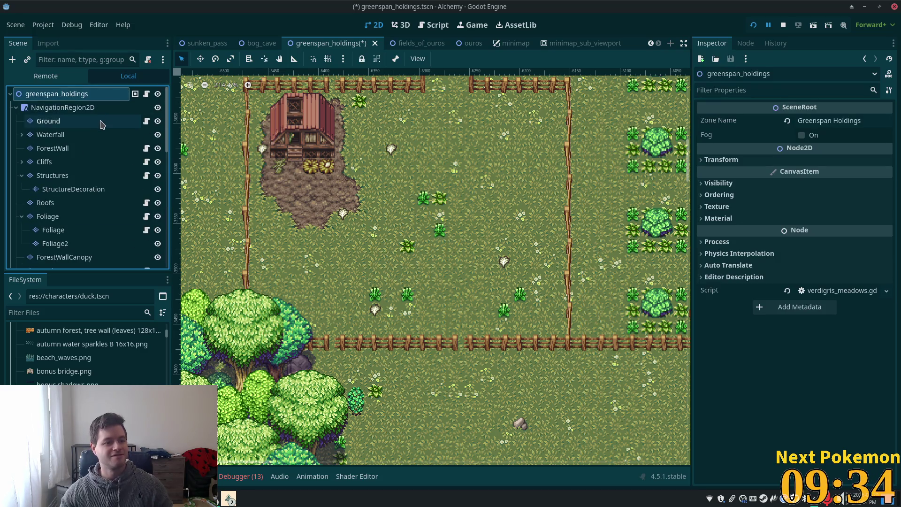
key(ctrl+a)
double_click(394, 153)
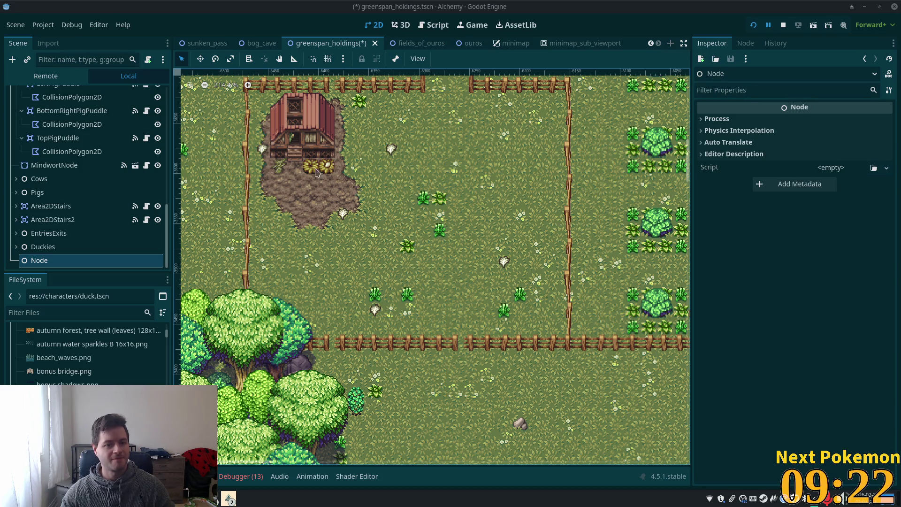
Step: Rename the new node to Chickies
click(41, 263)
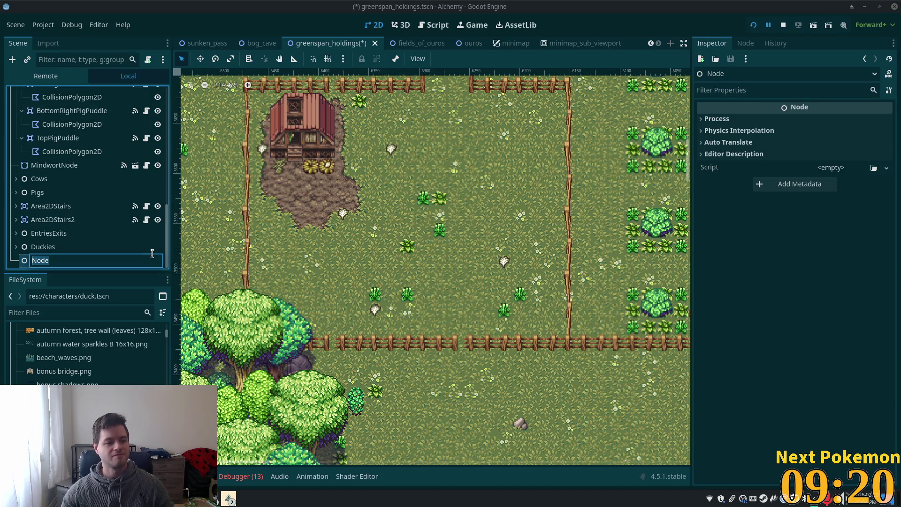
text(Chickies)
key(Return)
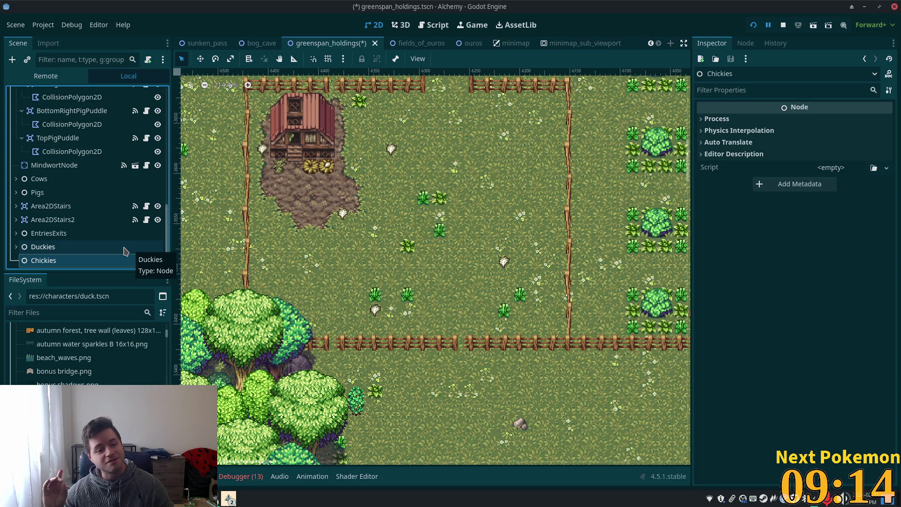
Step: Filter the FileSystem by 'chick' to list chicken_white.png, then select the scene root
click(87, 311)
text(c)
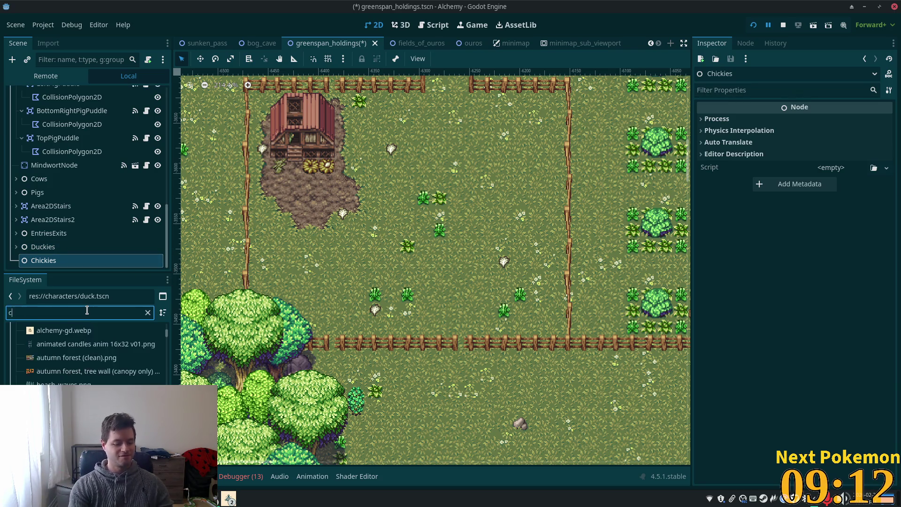
text(hick)
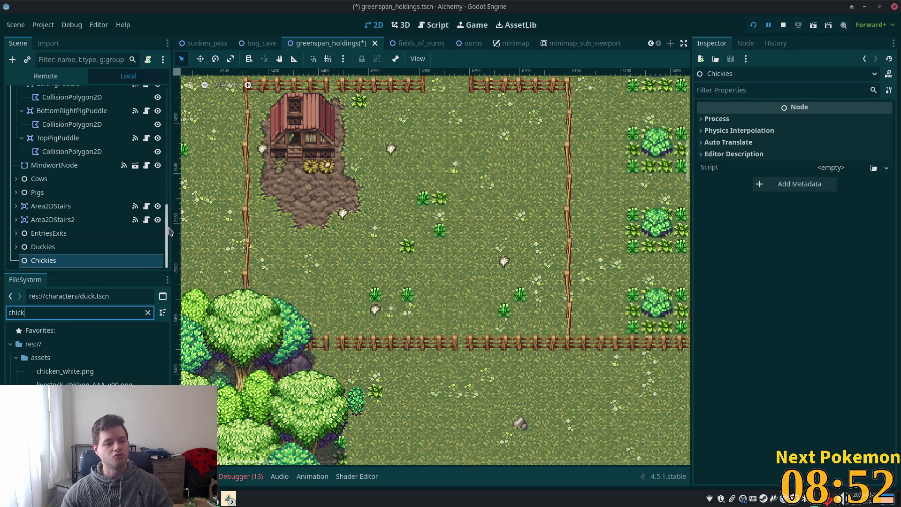
scroll(84, 178, up, 10)
click(56, 93)
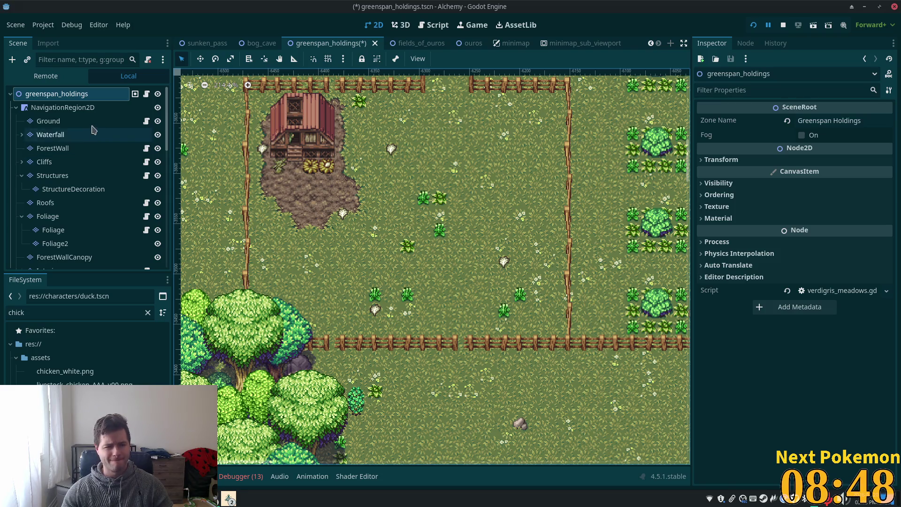
Step: Instance npc_spawn.tscn in the field, move it under Chickies, and rename it NpcSpawnChicken
right_click(321, 264)
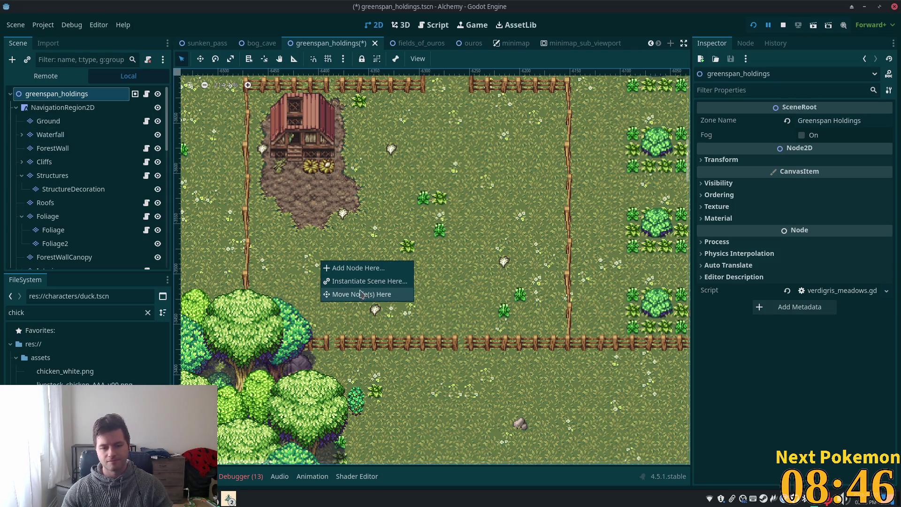
click(357, 281)
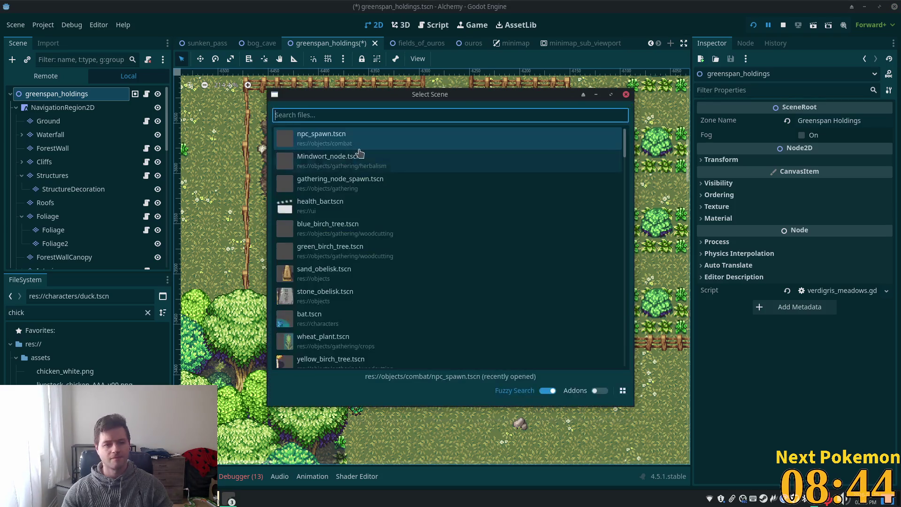
double_click(348, 137)
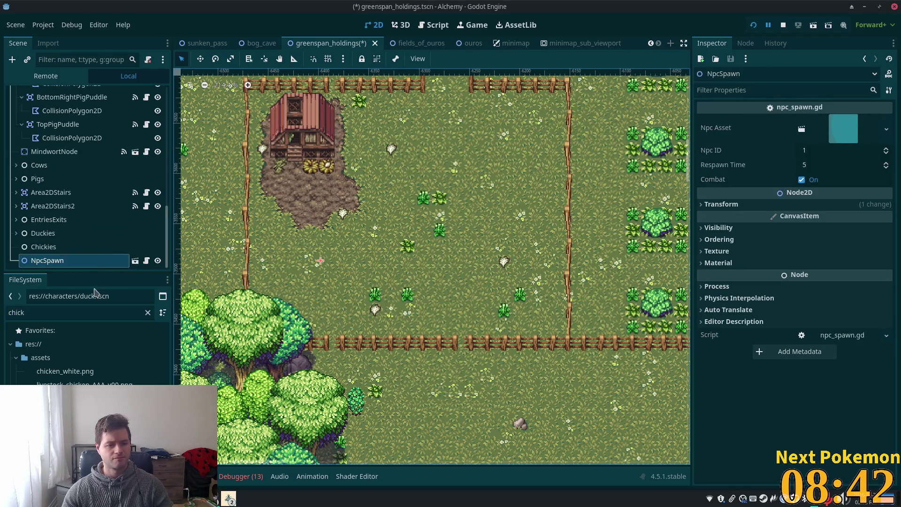
drag(65, 262, 64, 248)
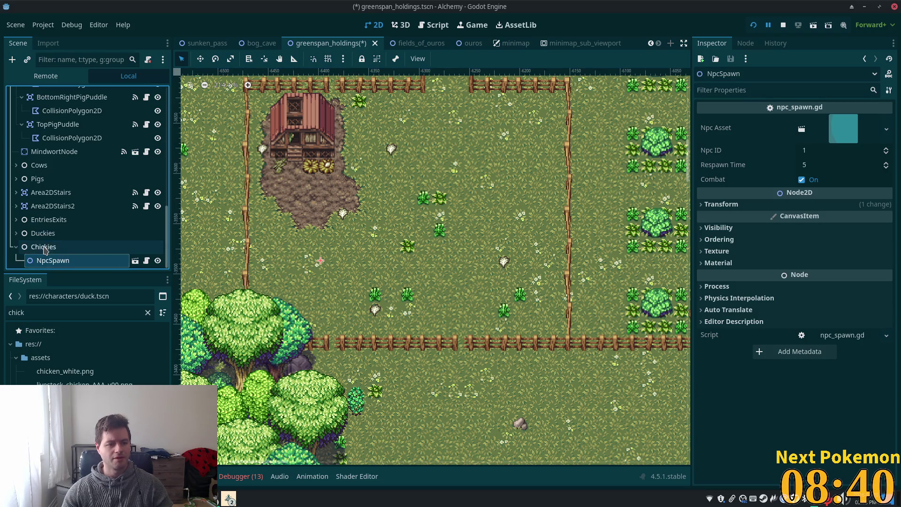
double_click(53, 260)
key(End)
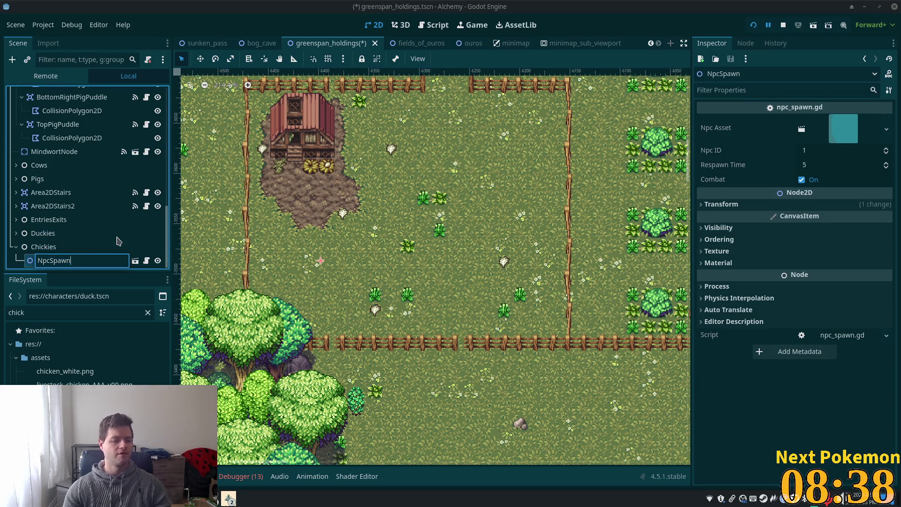
text(Chicken)
key(Return)
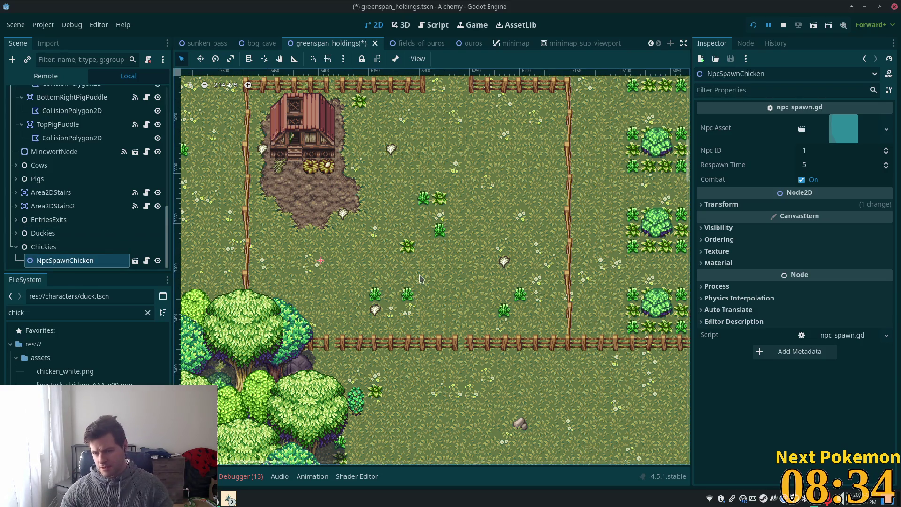
Step: Set Npc Asset to chicken.tscn and Respawn Time to 25, save, and duplicate the spawn
mouse_move(70, 395)
mouse_down()
mouse_move(695, 201)
mouse_move(844, 130)
mouse_up()
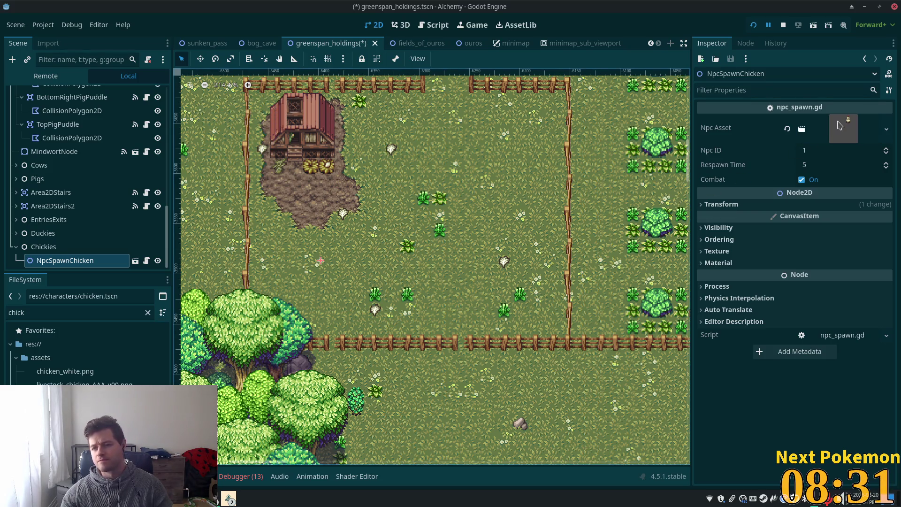
click(845, 164)
text(2)
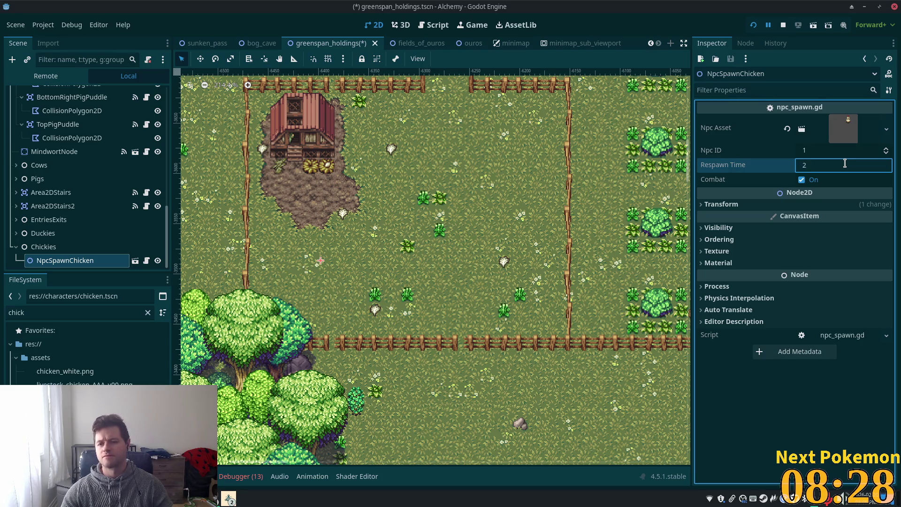
text(5)
key(Tab)
key(ctrl+s)
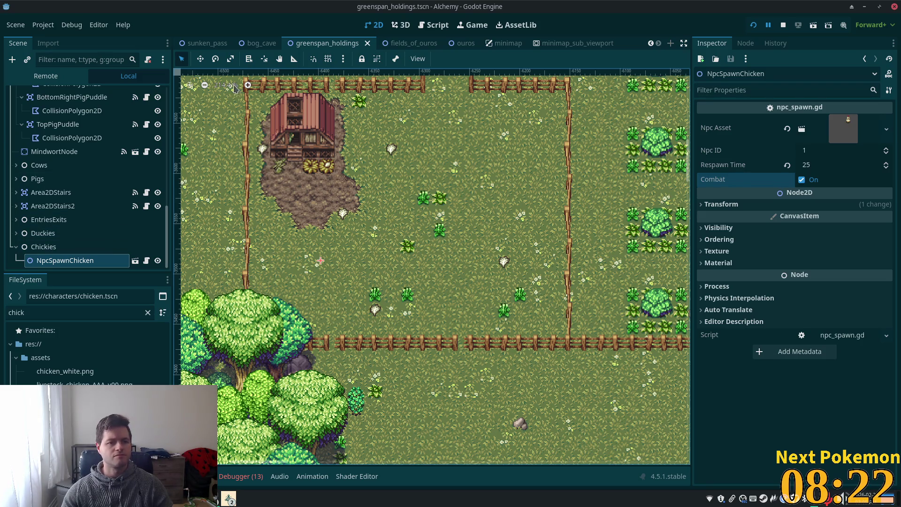
key(ctrl+d)
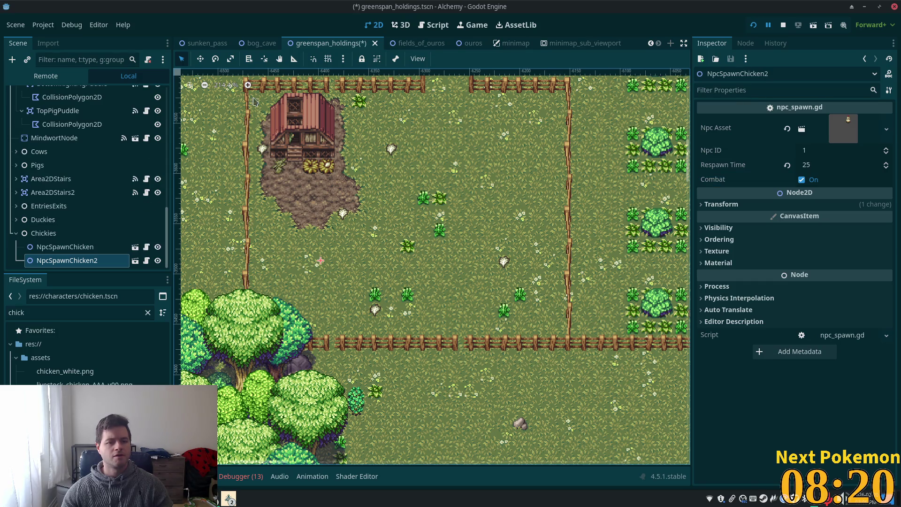
Step: Duplicate chicken spawns up to the sixth and move them around the fenced field
key(w)
drag(351, 195, 425, 165)
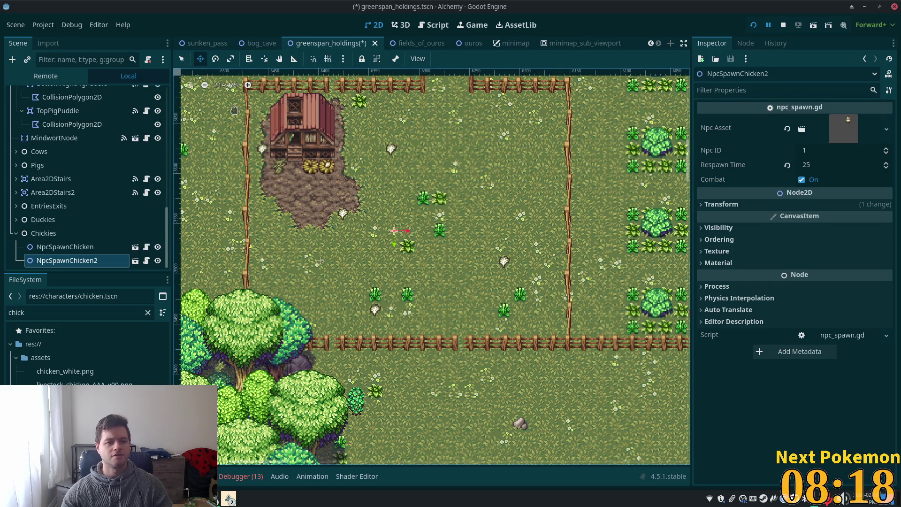
key(ctrl+d)
mouse_move(346, 234)
mouse_down()
mouse_move(364, 144)
mouse_move(329, 118)
mouse_up()
key(ctrl+d)
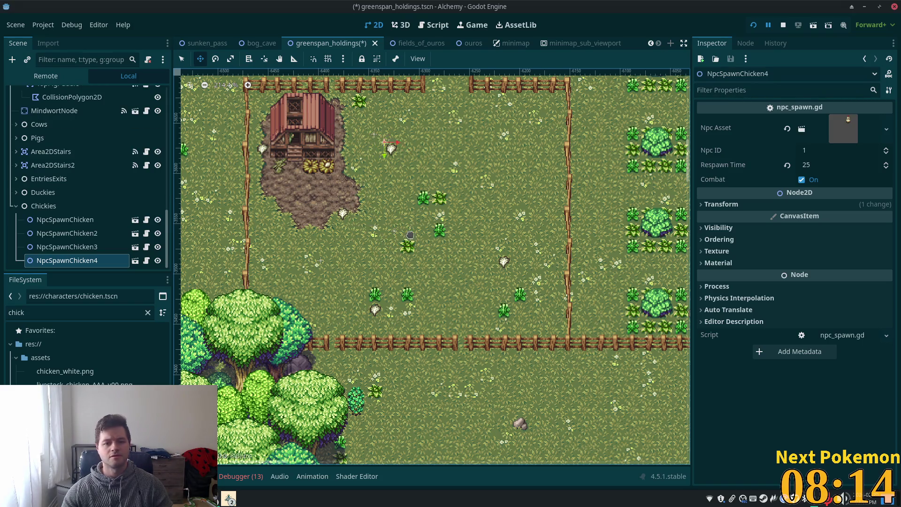
drag(399, 221, 485, 327)
key(ctrl+d)
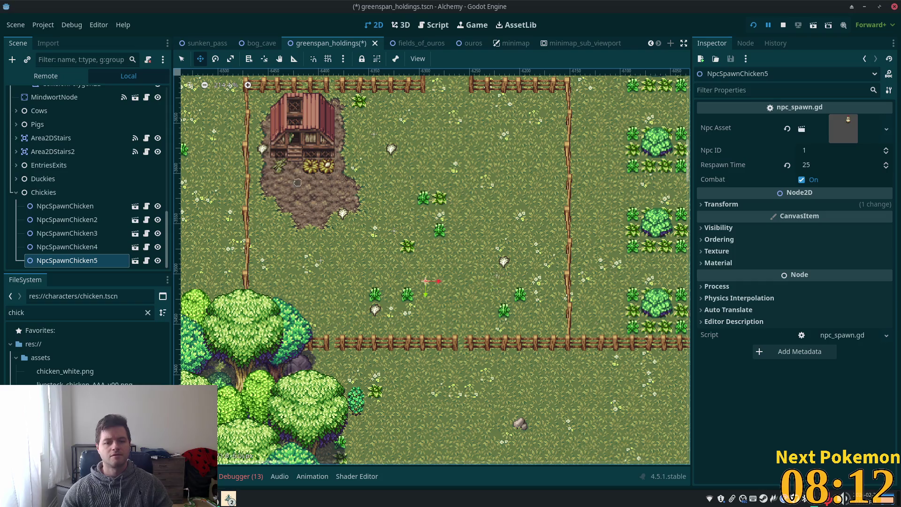
key(ctrl+d)
mouse_move(606, 344)
mouse_down()
mouse_move(518, 196)
mouse_move(651, 200)
mouse_up()
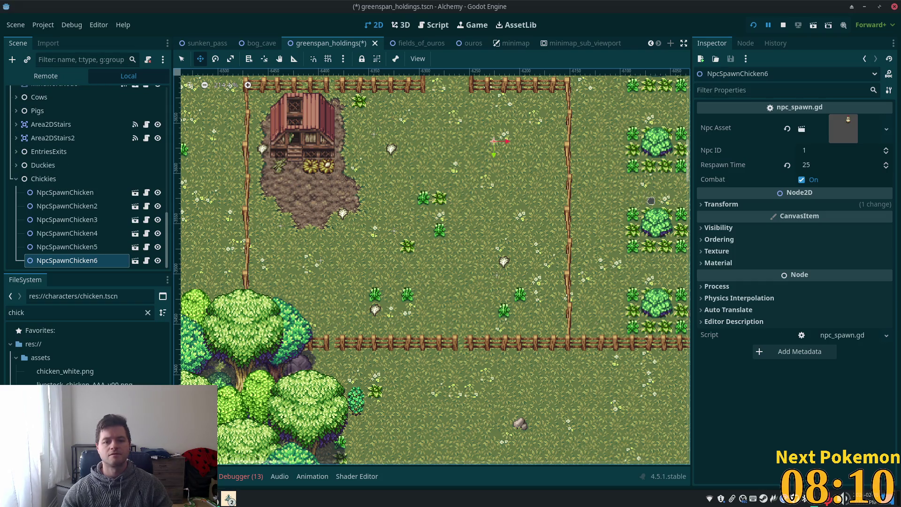
Step: Add spawns seven through ten across the field, save the scene, and run the project
key(ctrl+d)
mouse_move(554, 124)
mouse_down()
mouse_move(476, 277)
mouse_move(341, 292)
mouse_up()
key(ctrl+d)
mouse_move(404, 310)
mouse_down()
mouse_move(398, 299)
mouse_move(437, 236)
mouse_move(574, 117)
mouse_up()
key(ctrl+d)
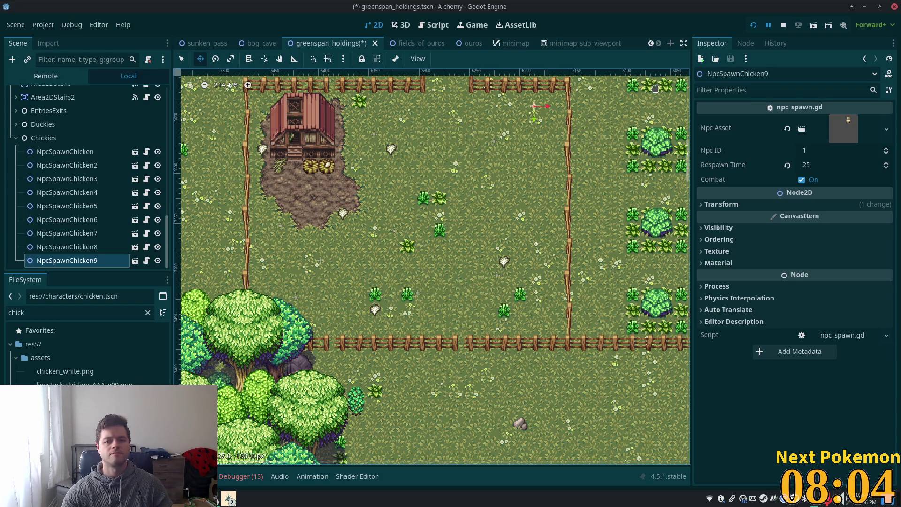
key(ctrl+d)
mouse_move(450, 181)
mouse_down()
mouse_move(446, 324)
mouse_move(459, 304)
mouse_up()
key(ctrl+s)
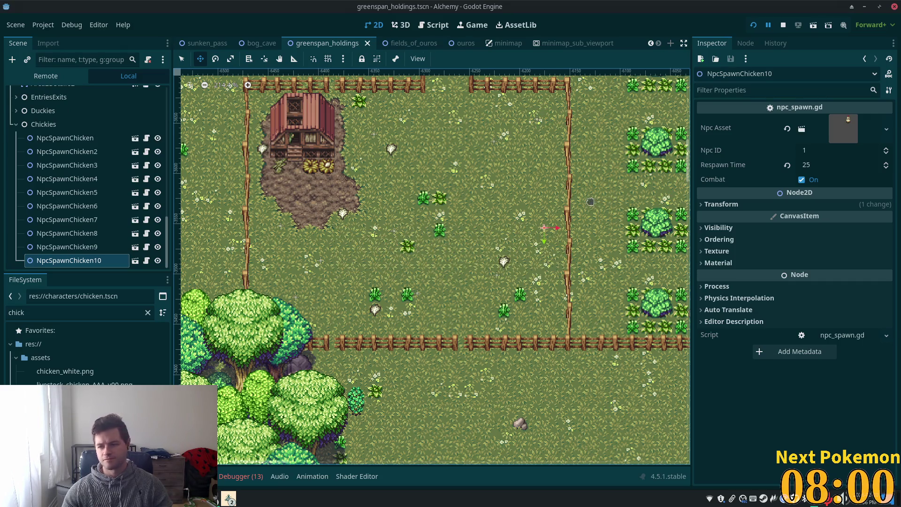
click(754, 25)
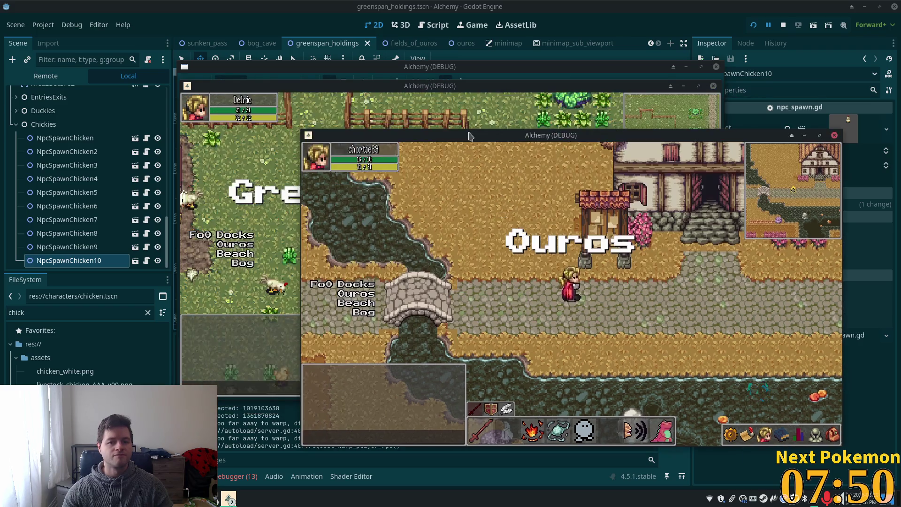
key(Down)
key(Left)
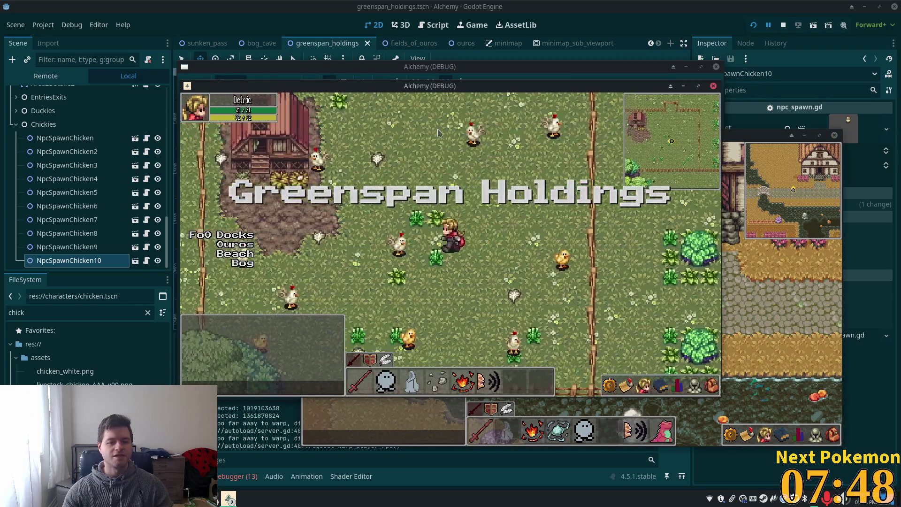
key(Right)
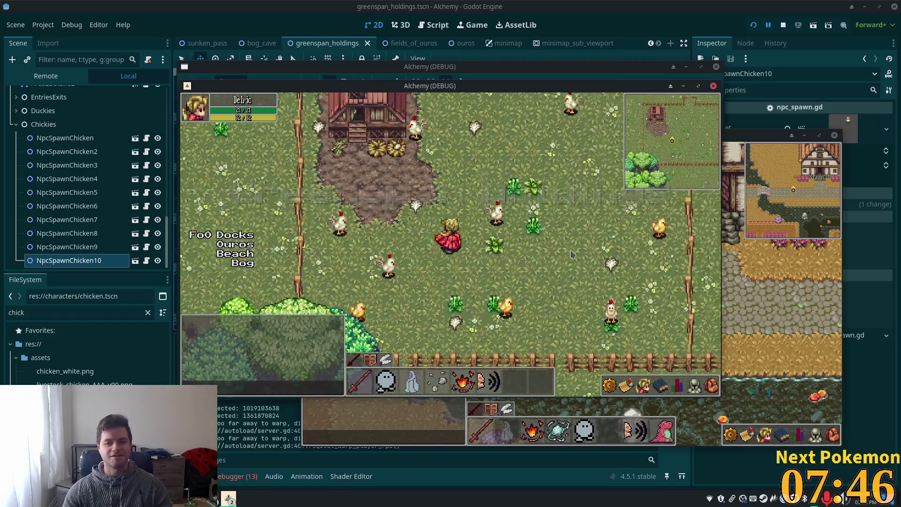
key(Up)
key(Up)
key(Right)
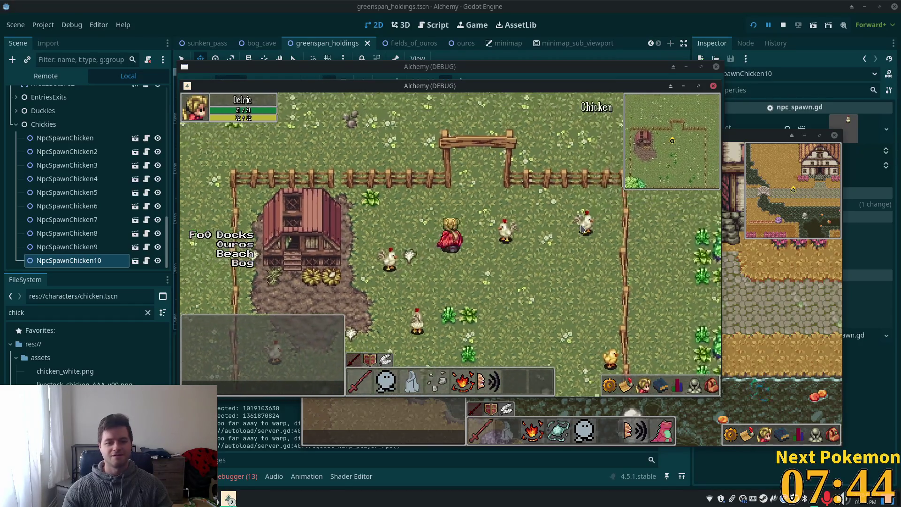
key(Down)
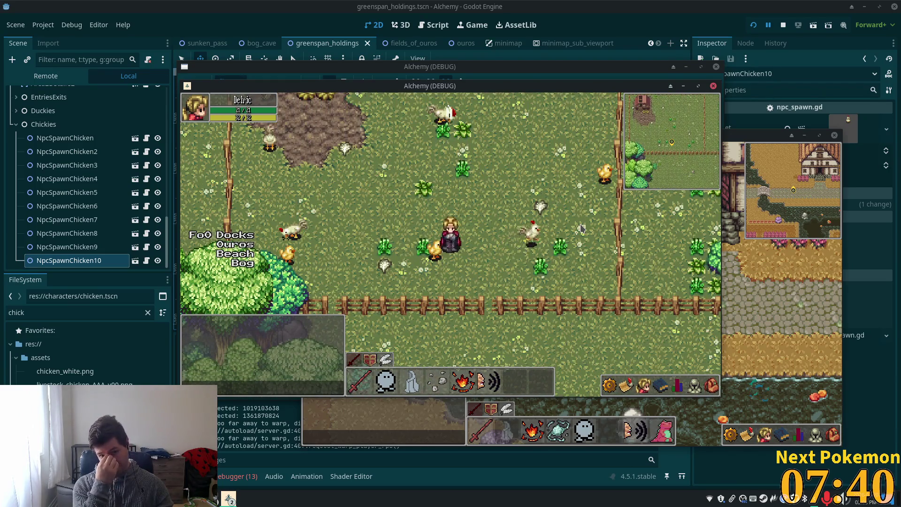
key(Up)
key(Left)
key(Up)
key(Right)
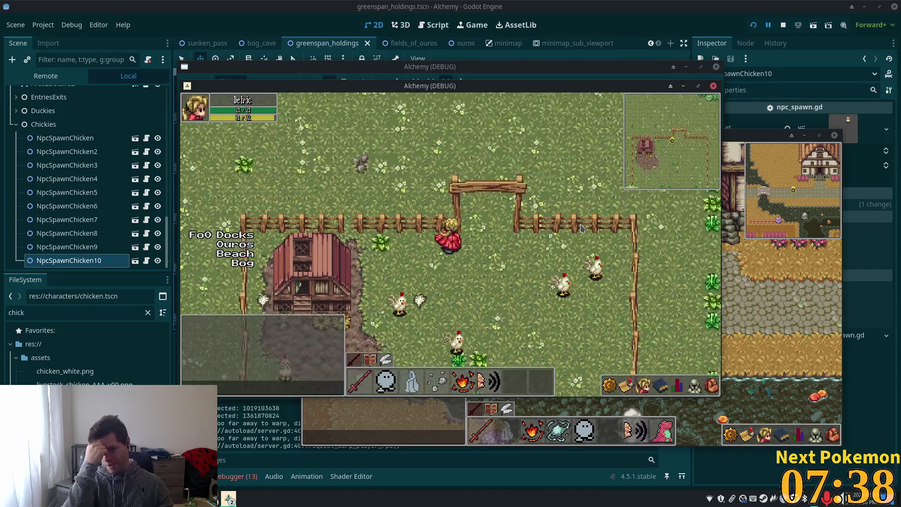
key(Up)
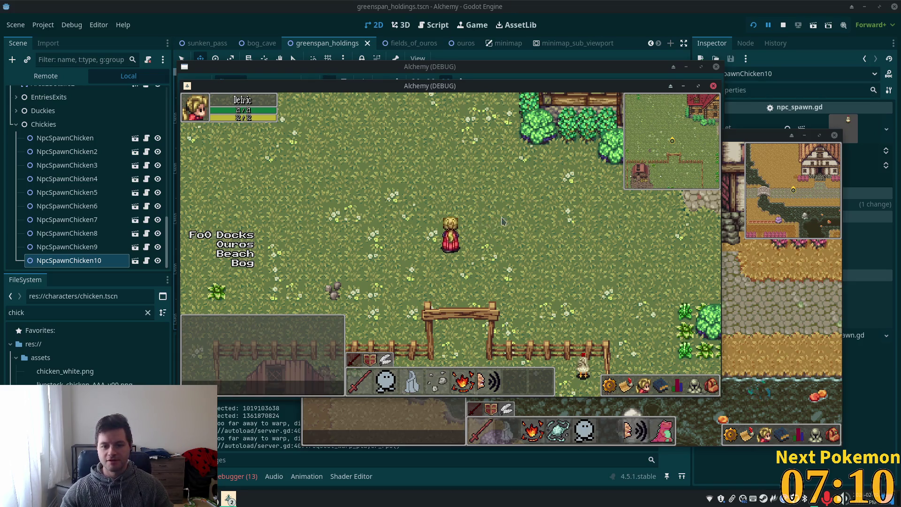
key(s)
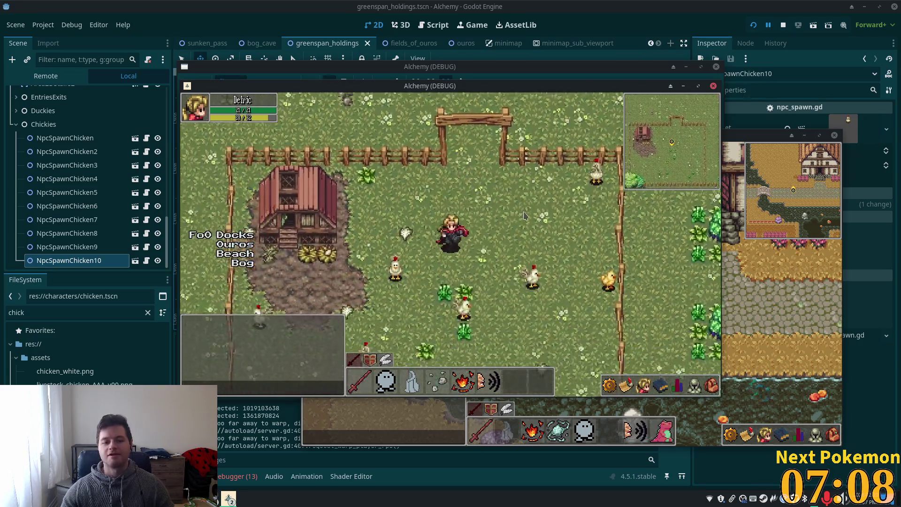
key(s)
key(w)
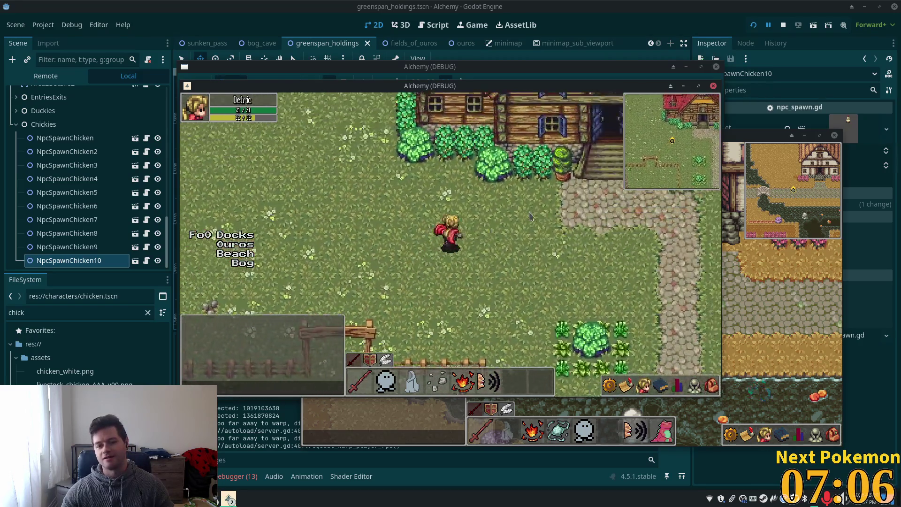
key(w)
key(d)
key(s)
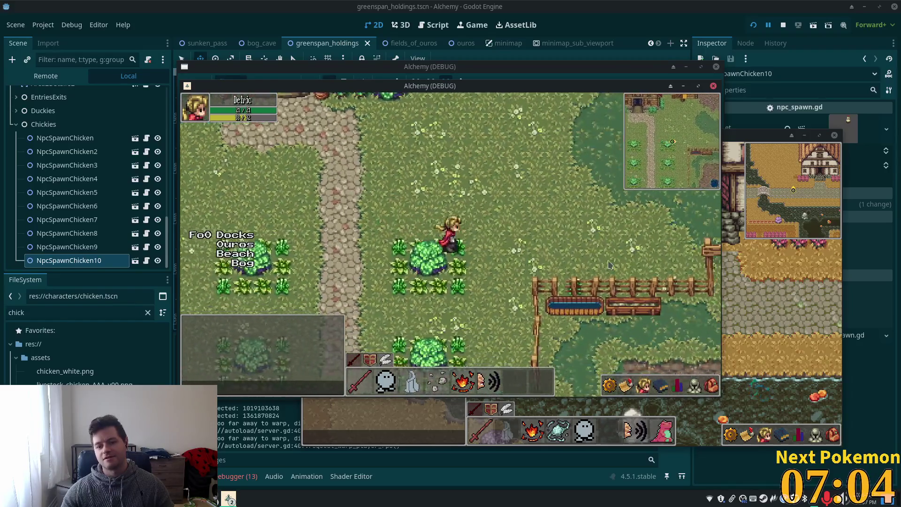
key(d)
key(a)
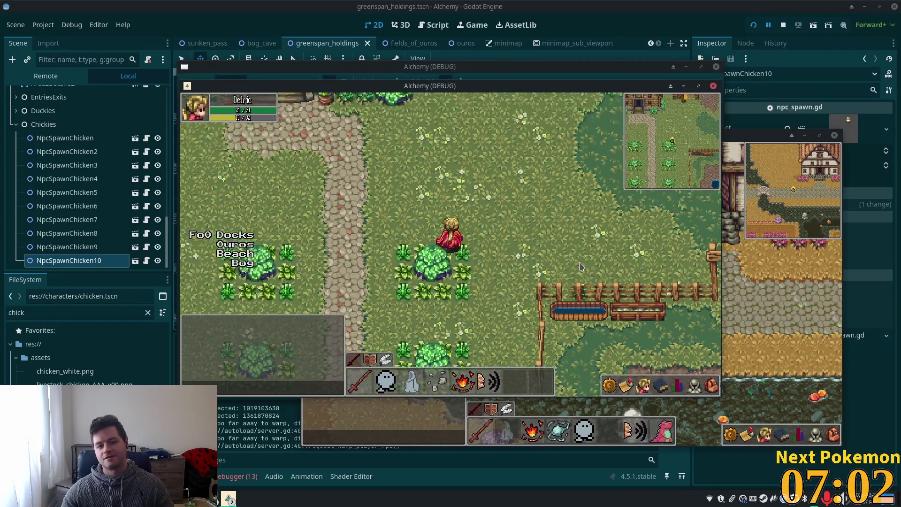
key(a)
key(s)
key(d)
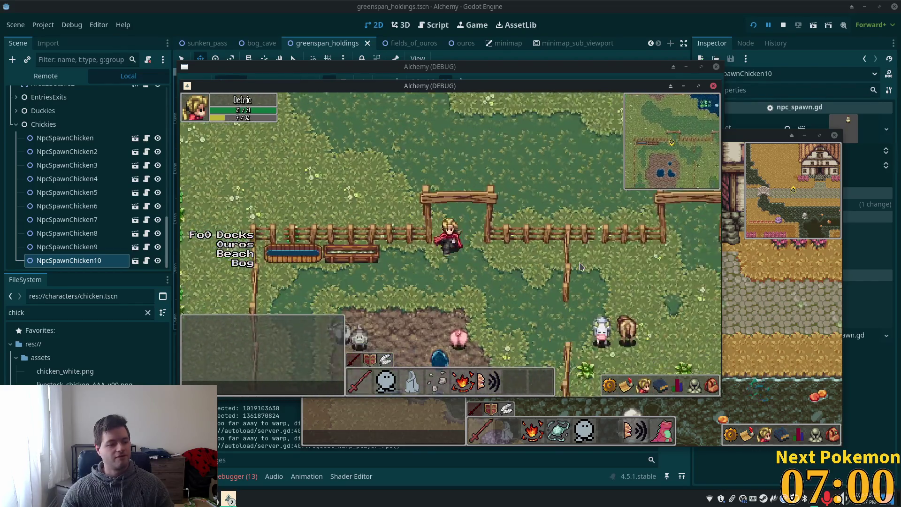
key(s)
key(d)
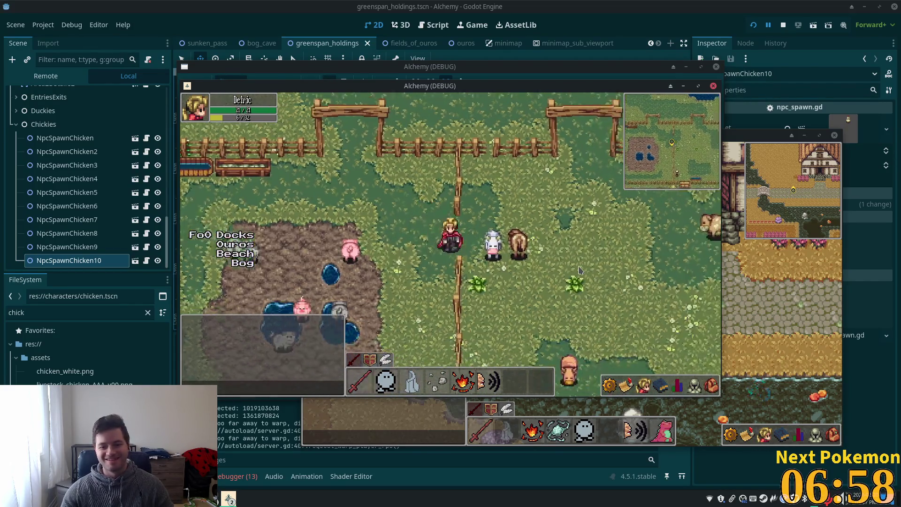
key(d)
key(d)
key(w)
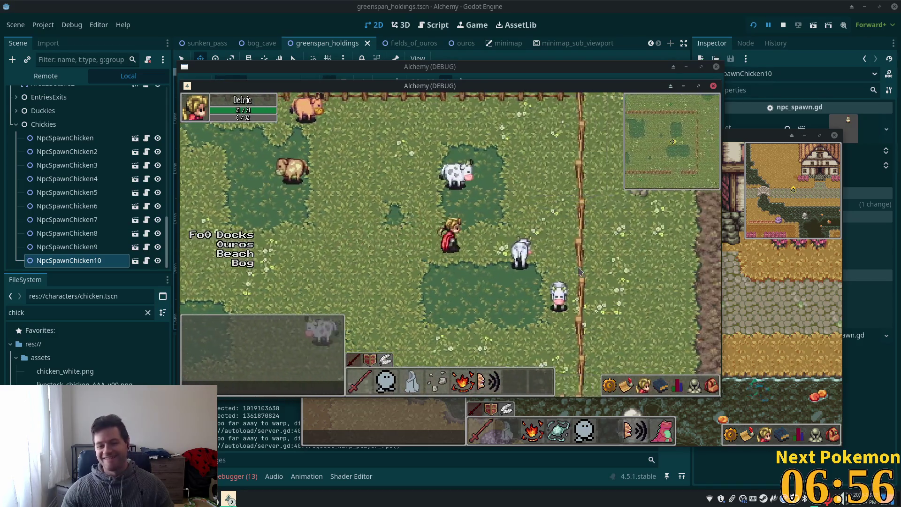
key(d)
key(w)
key(a)
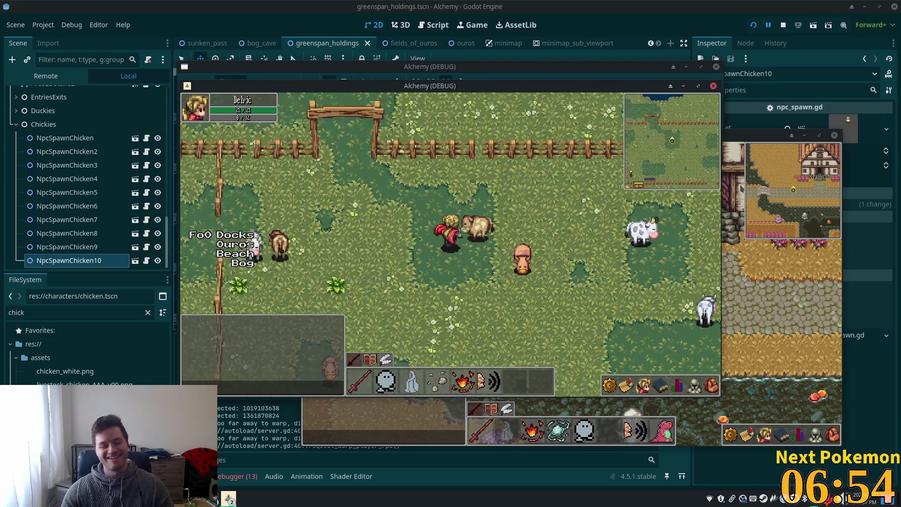
key(a)
key(w)
key(a)
key(s)
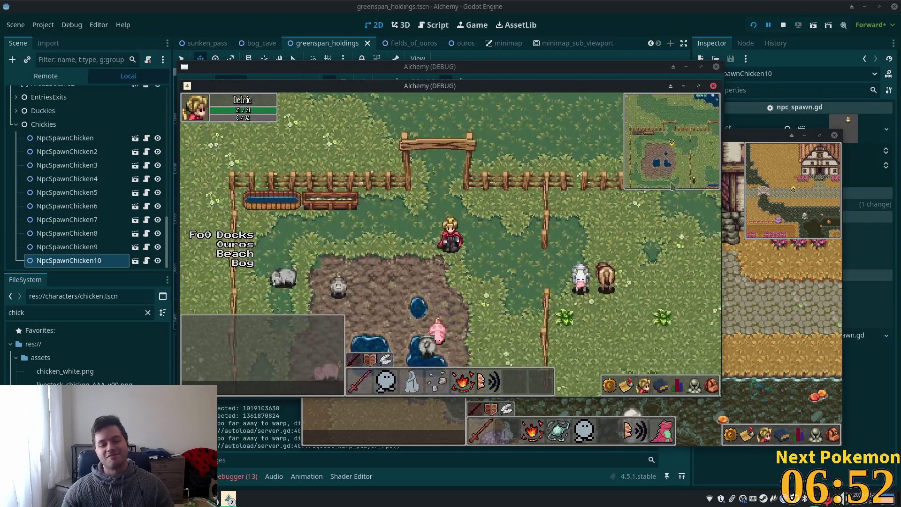
key(s)
key(d)
key(w)
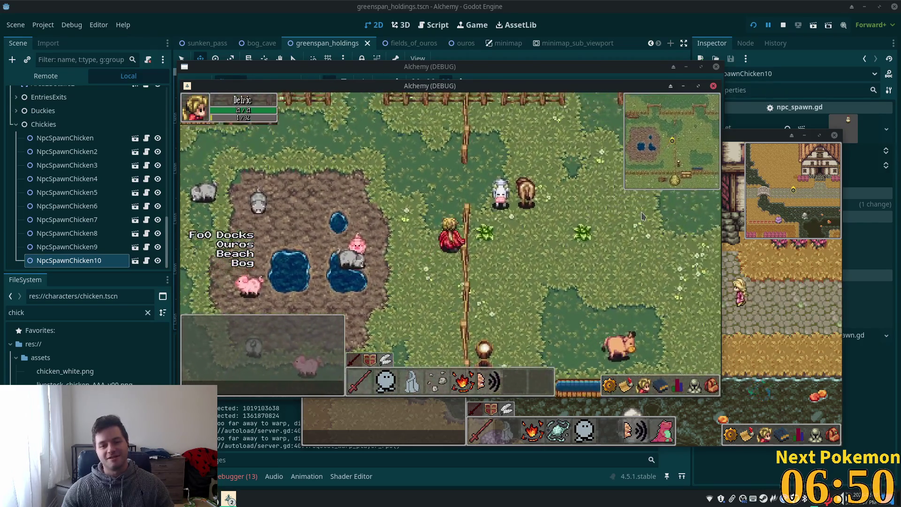
key(d)
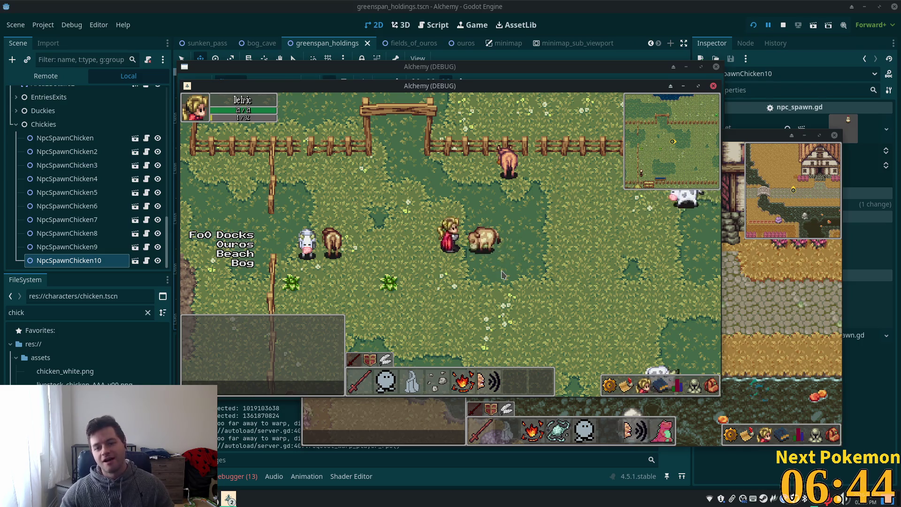
key(Left)
key(Left)
key(Up)
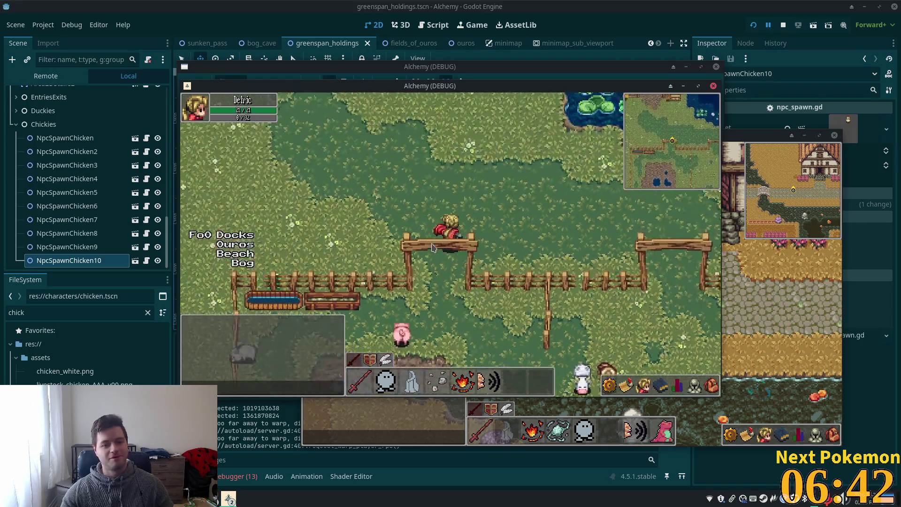
key(Up)
key(Left)
key(Up)
key(Left)
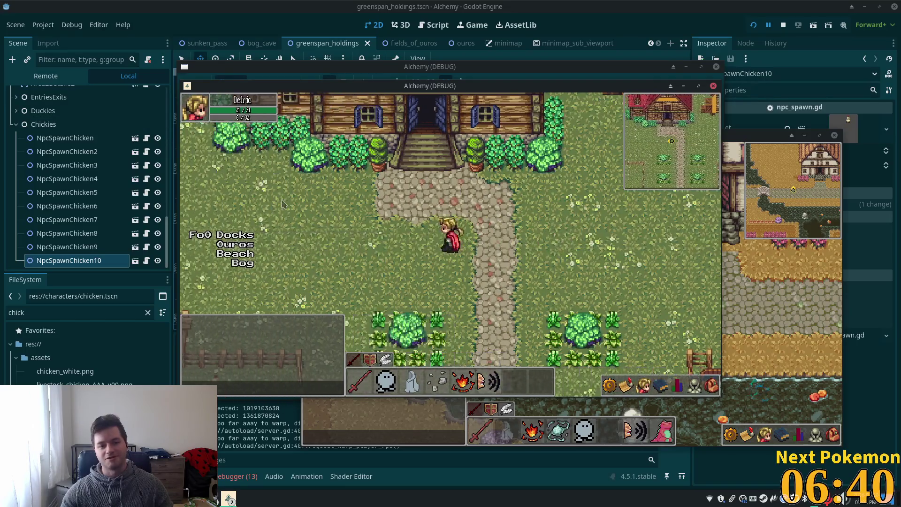
key(Up)
key(Left)
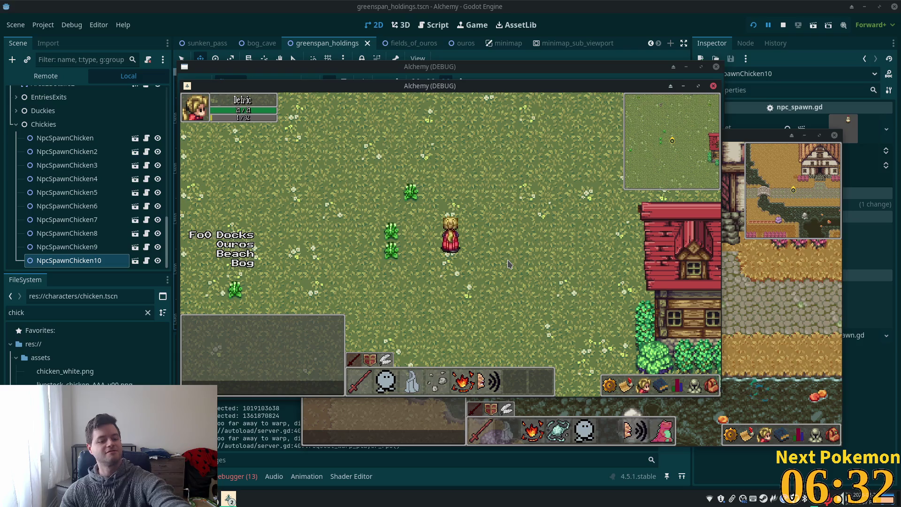
key(s)
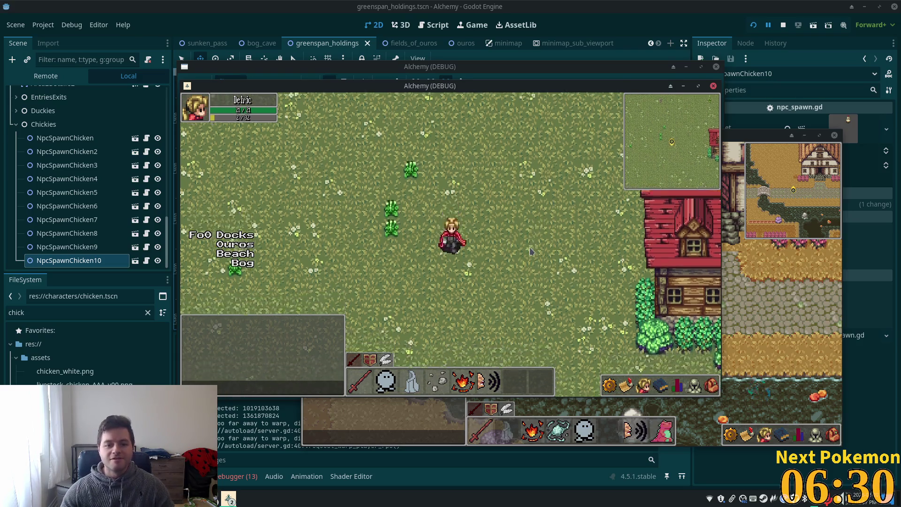
key(s)
key(d)
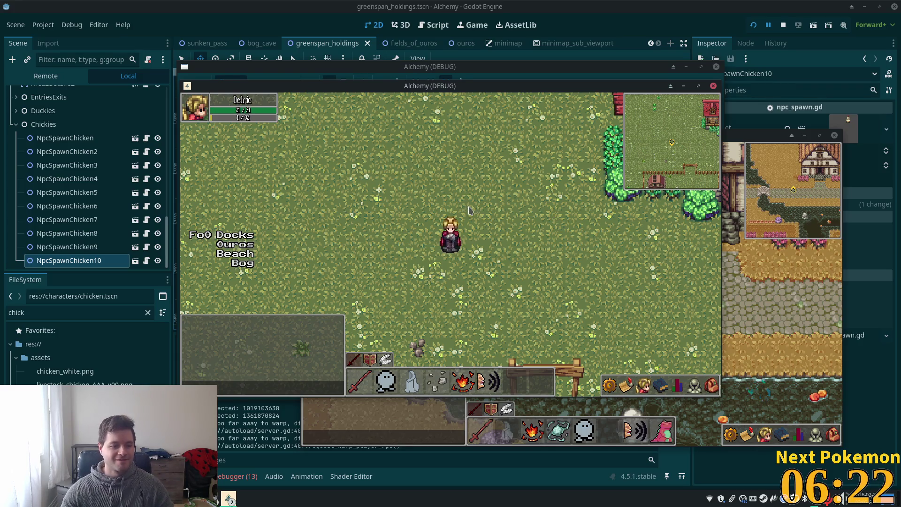
key(Right)
key(Down)
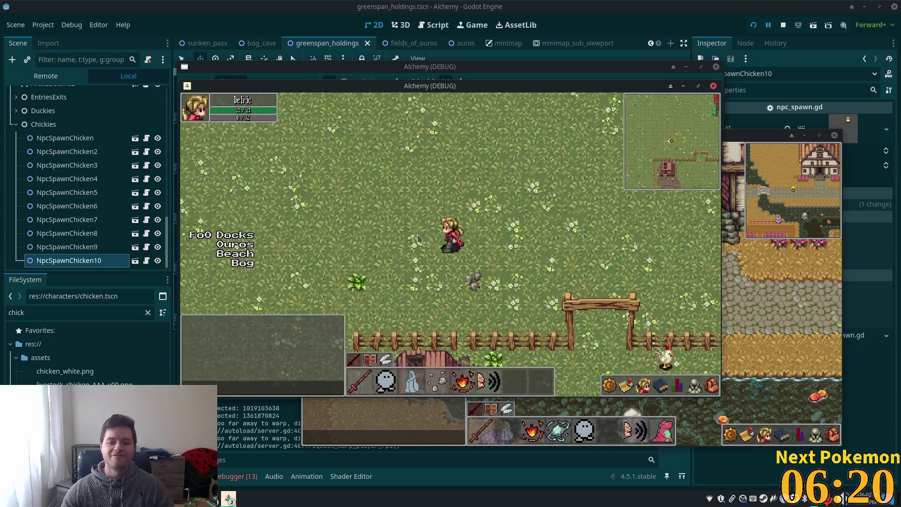
key(Down)
key(Left)
key(Up)
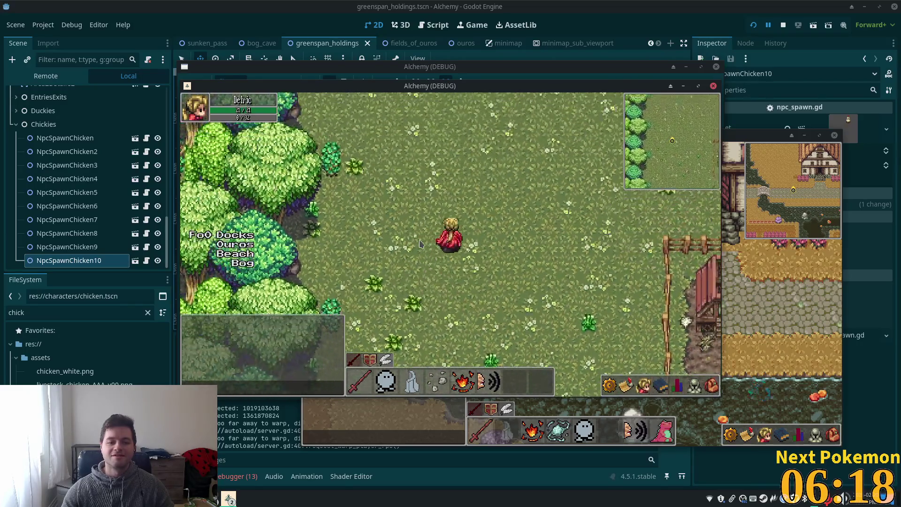
key(Right)
key(Up)
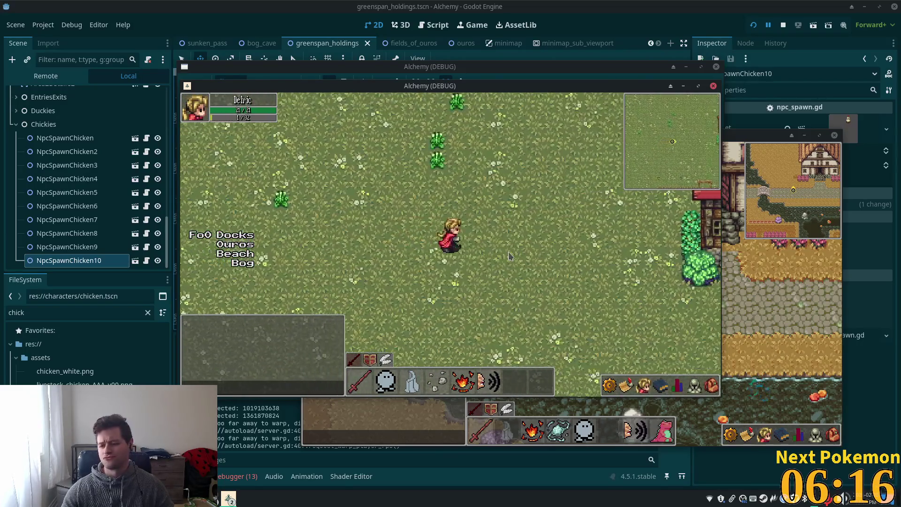
key(Right)
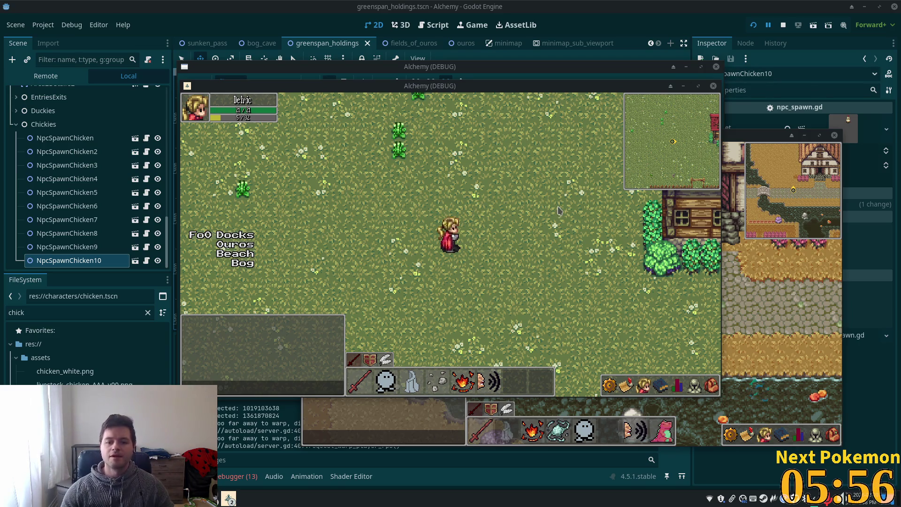
key(Down)
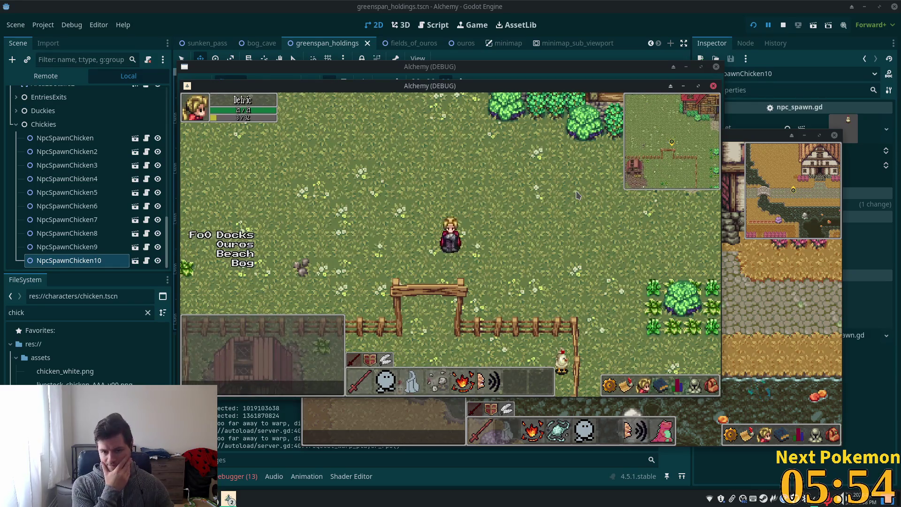
key(Up)
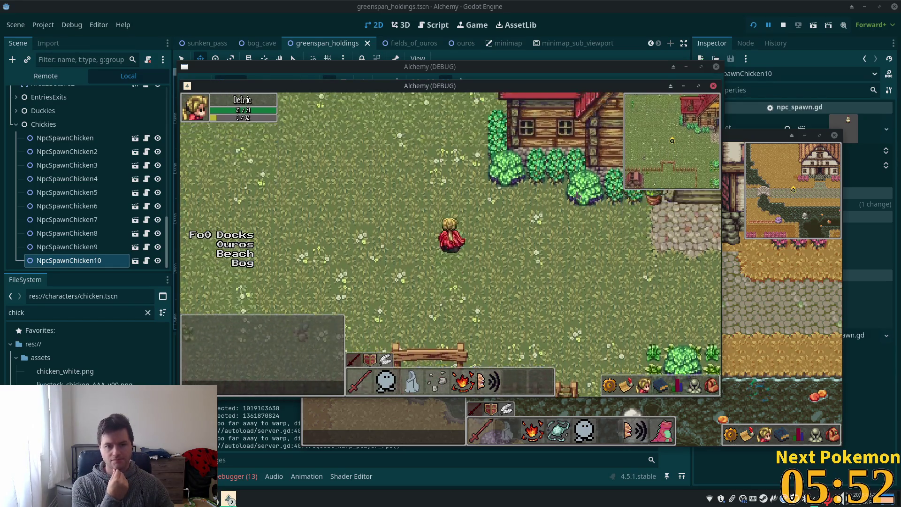
key(Up)
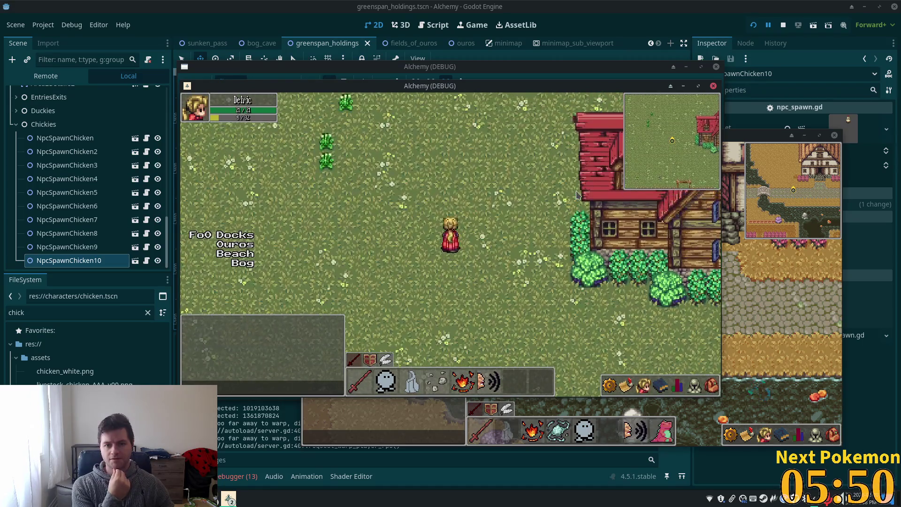
Step: Collapse the Chickies group and pan the map to the forest edge west of the farm
click(575, 4)
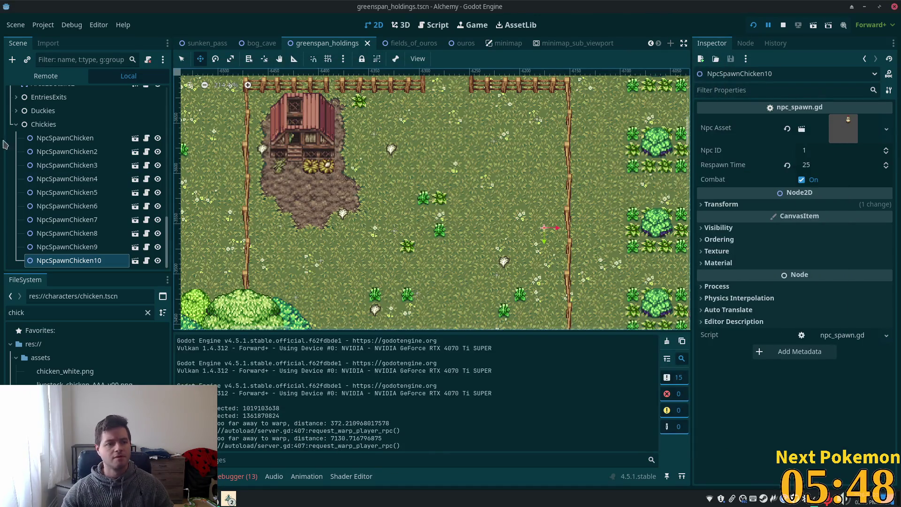
click(16, 124)
scroll(416, 172, down, 3)
mouse_move(417, 171)
mouse_down()
mouse_move(339, 259)
mouse_move(430, 234)
mouse_up()
scroll(397, 194, down, 1)
scroll(338, 260, down, 5)
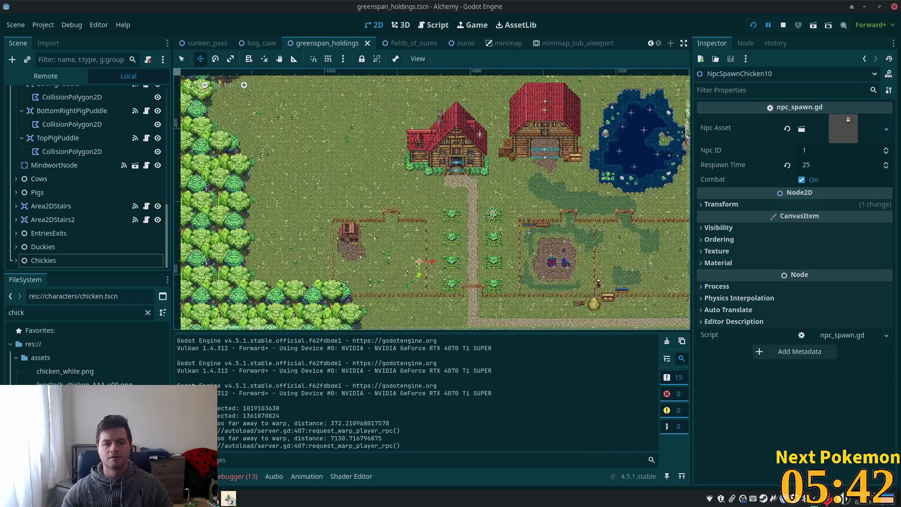
scroll(430, 235, up, 6)
drag(282, 211, 611, 197)
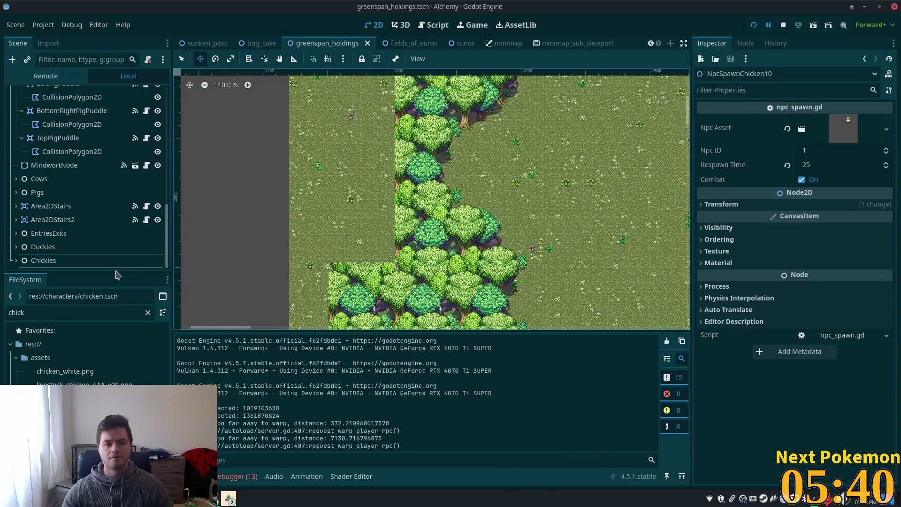
scroll(328, 216, down, 8)
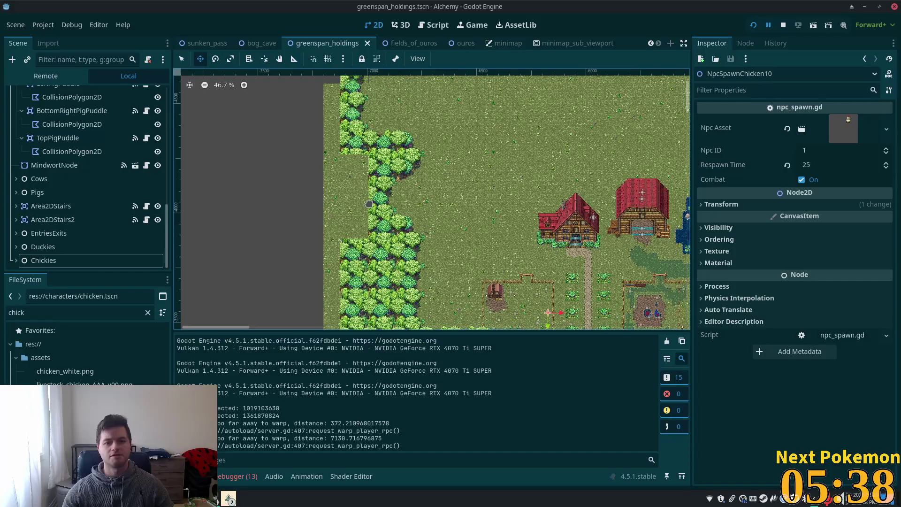
scroll(85, 160, up, 10)
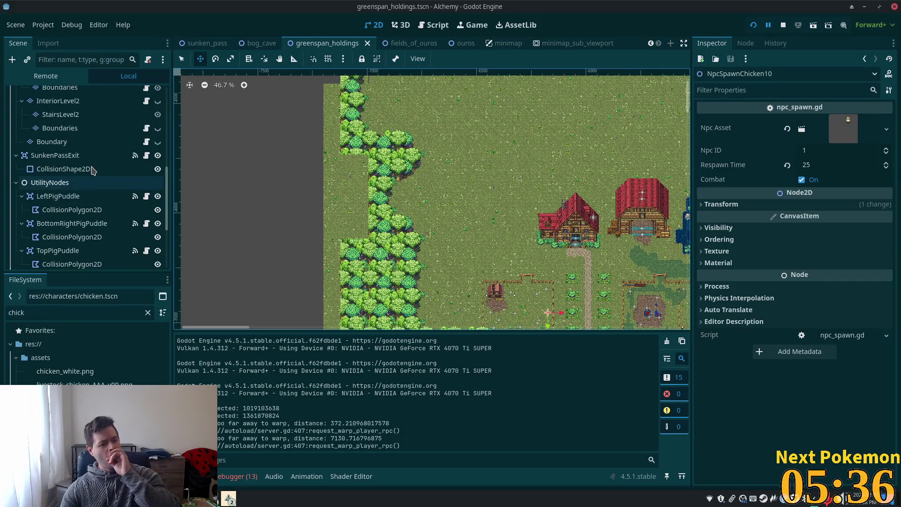
scroll(92, 170, up, 5)
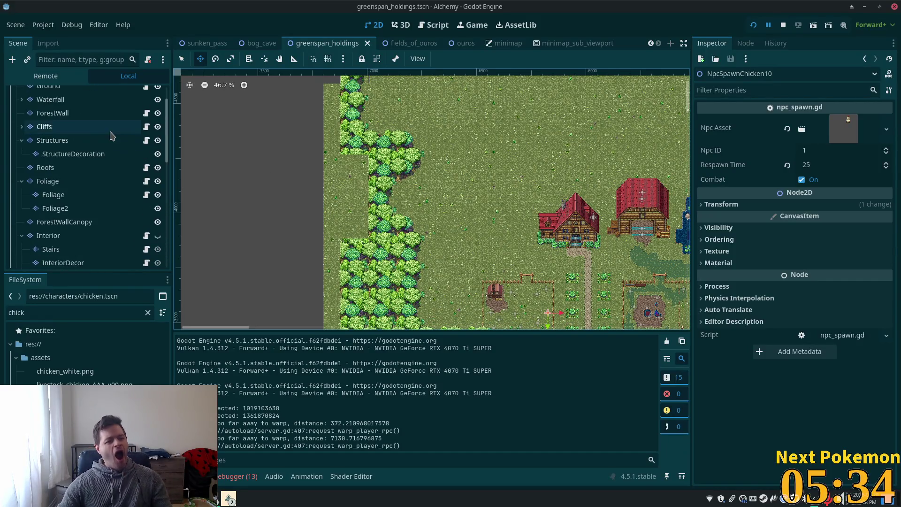
scroll(345, 207, up, 1)
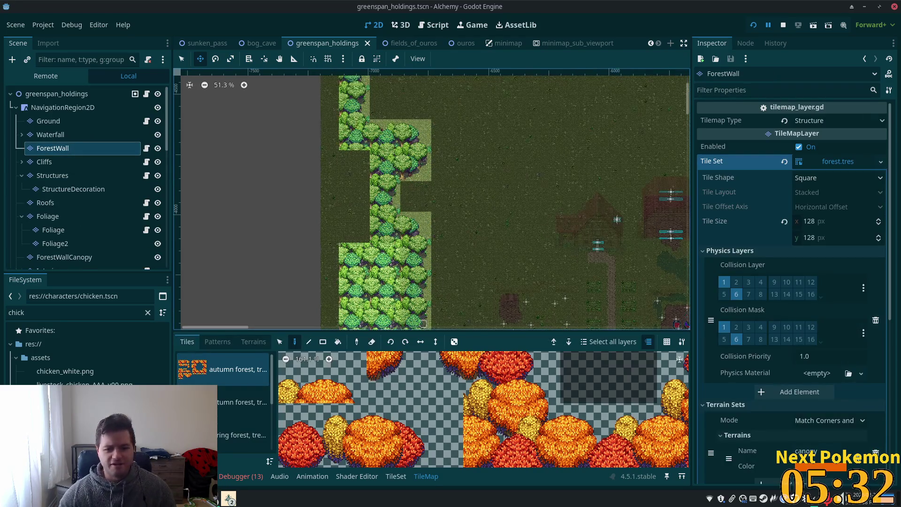
Step: Pick a green tree tile from the summer forest tile source
scroll(222, 431, down, 3)
click(237, 402)
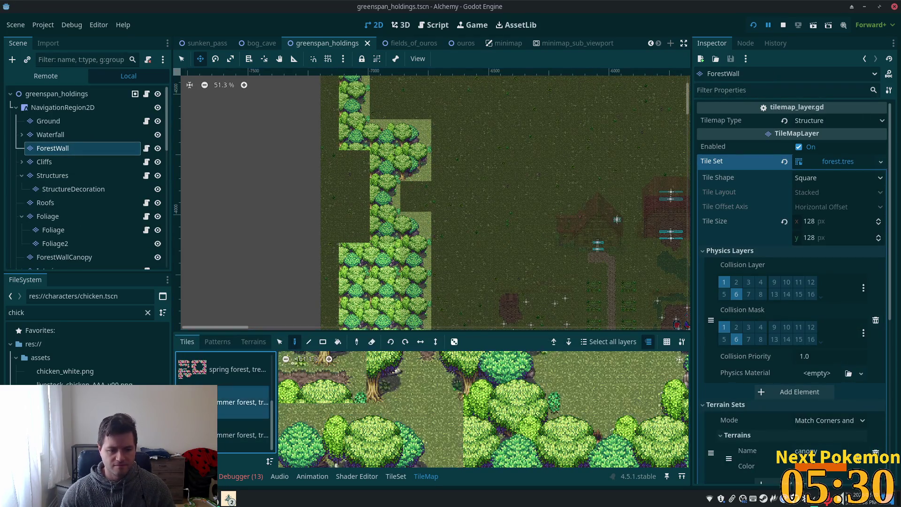
scroll(357, 436, down, 4)
click(357, 436)
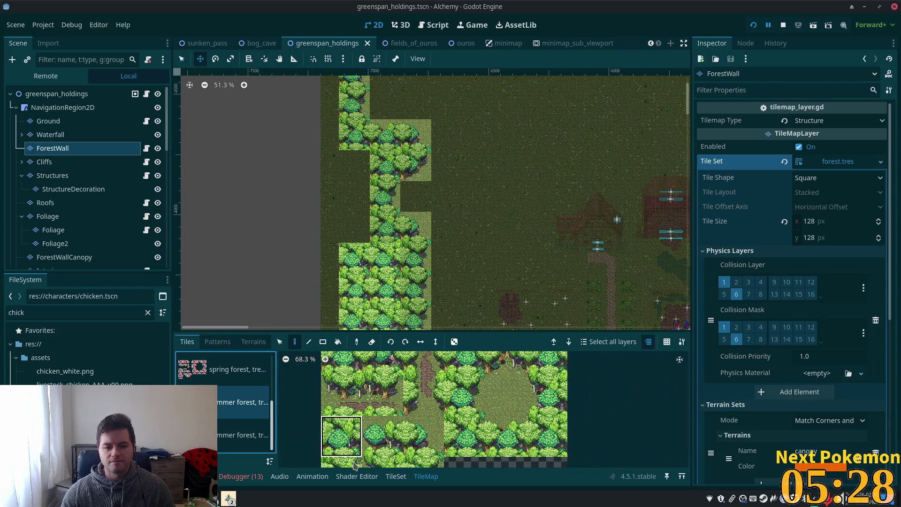
scroll(371, 226, up, 3)
scroll(371, 225, up, 1)
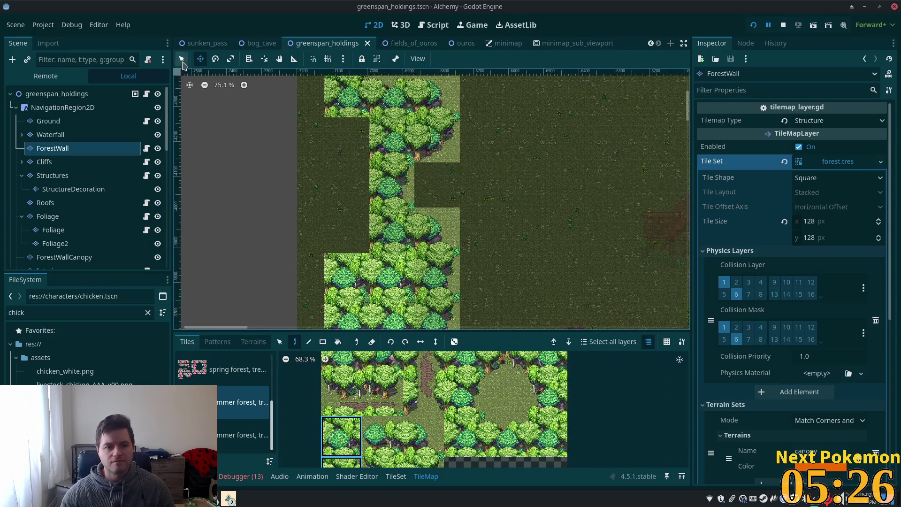
Step: Paint forest tiles into the western wall gaps and notch, then save the scene
click(334, 155)
click(329, 203)
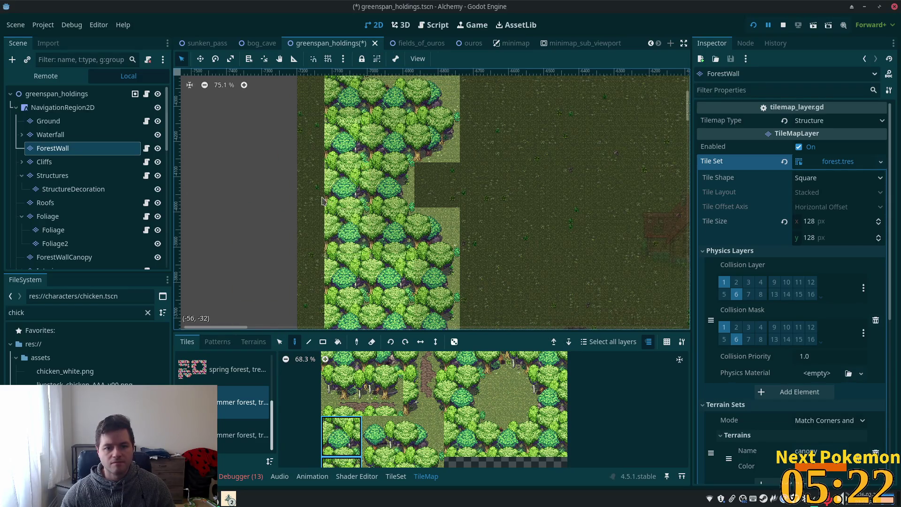
scroll(292, 245, down, 5)
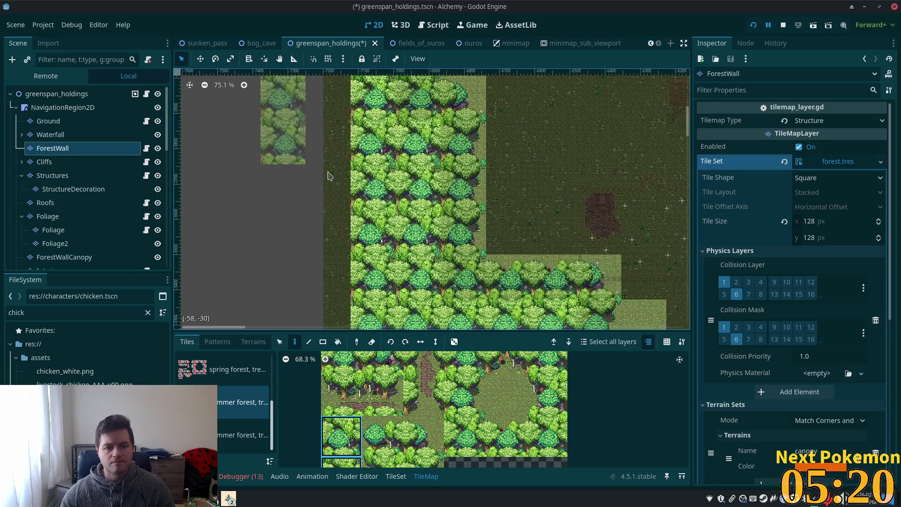
scroll(323, 162, down, 10)
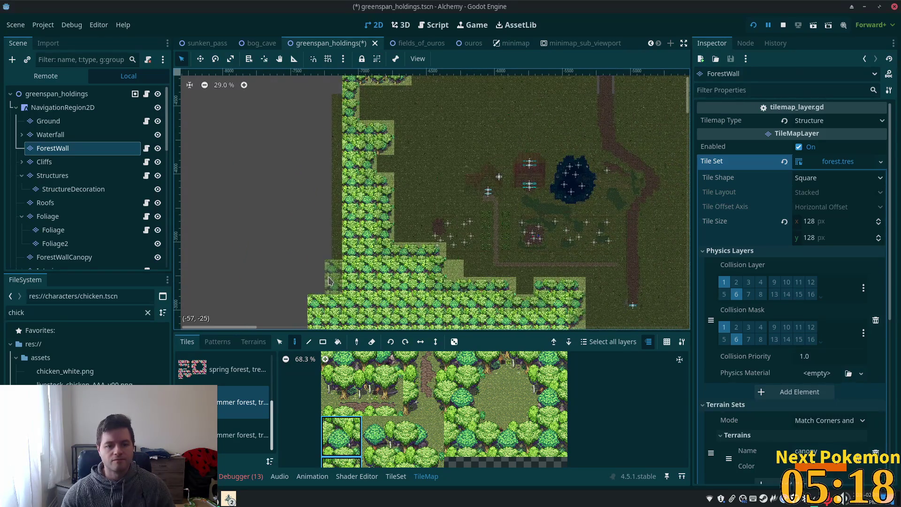
drag(329, 281, 336, 96)
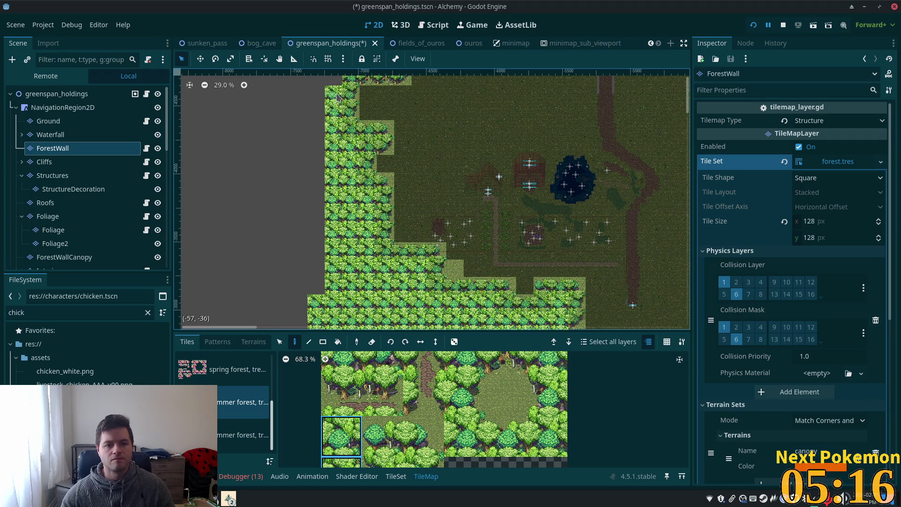
scroll(337, 103, up, 3)
click(343, 183)
mouse_move(380, 156)
mouse_down()
mouse_move(360, 163)
mouse_move(393, 131)
mouse_move(336, 141)
mouse_move(418, 94)
mouse_move(300, 91)
mouse_up()
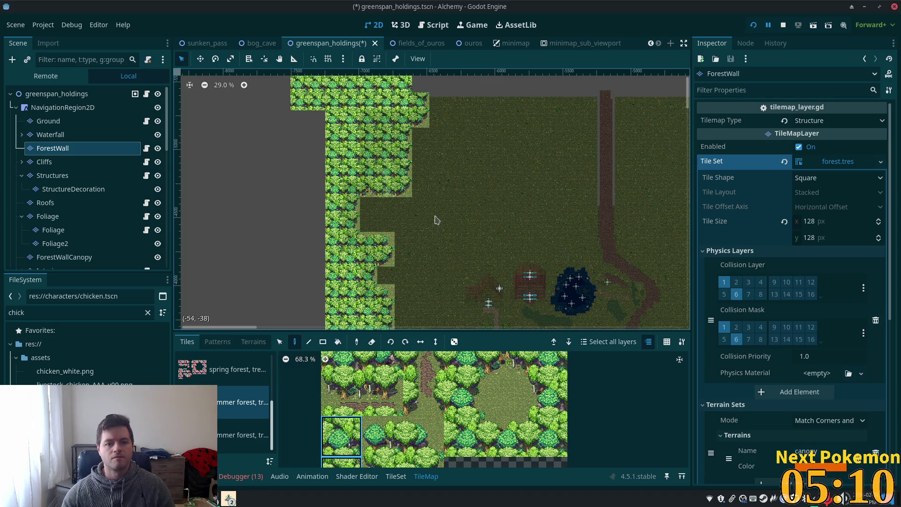
scroll(428, 218, down, 3)
ctrl+scroll(414, 244, down, 3)
key(ctrl+s)
Step: Pan away from the forest patch and select the Ground layer for editing
scroll(399, 288, right, 3)
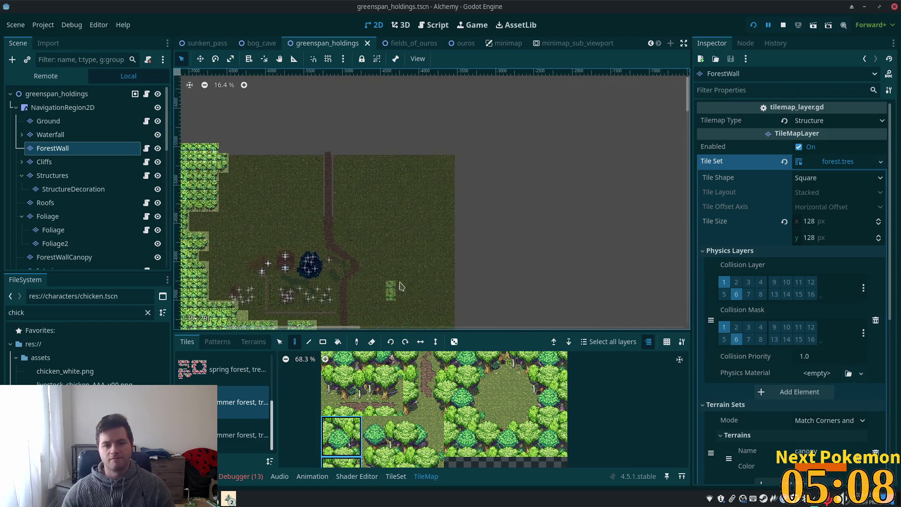
scroll(399, 289, up, 3)
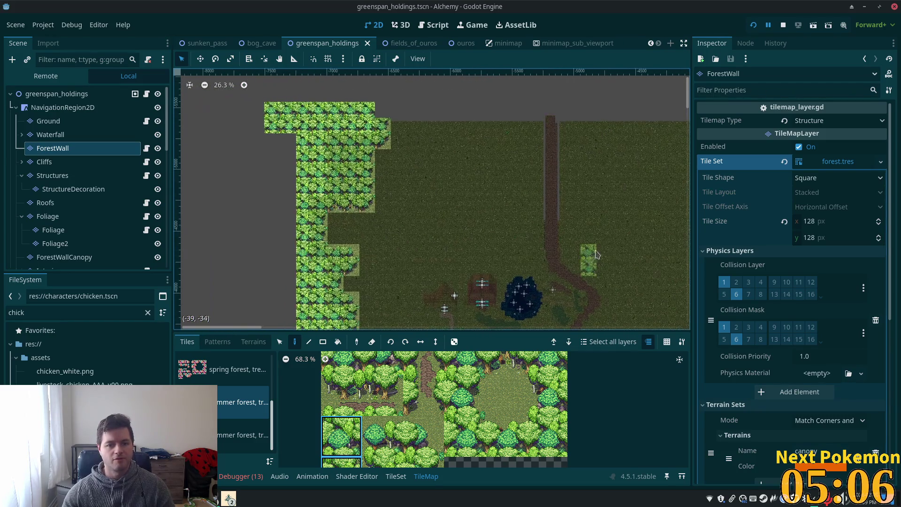
scroll(455, 263, up, 4)
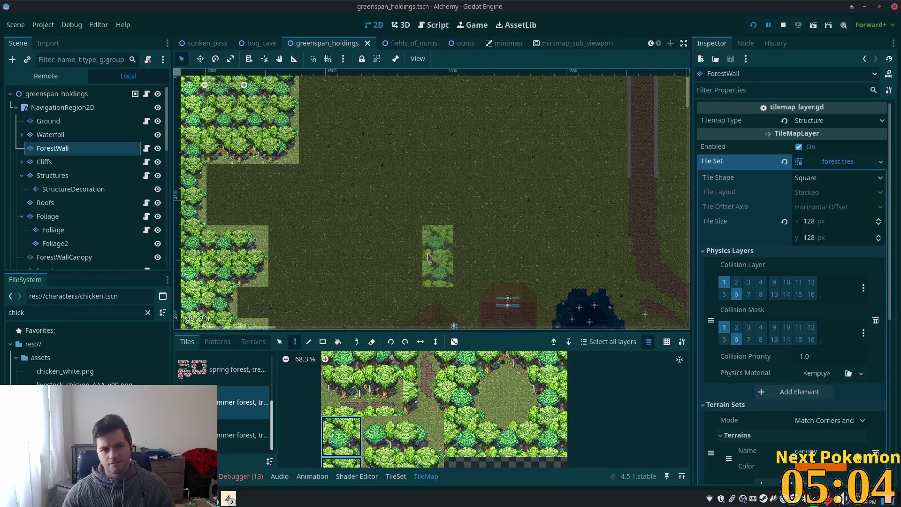
scroll(429, 258, down, 3)
scroll(413, 216, down, 2)
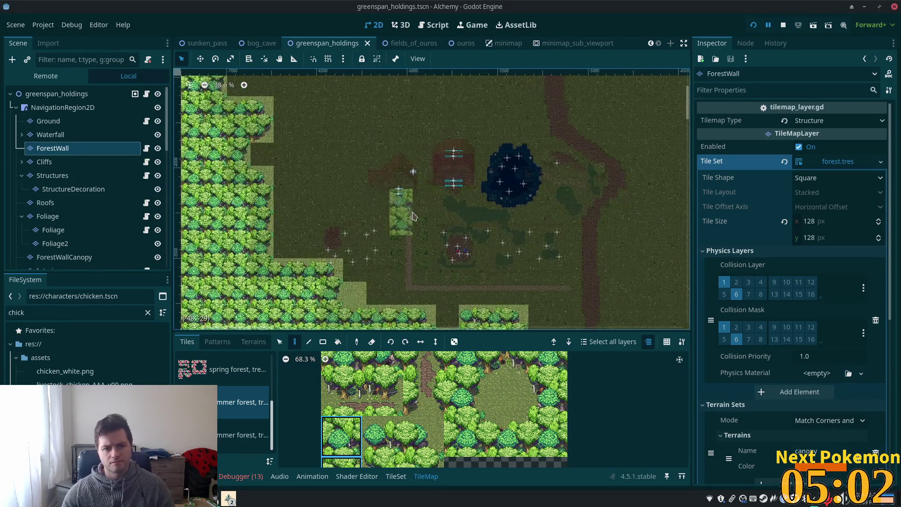
scroll(393, 262, up, 3)
scroll(392, 262, up, 3)
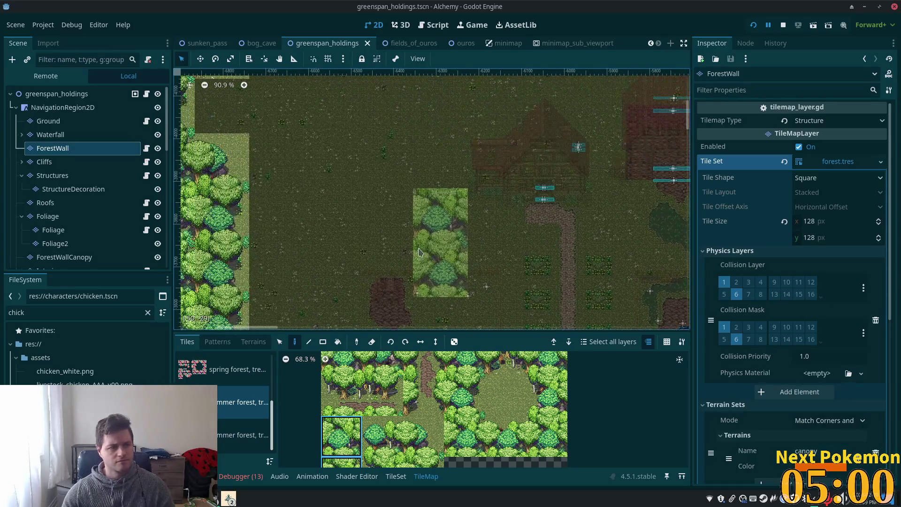
scroll(440, 251, up, 5)
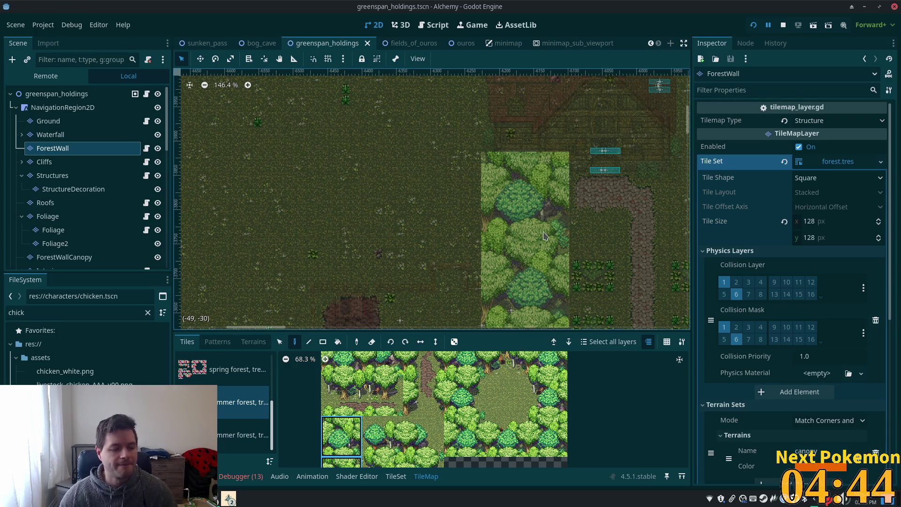
scroll(532, 209, up, 3)
mouse_move(532, 209)
mouse_down()
mouse_move(419, 209)
mouse_move(368, 246)
mouse_move(88, 169)
mouse_up()
click(48, 121)
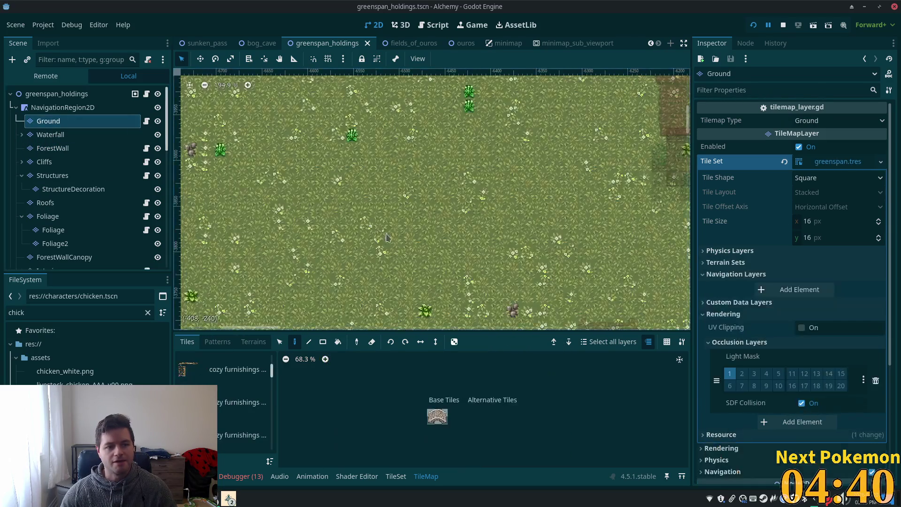
Step: Pan the map across the stone path and grass field, and clear the file filter
scroll(554, 238, down, 7)
scroll(554, 237, up, 5)
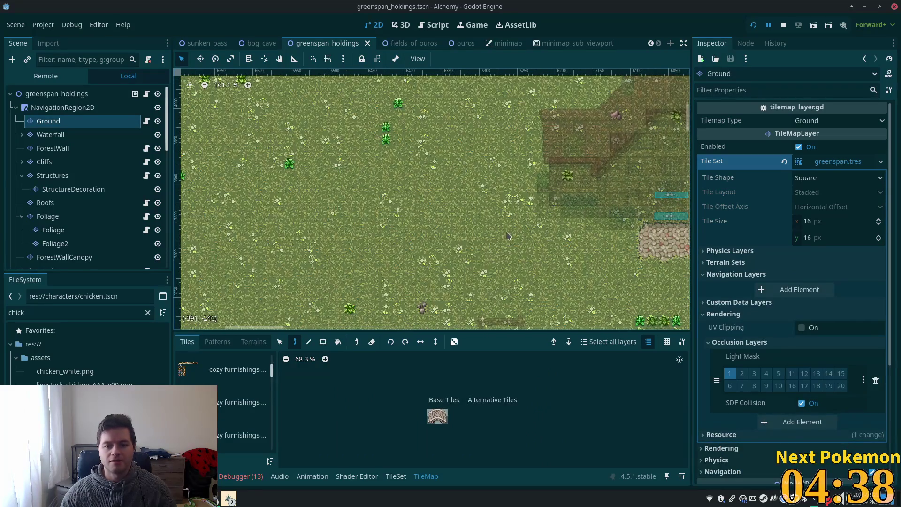
drag(500, 255, 447, 203)
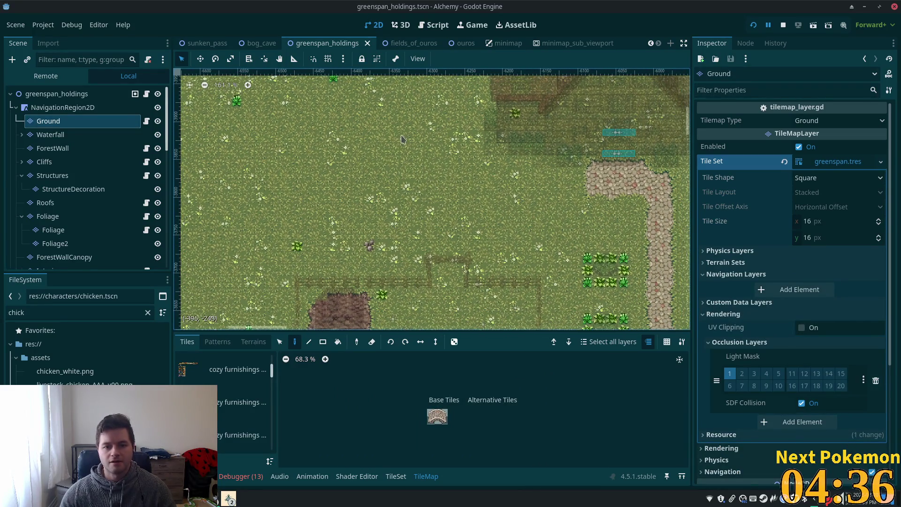
drag(314, 162, 327, 182)
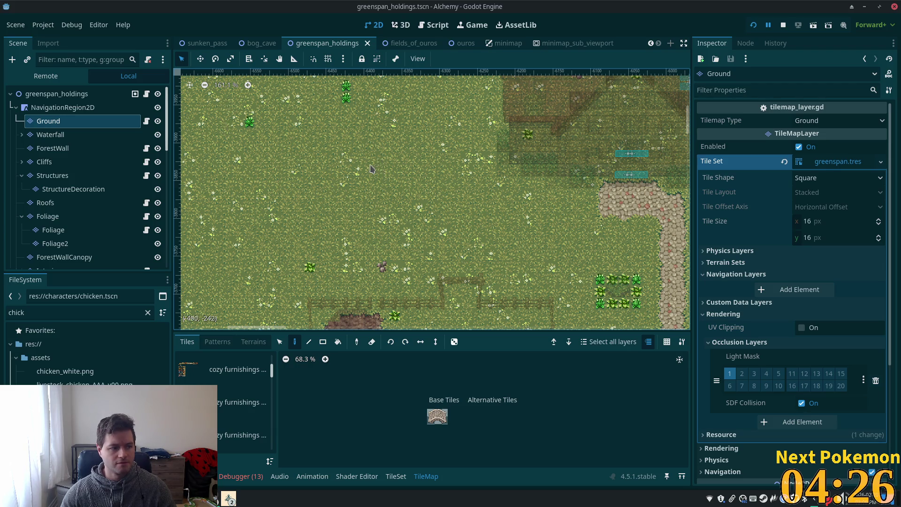
scroll(371, 169, up, 5)
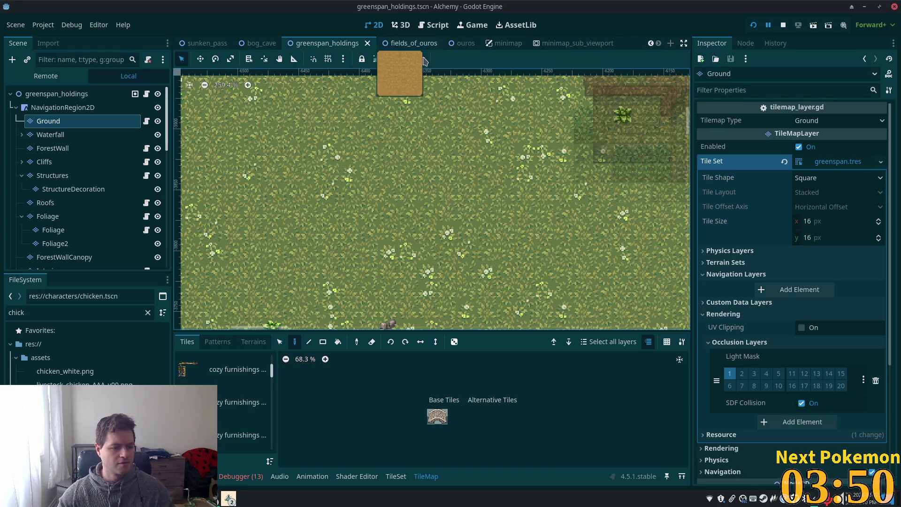
drag(503, 199, 427, 244)
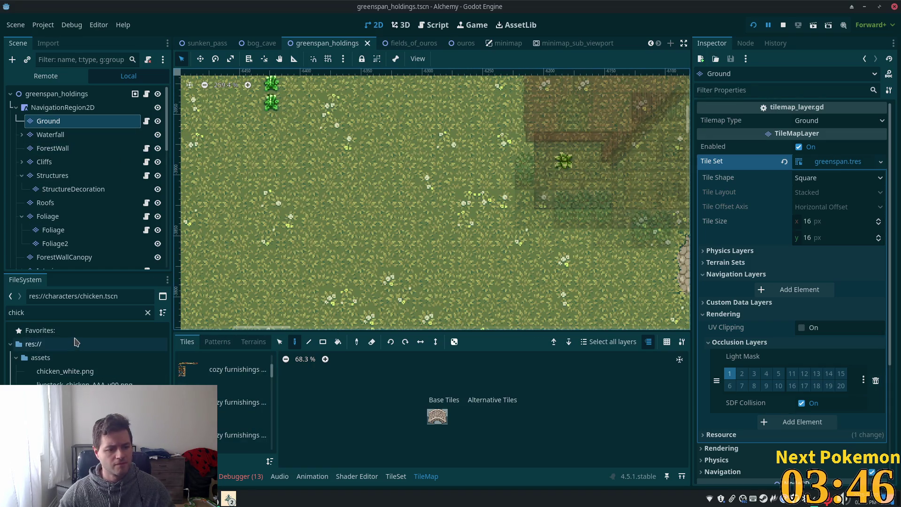
click(148, 313)
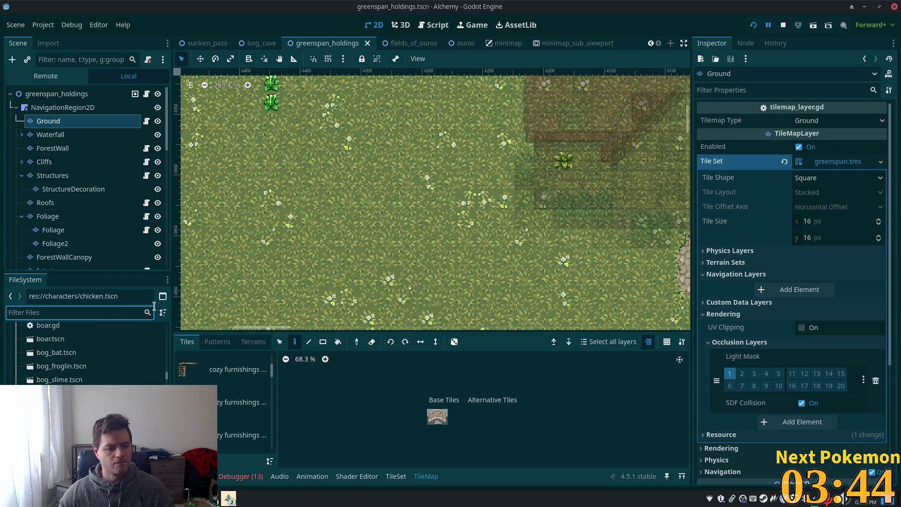
Step: Show the Ground layer's terrain list with Water, Grass, Mud and Short Grass
scroll(106, 378, up, 5)
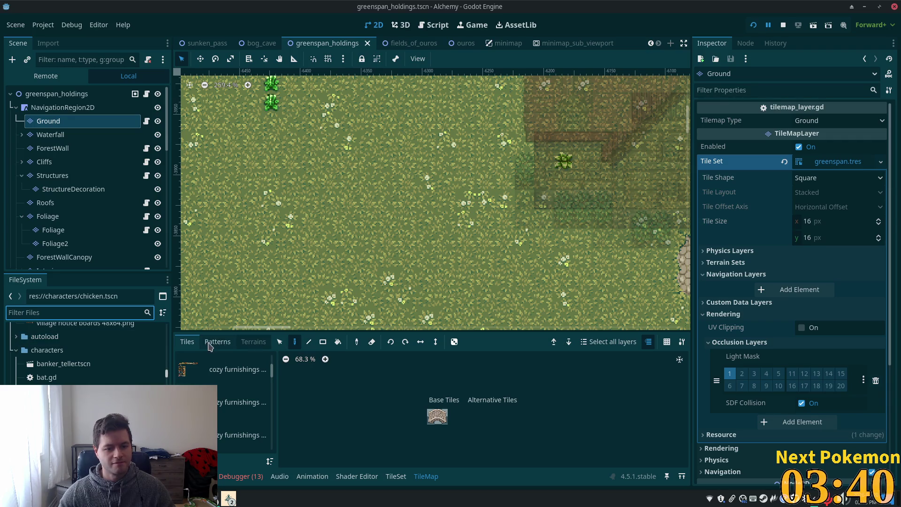
click(396, 477)
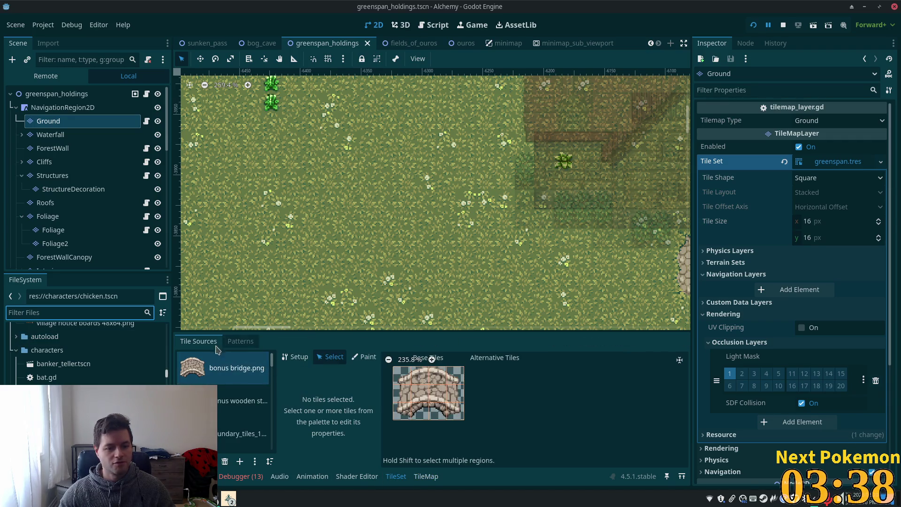
click(426, 477)
click(249, 342)
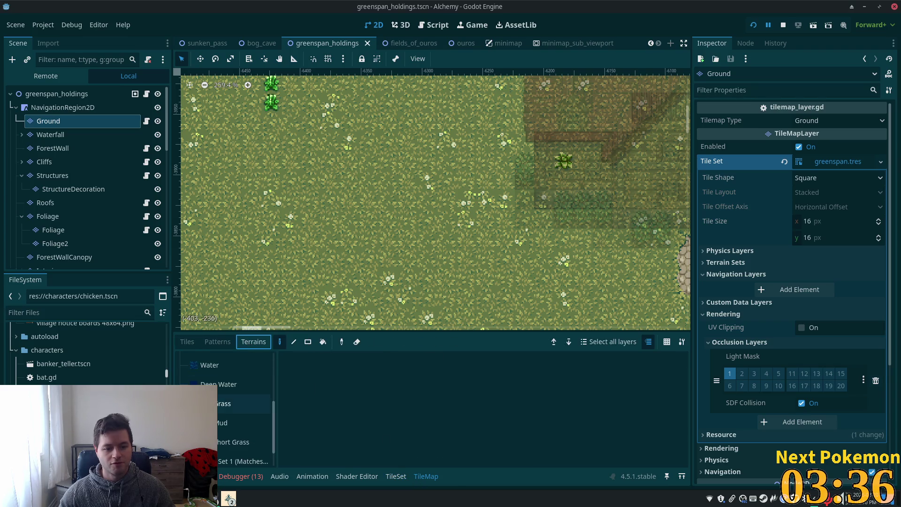
Step: Paint a 13x11 rectangle of Mud terrain with the Rect tool
click(244, 423)
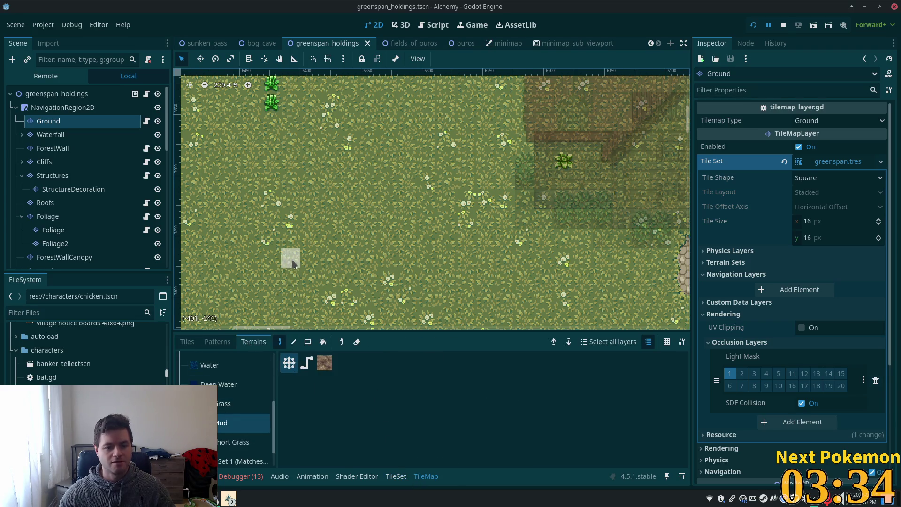
click(308, 342)
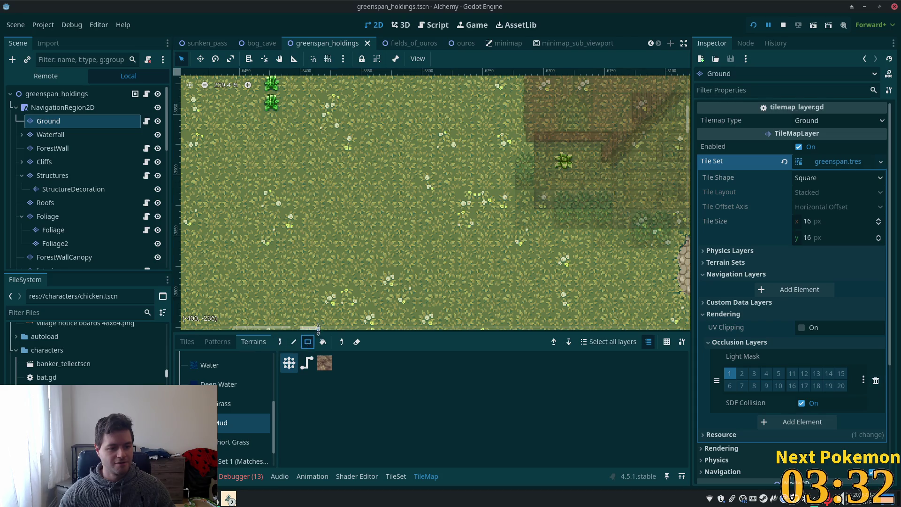
scroll(359, 202, down, 4)
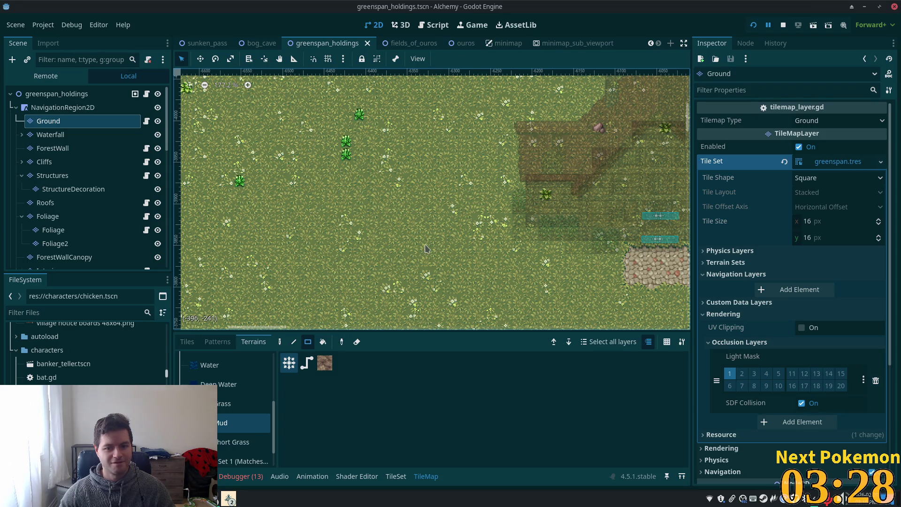
mouse_move(425, 247)
mouse_down()
mouse_move(331, 203)
mouse_move(263, 108)
mouse_up()
scroll(329, 197, down, 3)
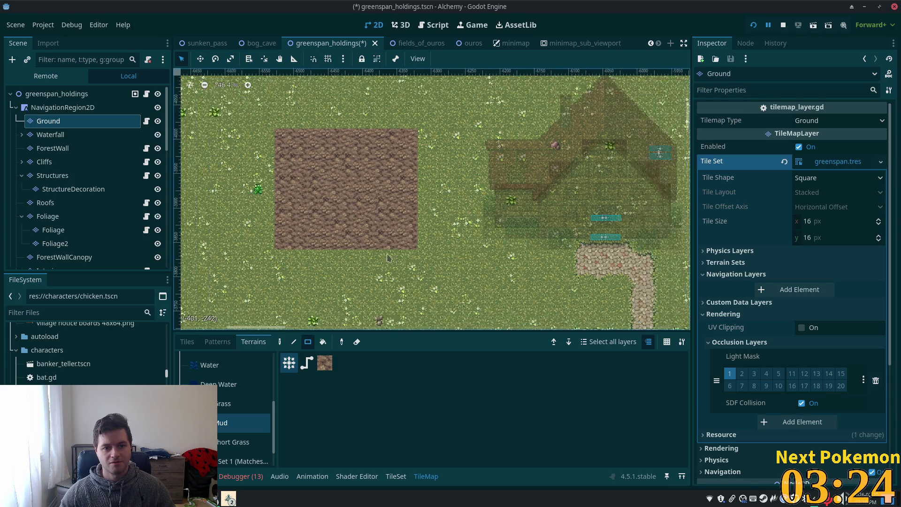
drag(390, 122, 404, 191)
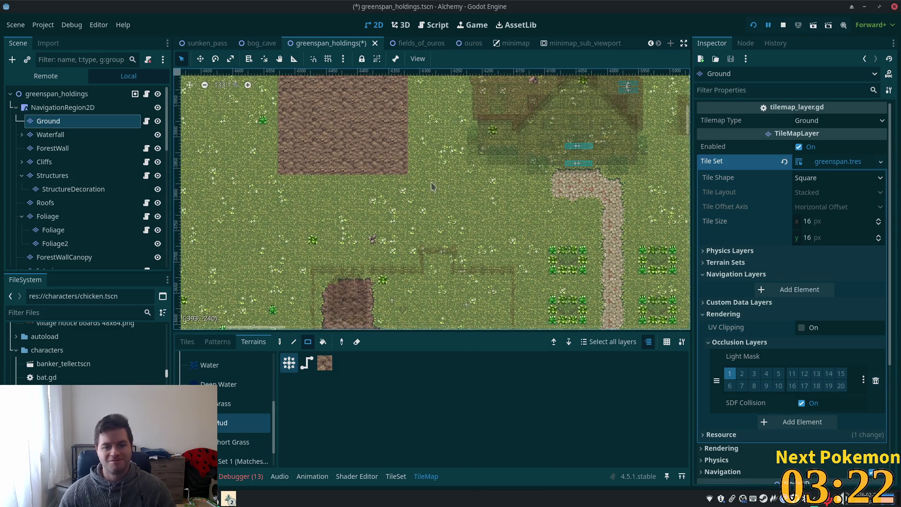
scroll(370, 301, up, 2)
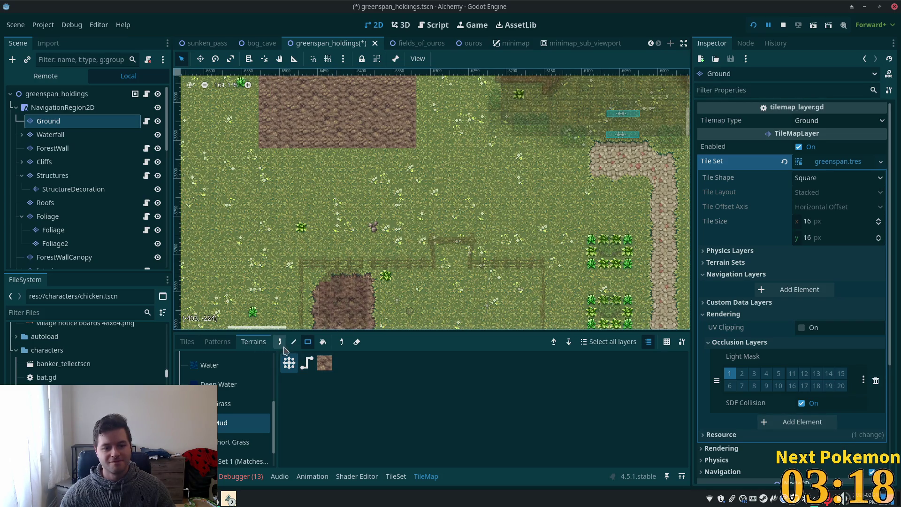
Step: Return to individual tiles and select the existing fence row on the map
click(187, 342)
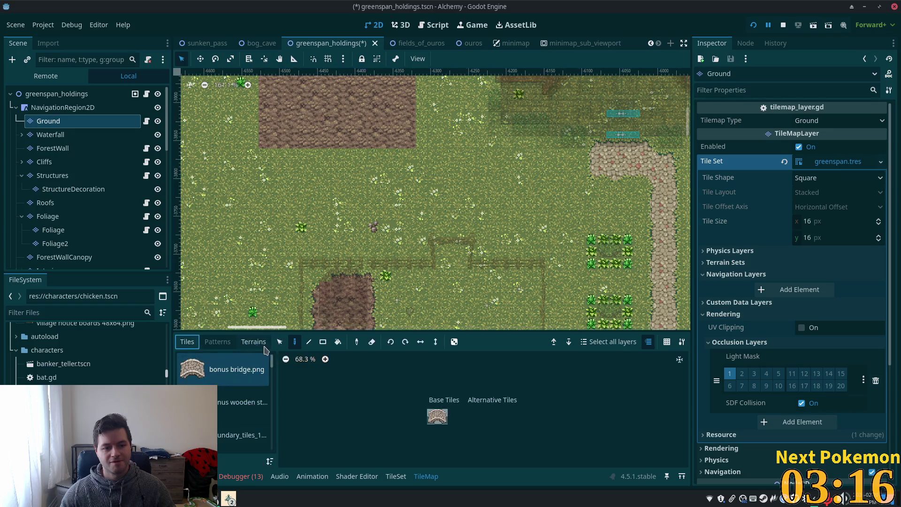
click(280, 342)
mouse_move(297, 222)
mouse_down()
mouse_move(488, 281)
mouse_move(549, 271)
mouse_up()
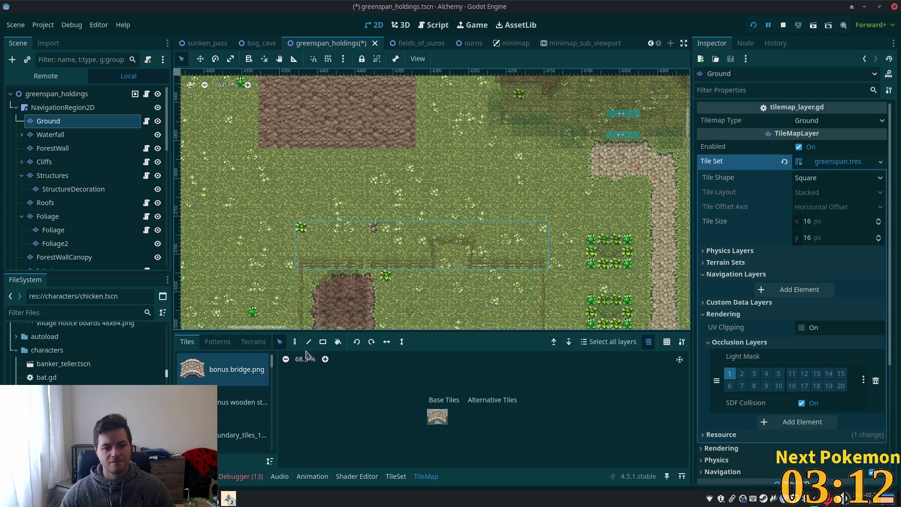
Step: On the Structures layer, copy the gated fence to paint, undoing a misplaced placement
click(59, 175)
mouse_move(234, 225)
mouse_down()
mouse_move(261, 256)
mouse_move(548, 269)
mouse_up()
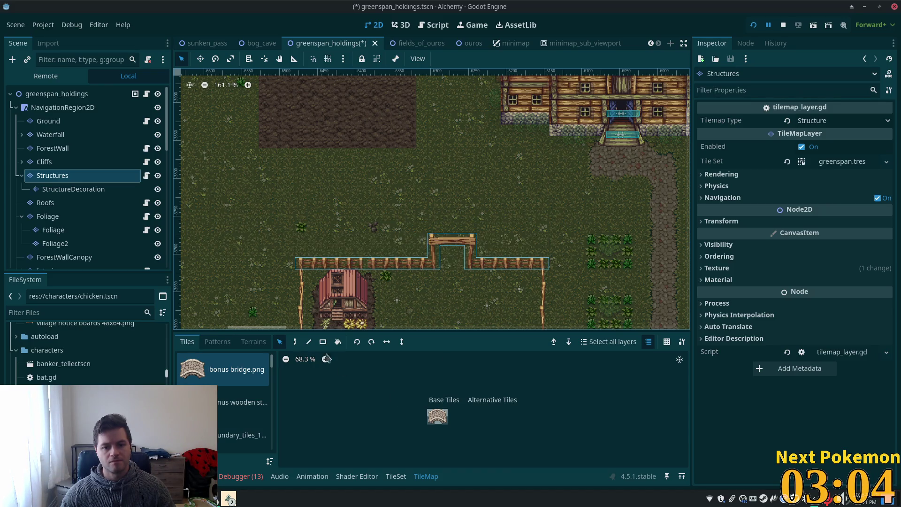
click(295, 342)
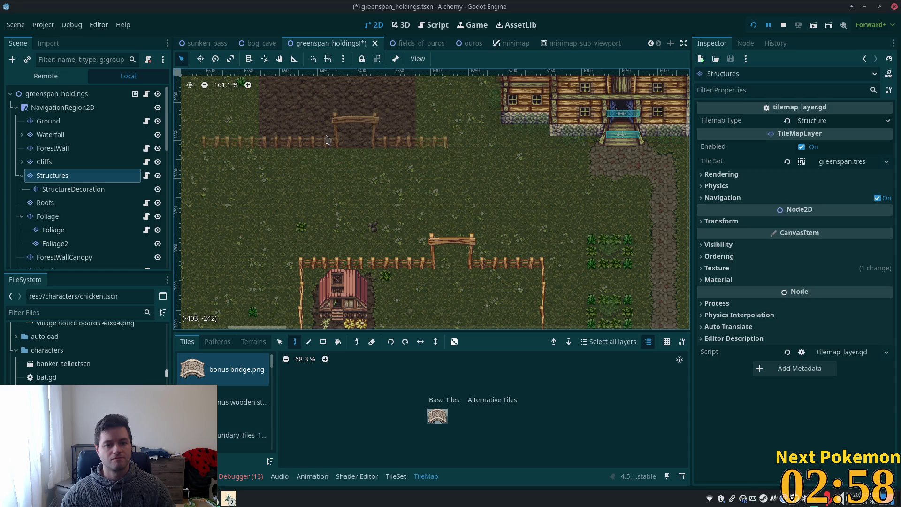
scroll(323, 155, up, 3)
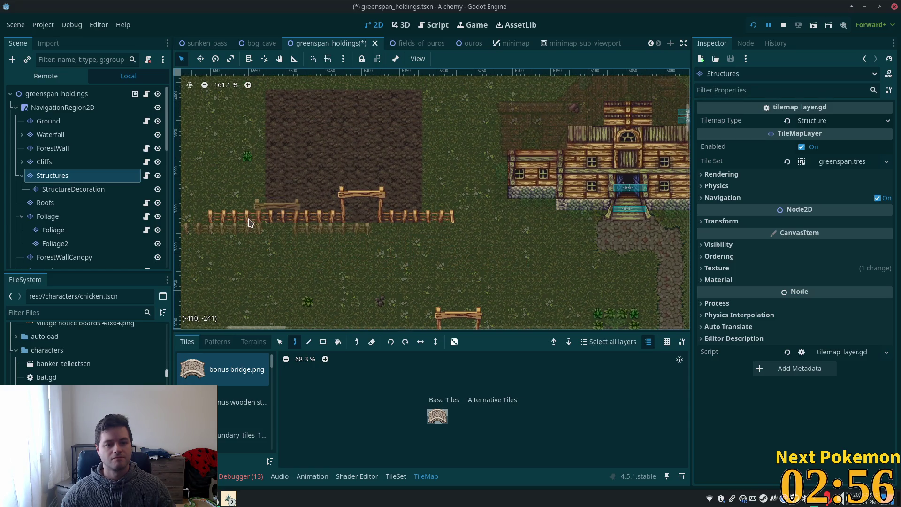
scroll(301, 254, up, 1)
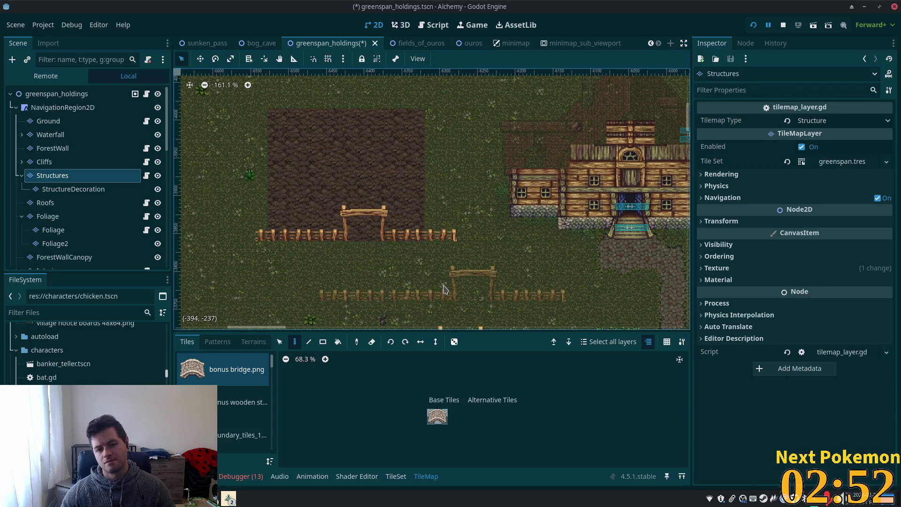
key(ctrl+z)
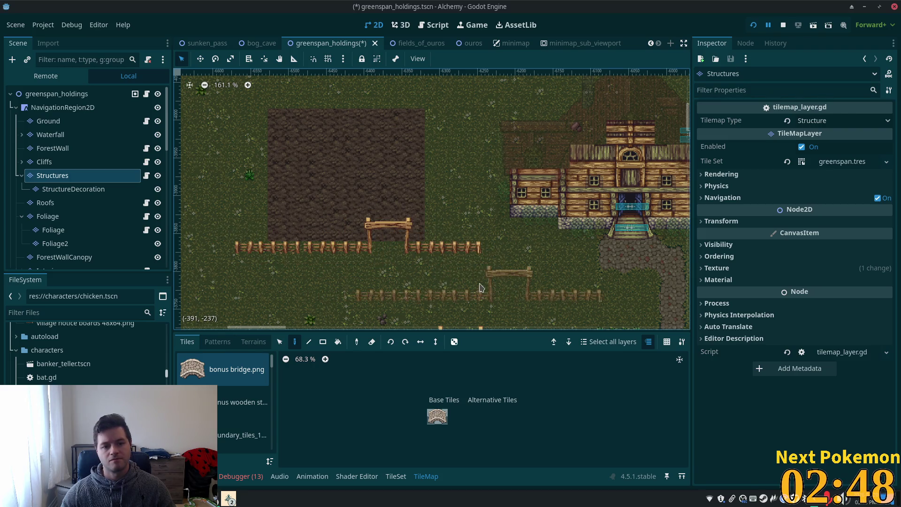
Step: Select a vertical fence column from the fields to paint with
scroll(365, 254, down, 5)
scroll(365, 253, right, 4)
key(s)
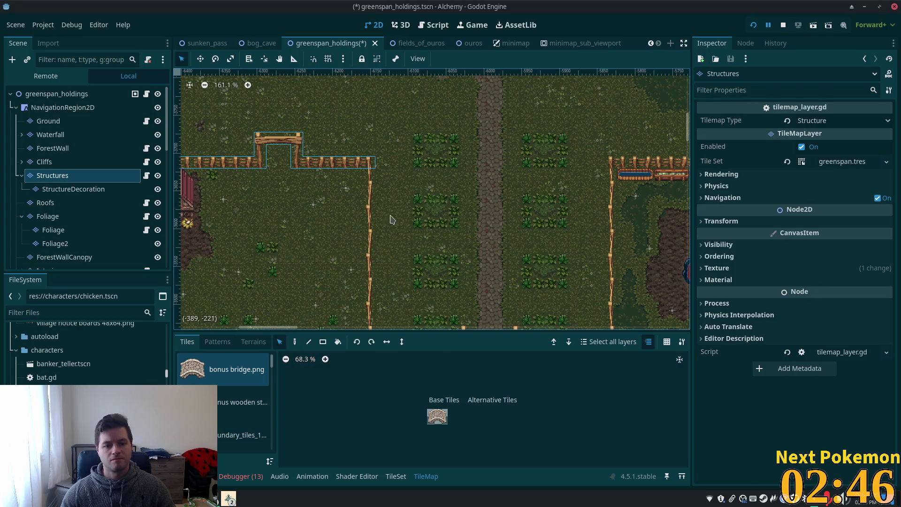
scroll(412, 136, down, 2)
scroll(412, 136, left, 1)
click(432, 155)
drag(396, 148, 396, 289)
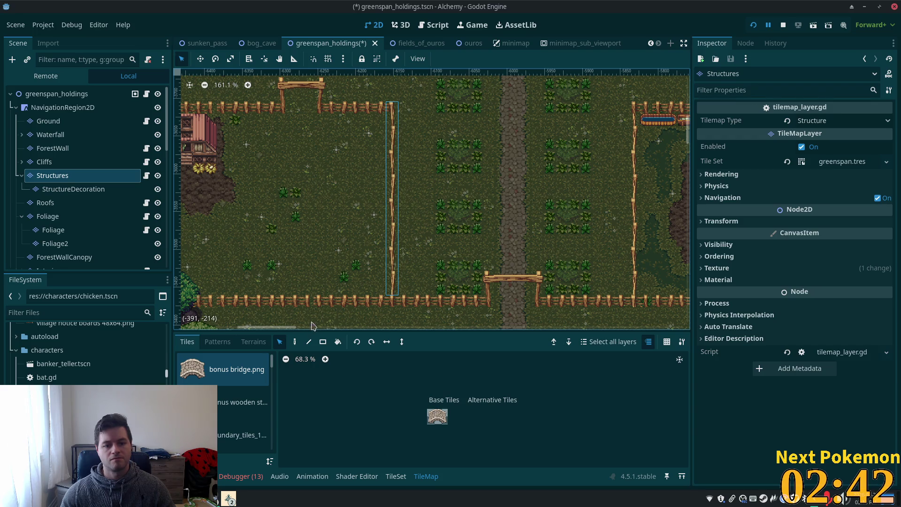
key(d)
Step: Place fence columns on the left and right sides of the mud patch
scroll(345, 201, up, 5)
scroll(345, 201, left, 5)
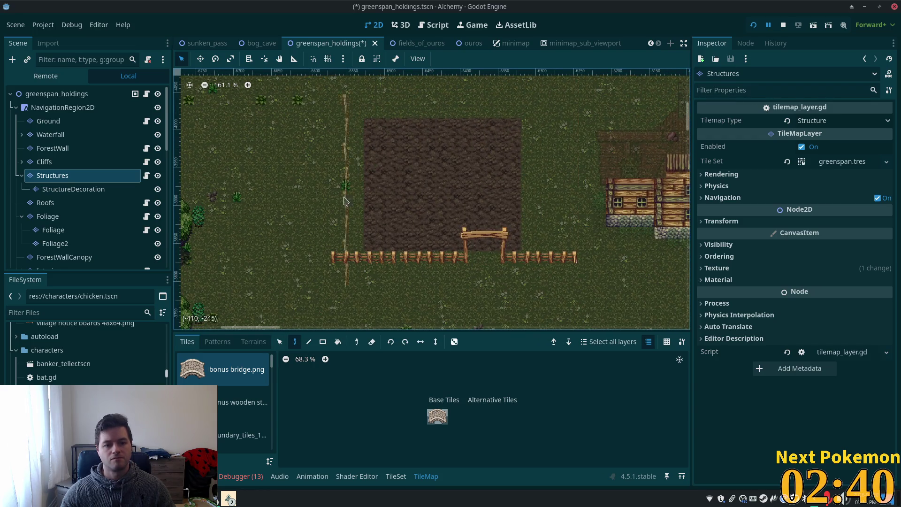
click(352, 173)
scroll(357, 174, right, 5)
scroll(356, 174, up, 1)
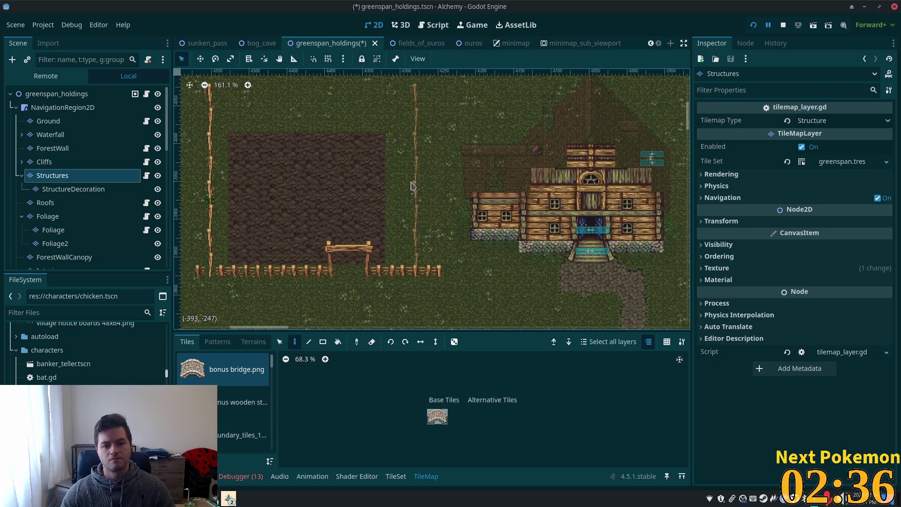
scroll(413, 174, up, 2)
scroll(413, 173, left, 1)
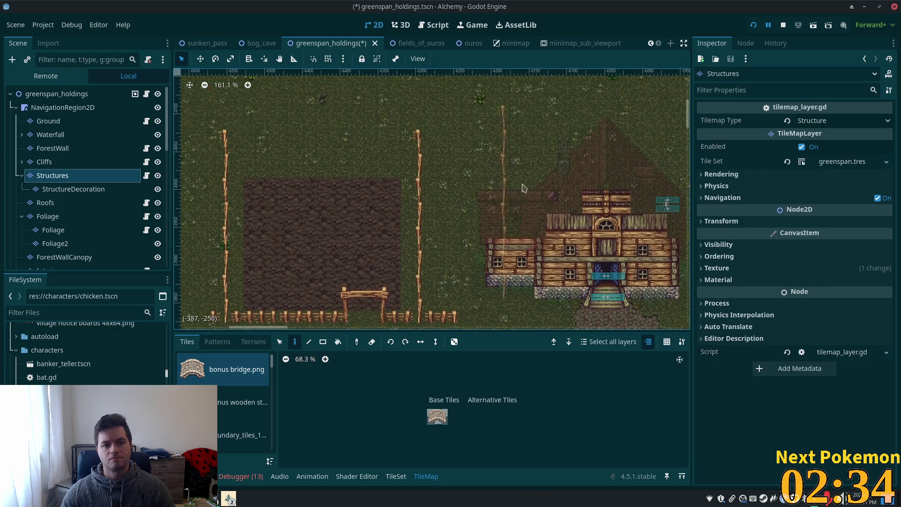
click(421, 150)
scroll(505, 235, down, 3)
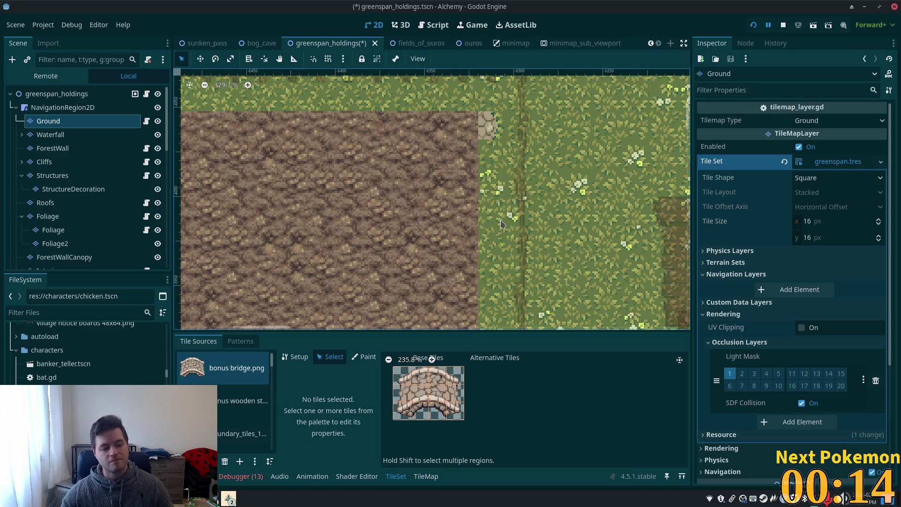
Step: Return the Ground layer palette to map painting with the summer forest.png tile source selected
scroll(473, 175, down, 2)
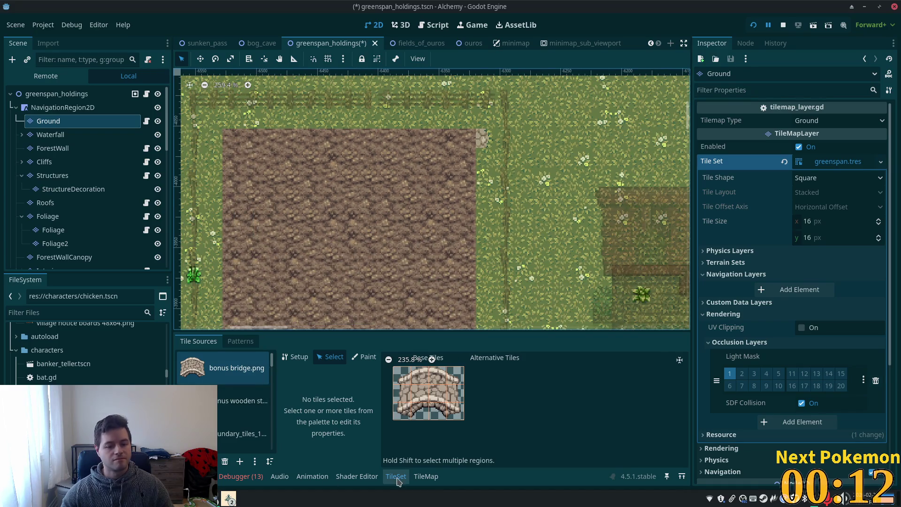
click(426, 476)
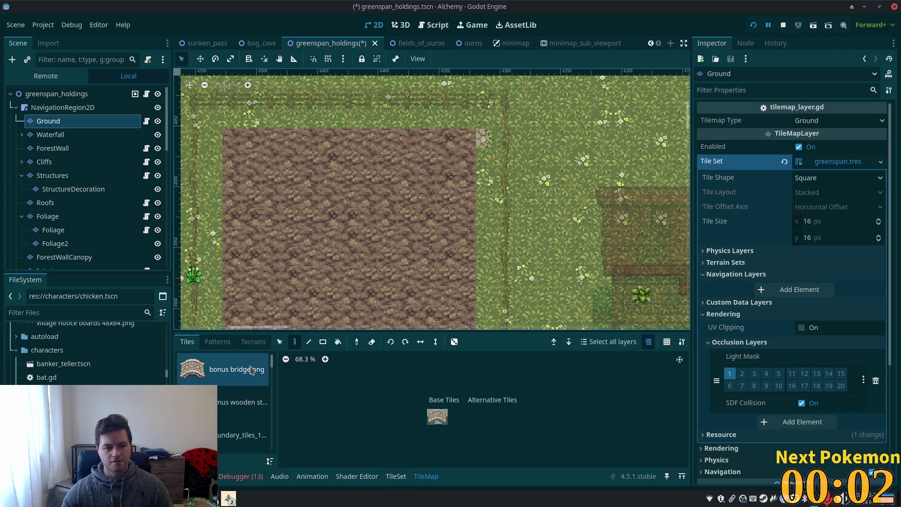
scroll(273, 366, down, 2)
scroll(274, 365, down, 5)
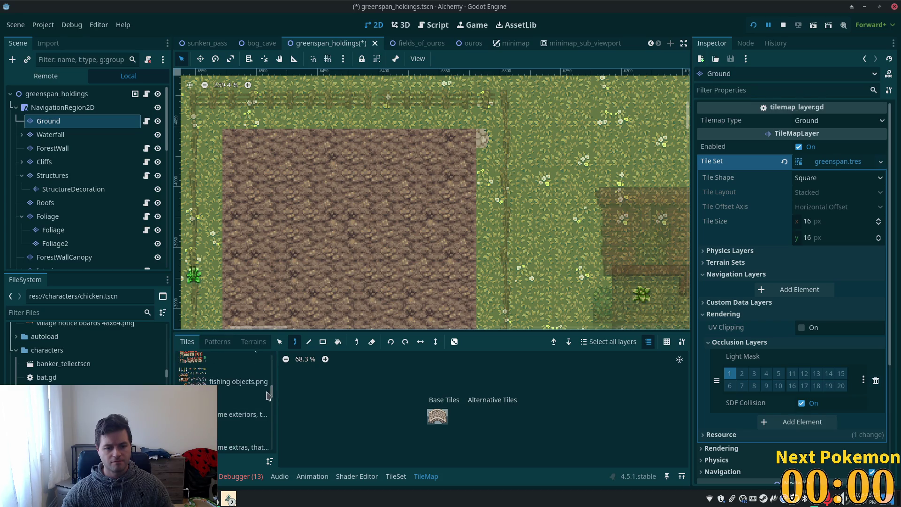
scroll(230, 424, down, 2)
click(225, 407)
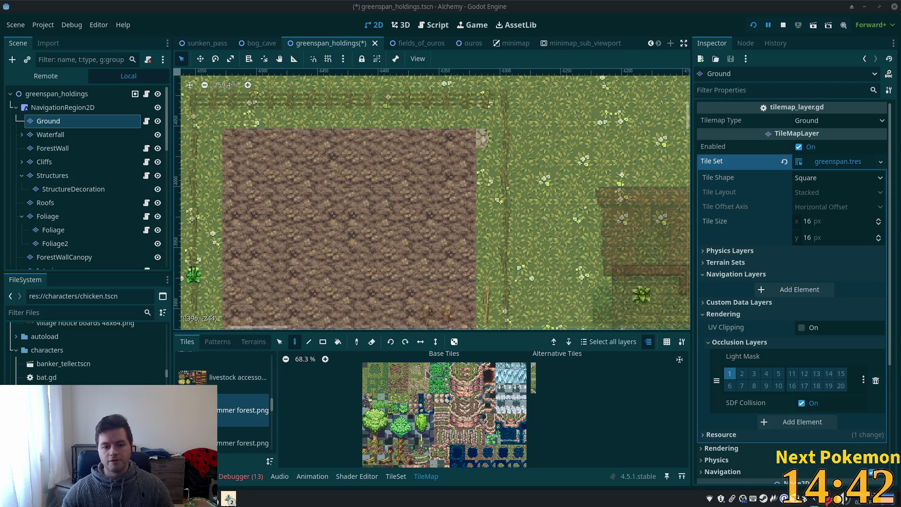
scroll(419, 394, up, 2)
Step: Replace a misplaced stone tile at the patch's top-right corner with grass and repaint the right edge
drag(420, 394, 441, 419)
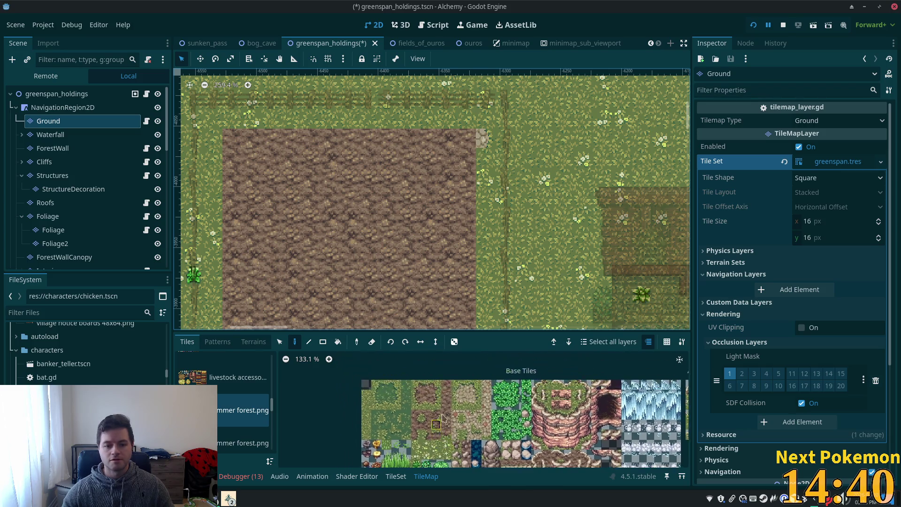
click(436, 385)
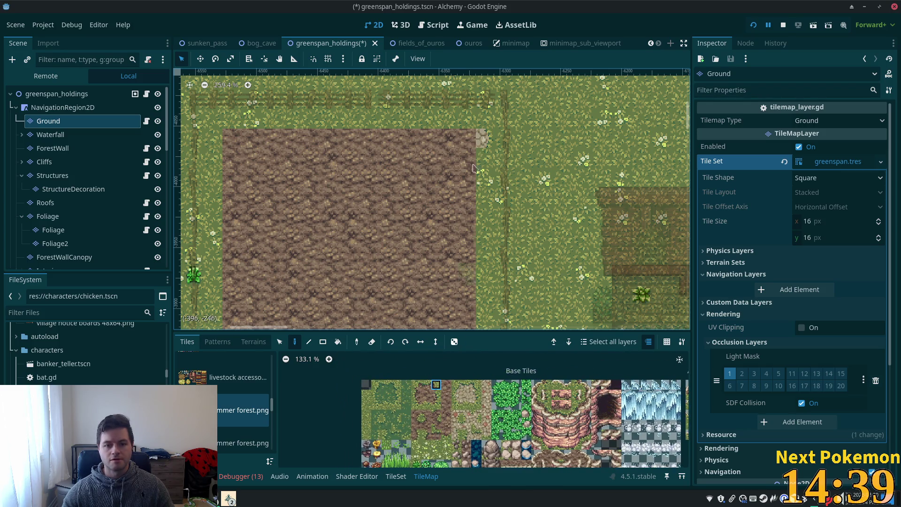
click(481, 137)
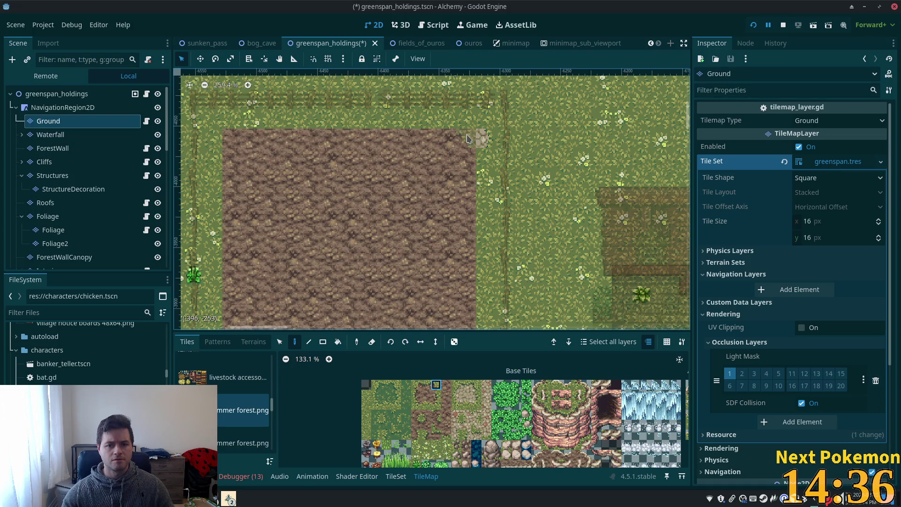
right_click(477, 145)
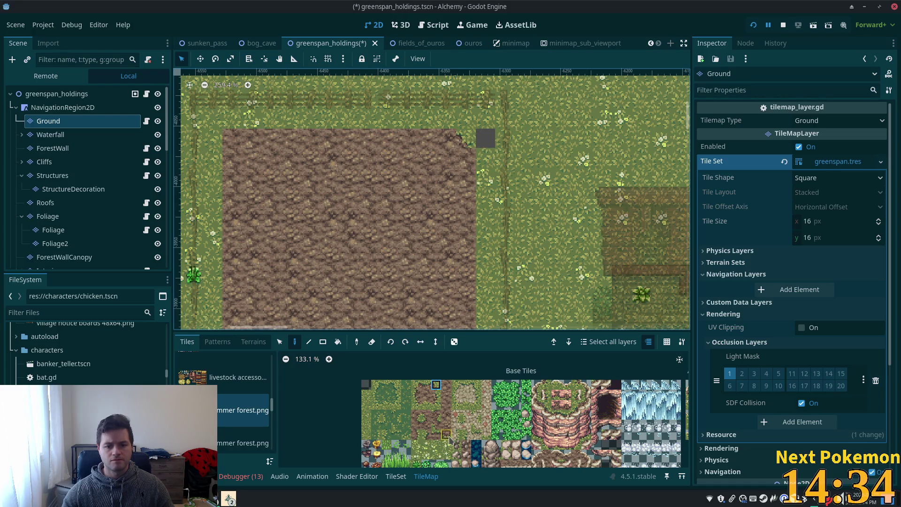
click(367, 405)
click(485, 138)
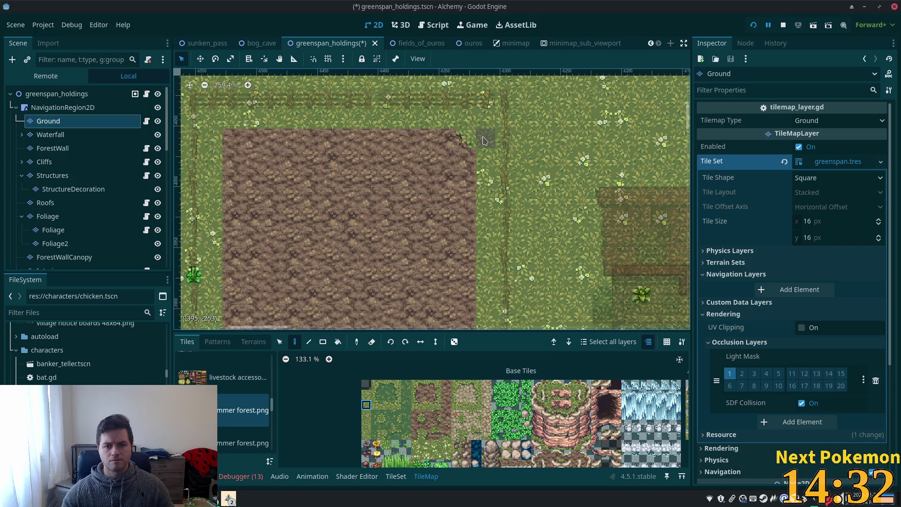
click(466, 158)
Step: Repaint the next tiles down the mud patch's right edge with dirt-edge tiles
click(417, 434)
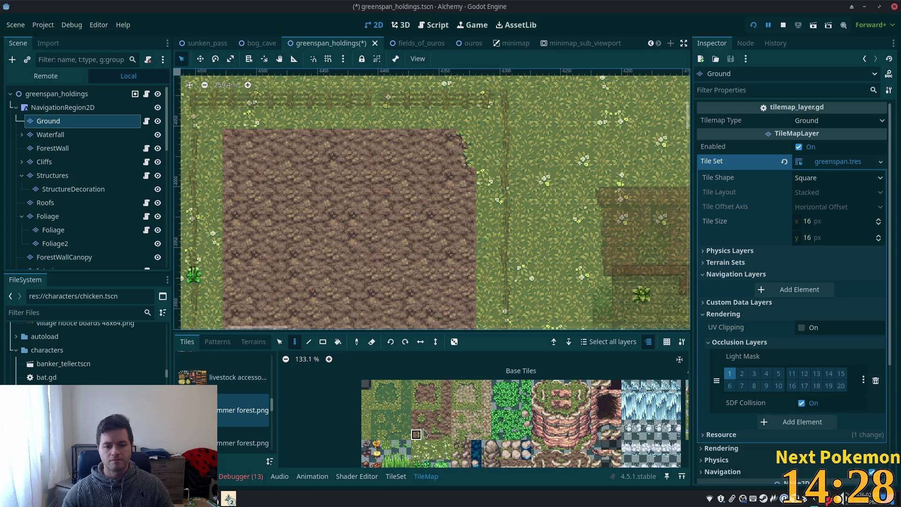
click(466, 177)
click(437, 394)
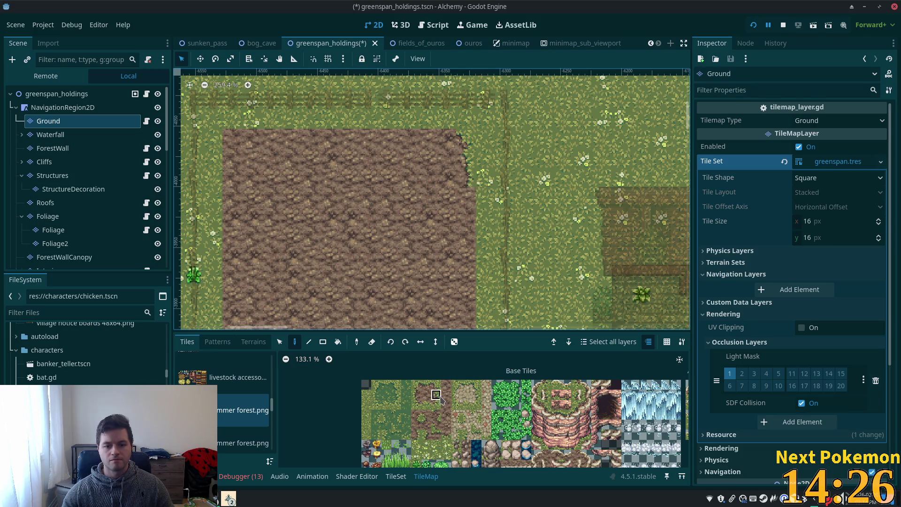
click(465, 197)
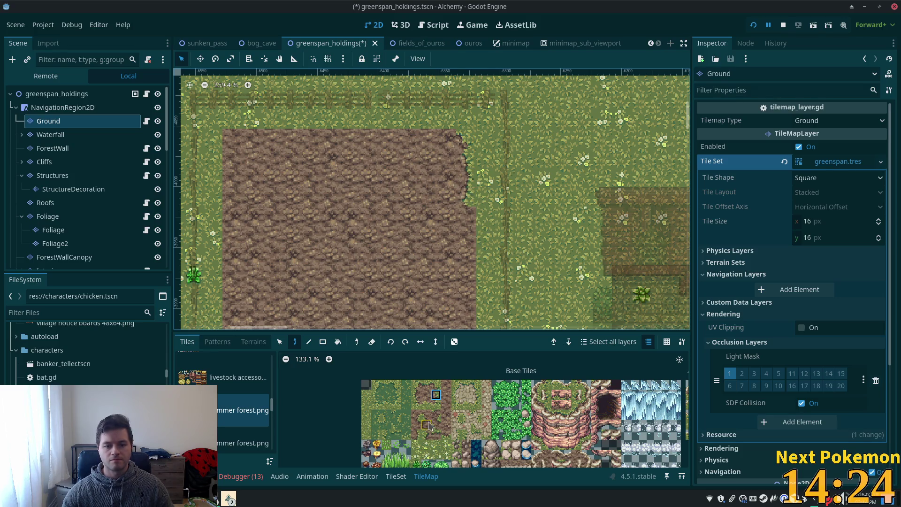
click(417, 436)
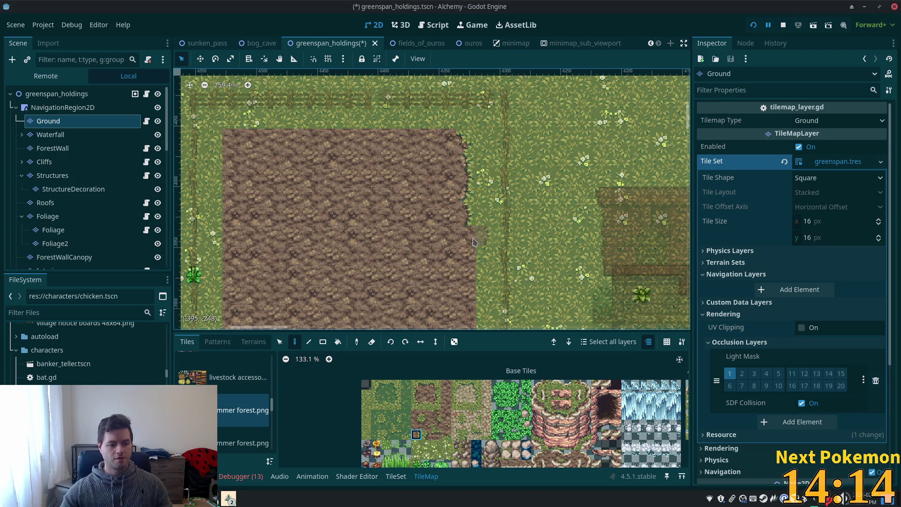
Step: Paint grass-edge tiles down the dirt's right edge and fix its bottom-right corner
key(s)
drag(467, 141, 470, 225)
click(294, 341)
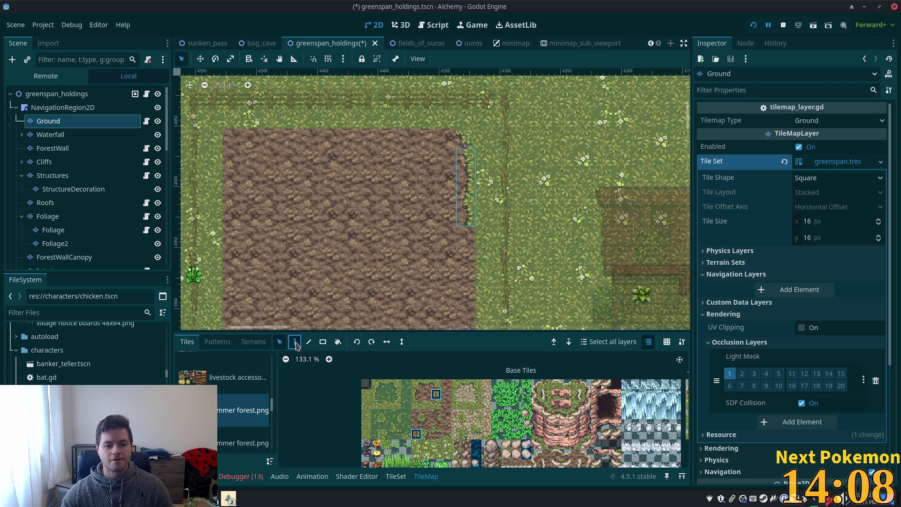
scroll(476, 166, down, 5)
drag(476, 166, 464, 236)
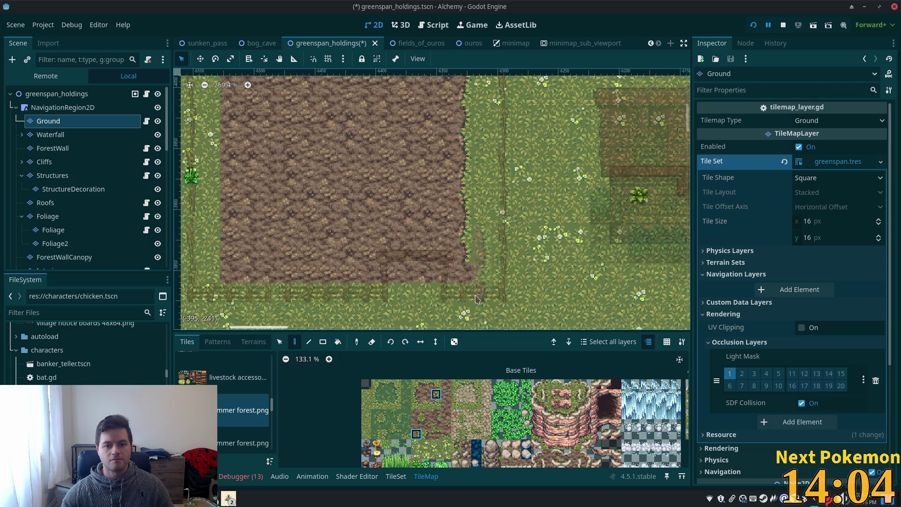
ctrl+click(468, 267)
click(464, 274)
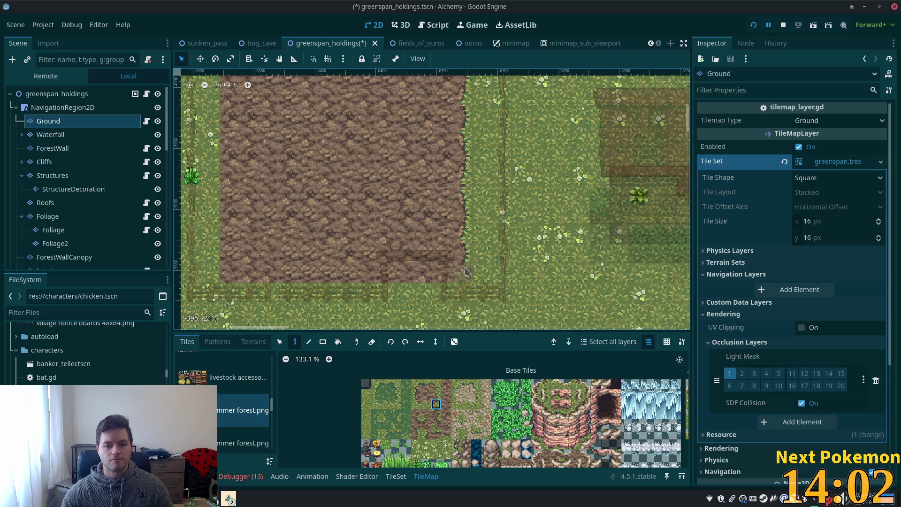
Step: Paint the dirt field's top-right corner and a grass-edge tile along its top edge
scroll(298, 242, down, 1)
ctrl+click(465, 204)
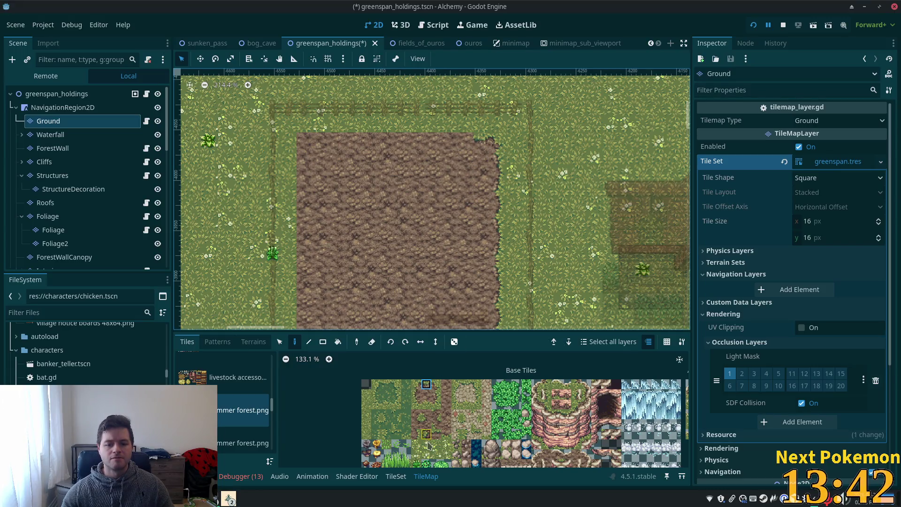
click(441, 440)
click(466, 141)
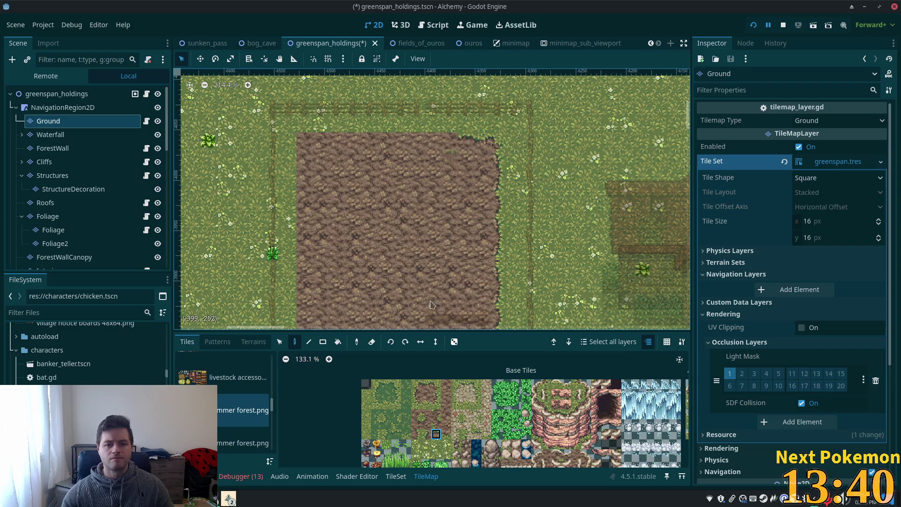
click(426, 384)
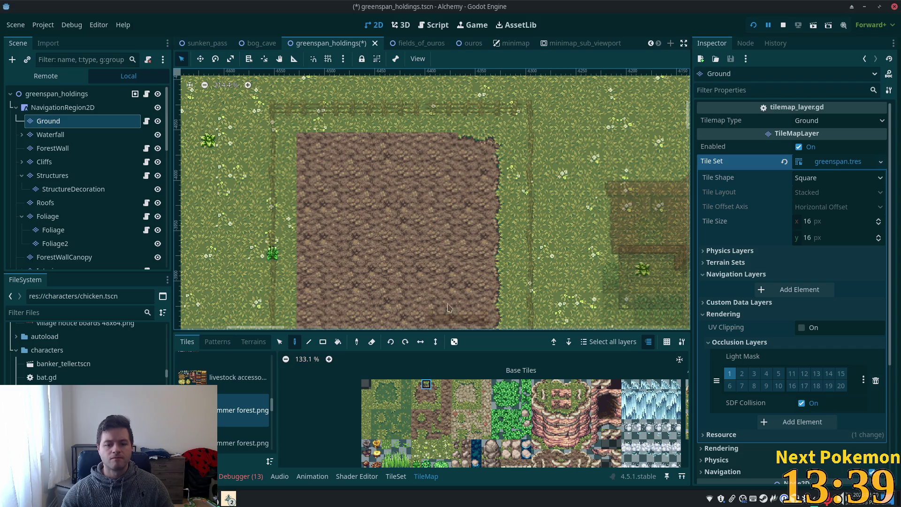
click(446, 139)
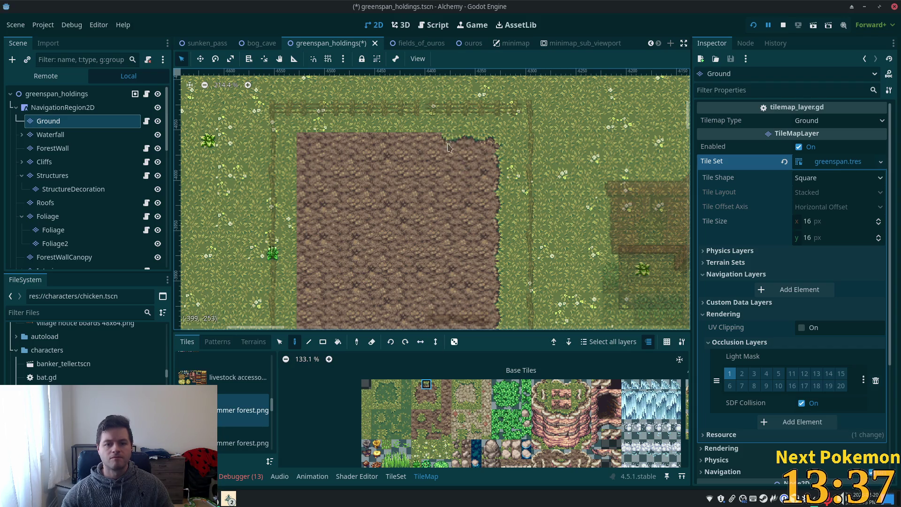
click(435, 436)
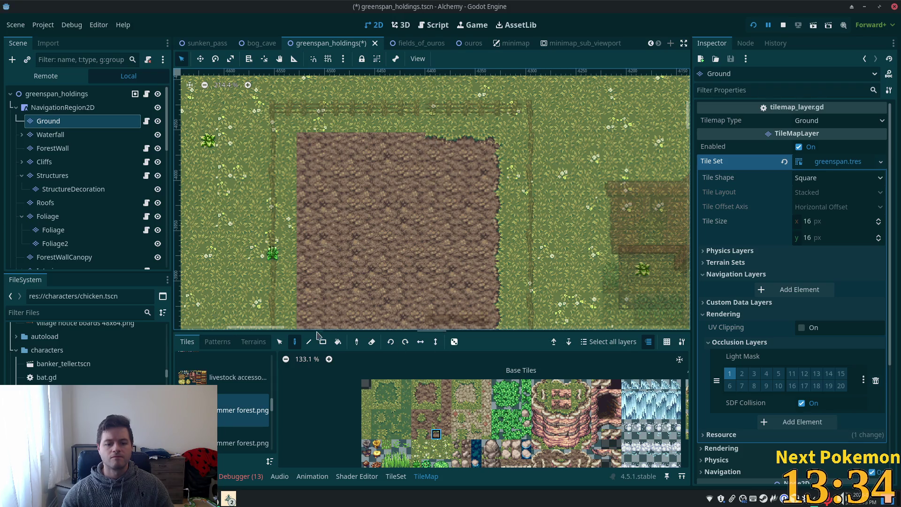
Step: Copy the finished top-edge strip and paste it further left along the dirt
click(280, 342)
drag(489, 145, 427, 144)
key(ctrl+c)
key(ctrl+v)
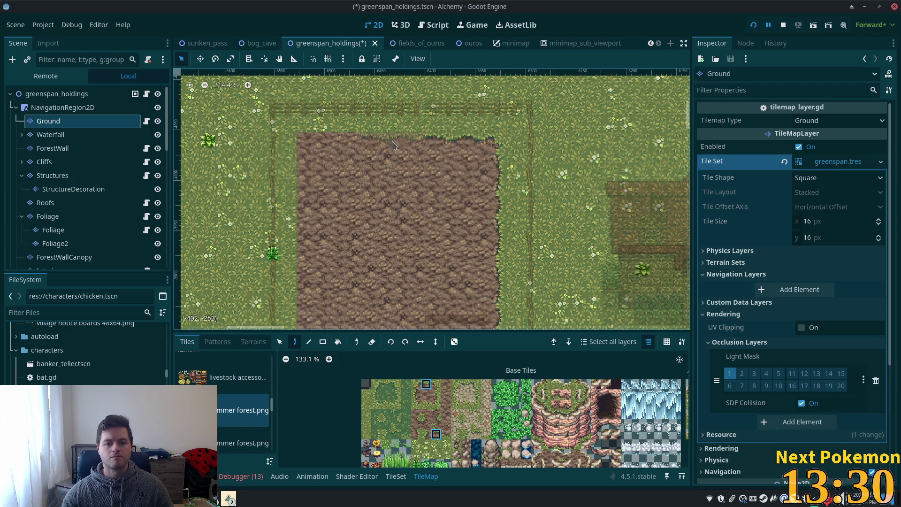
click(332, 146)
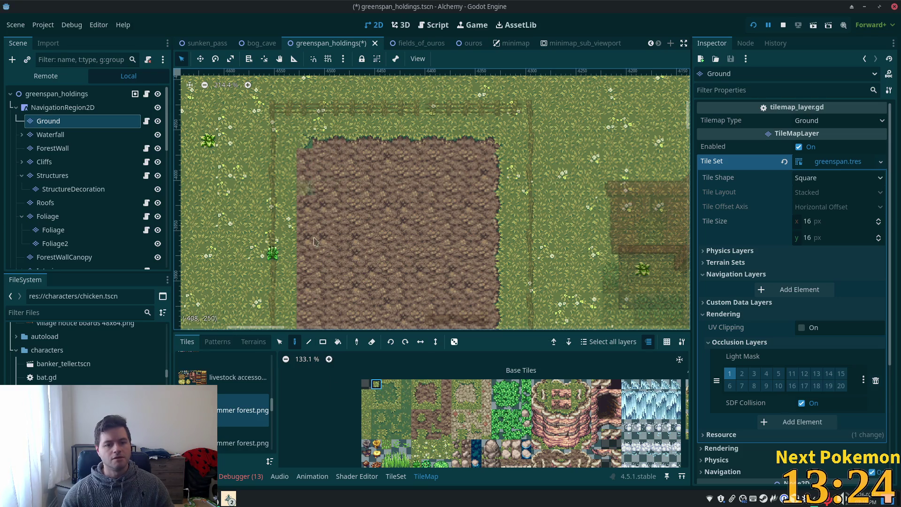
Step: Choose edge tiles from the palette and select a column of tiles on the dirt's left edge
click(416, 384)
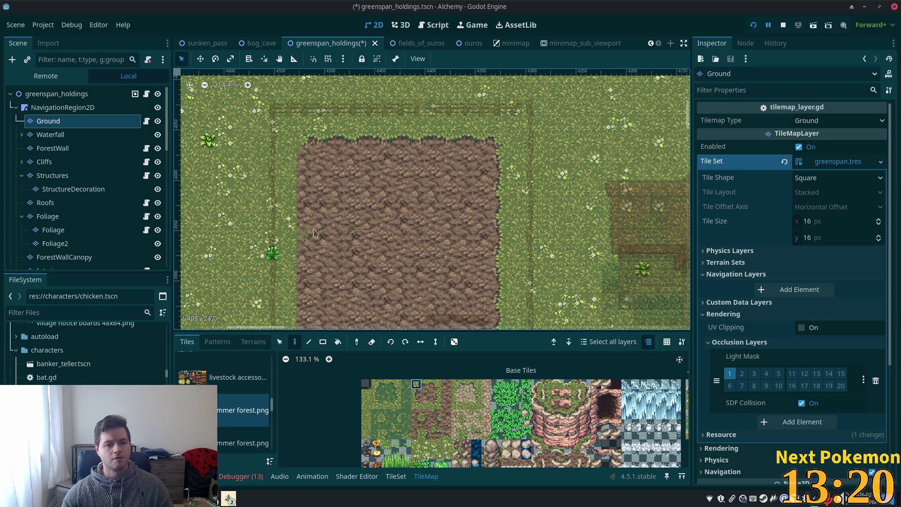
click(416, 395)
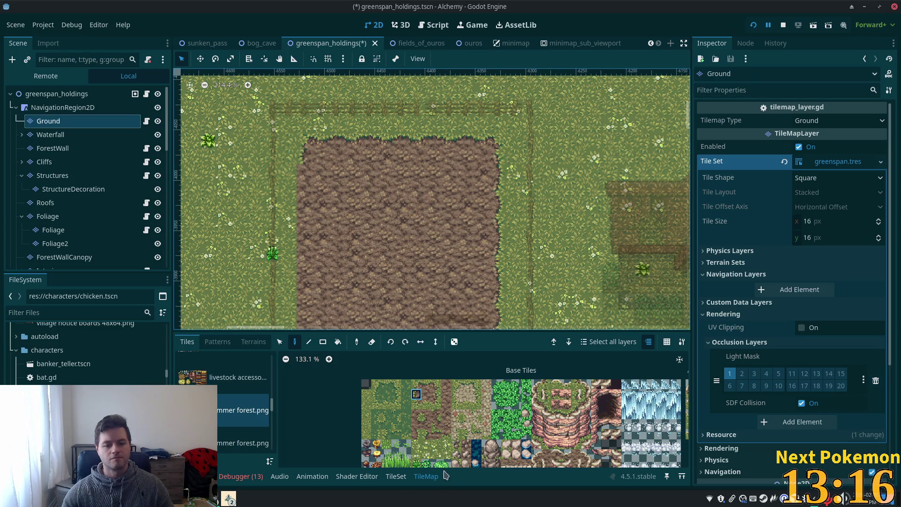
drag(426, 424, 426, 434)
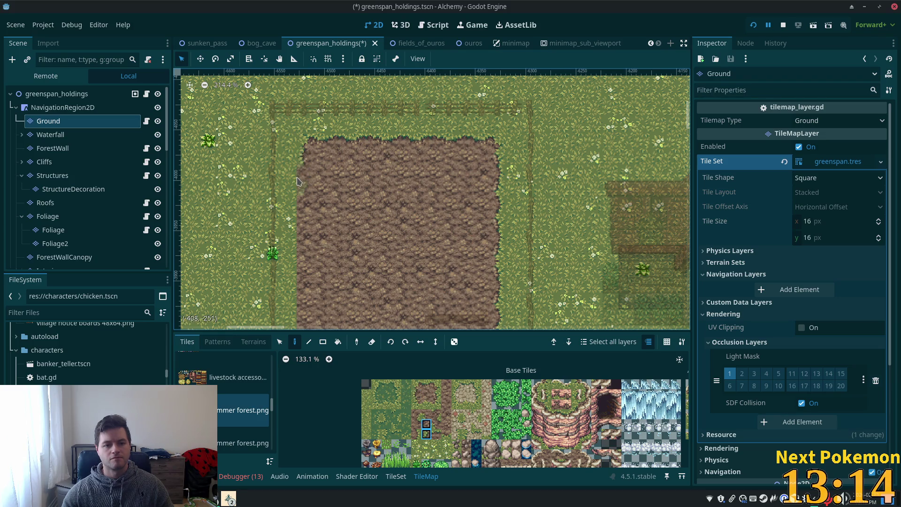
click(426, 434)
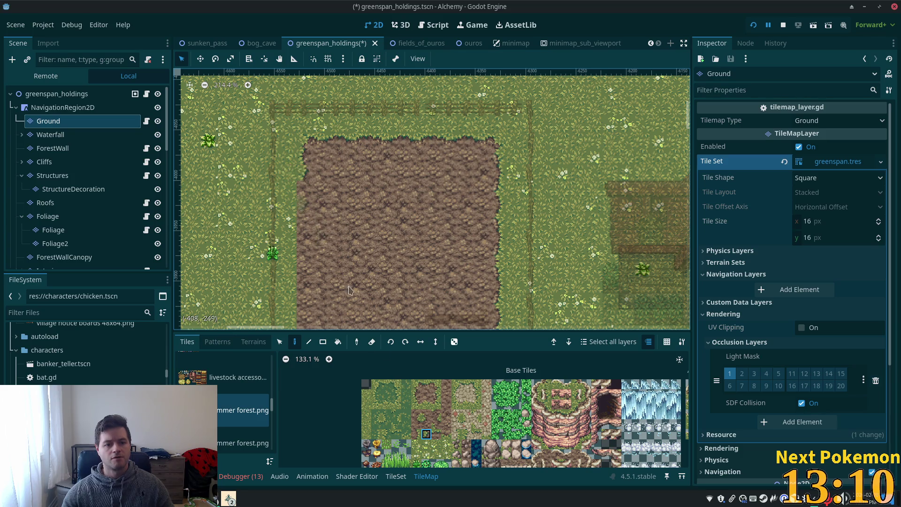
ctrl+click(302, 200)
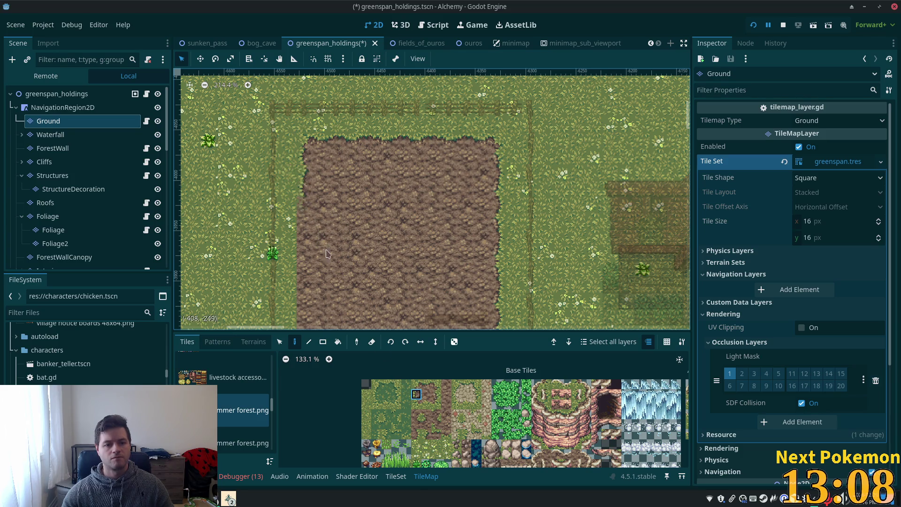
click(427, 435)
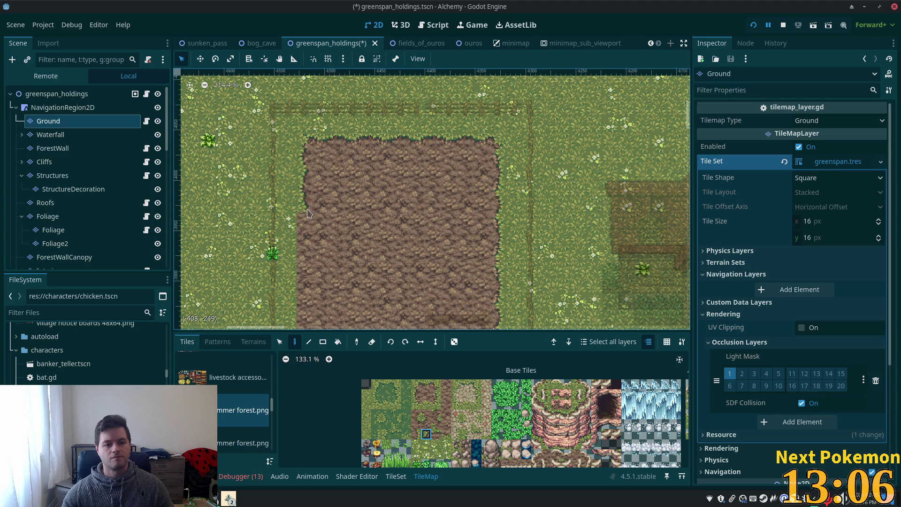
click(280, 342)
mouse_move(299, 150)
mouse_down()
mouse_move(311, 172)
mouse_move(312, 214)
mouse_up()
click(295, 342)
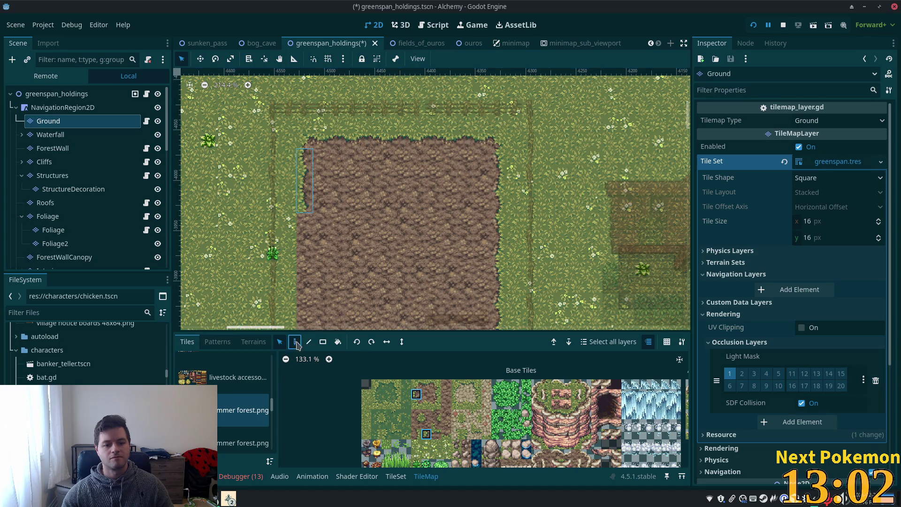
scroll(302, 241, down, 3)
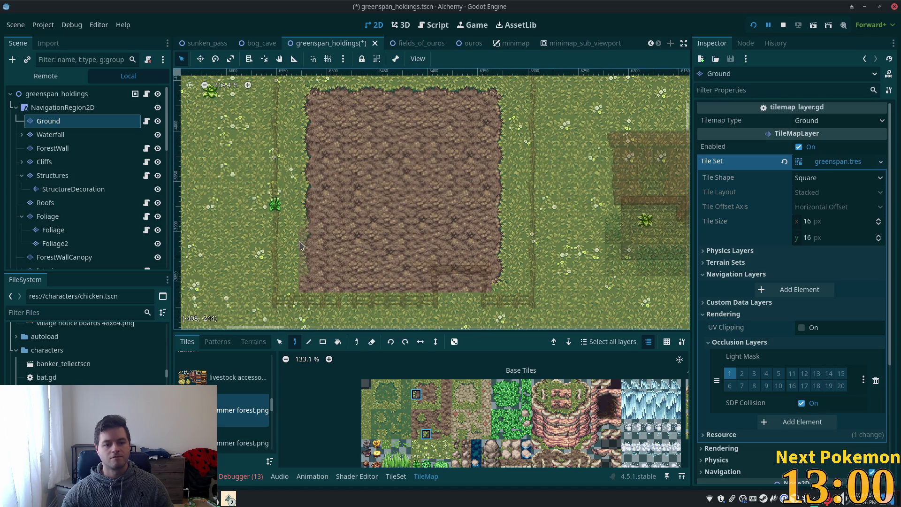
click(416, 404)
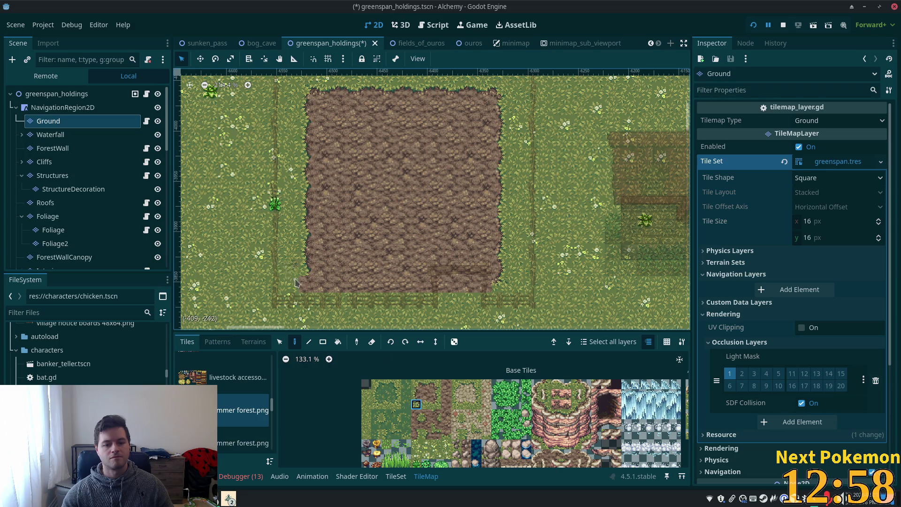
scroll(325, 298, up, 1)
scroll(325, 298, up, 3)
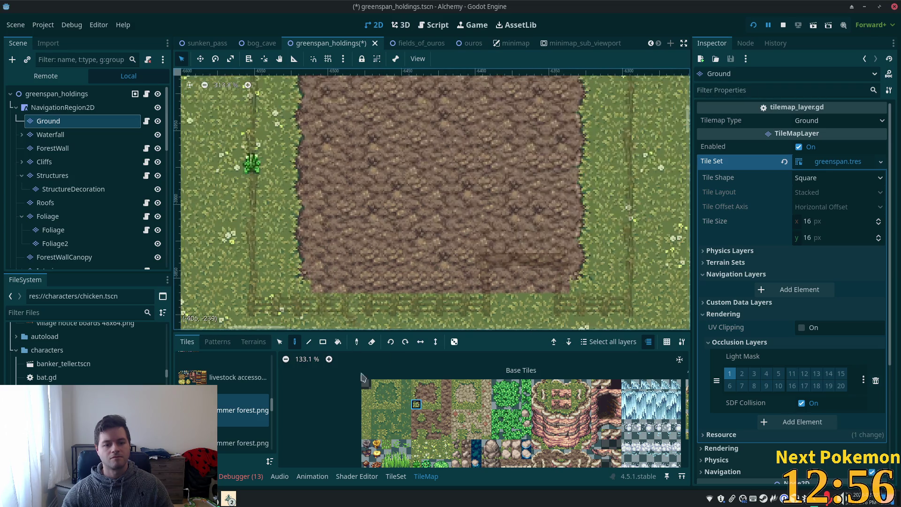
click(426, 404)
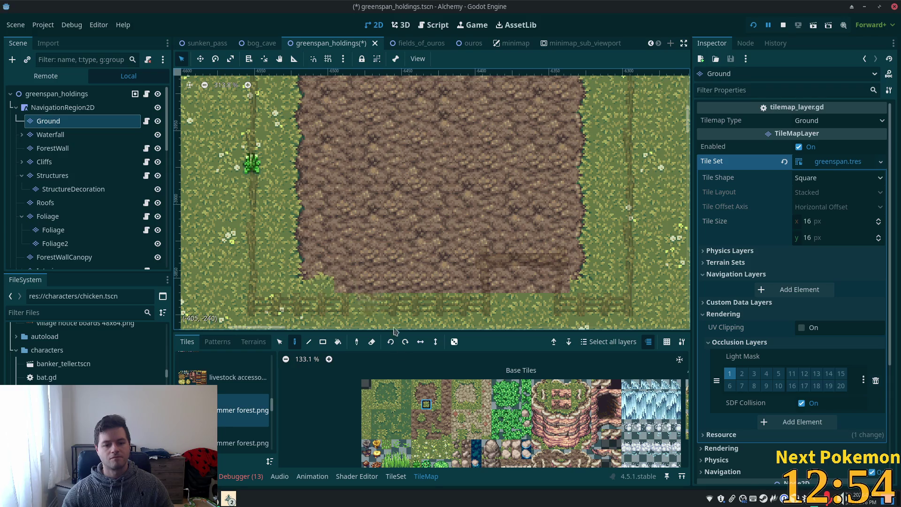
click(446, 434)
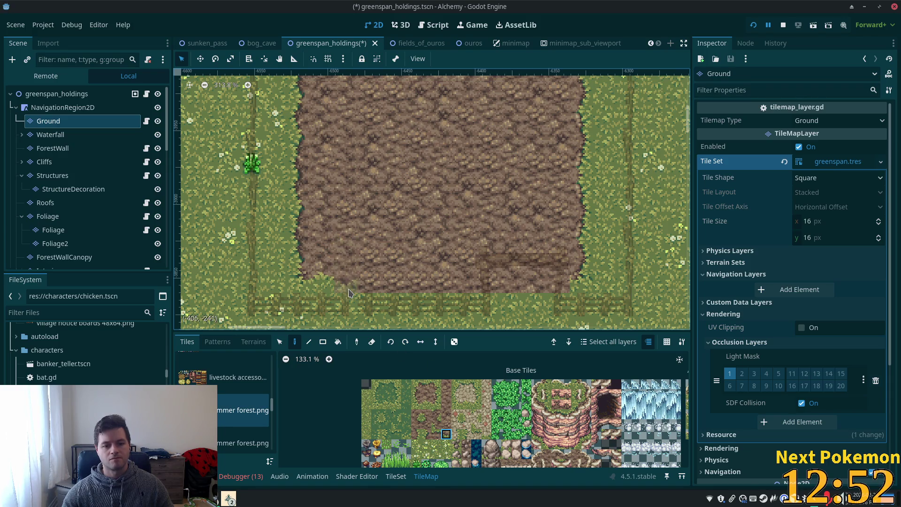
click(426, 405)
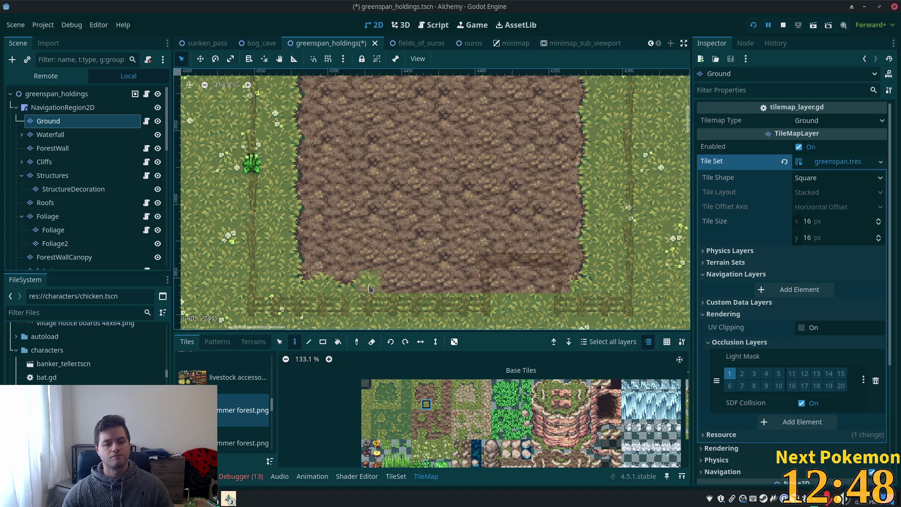
click(446, 434)
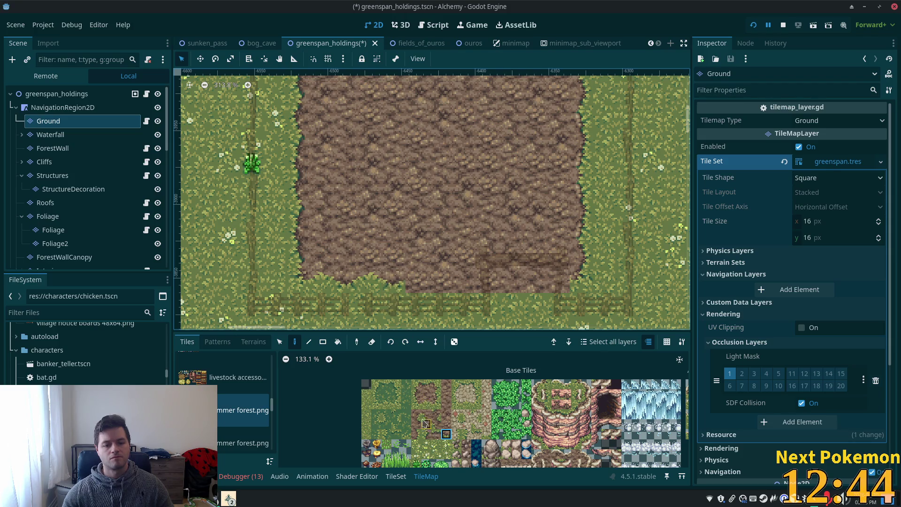
click(280, 342)
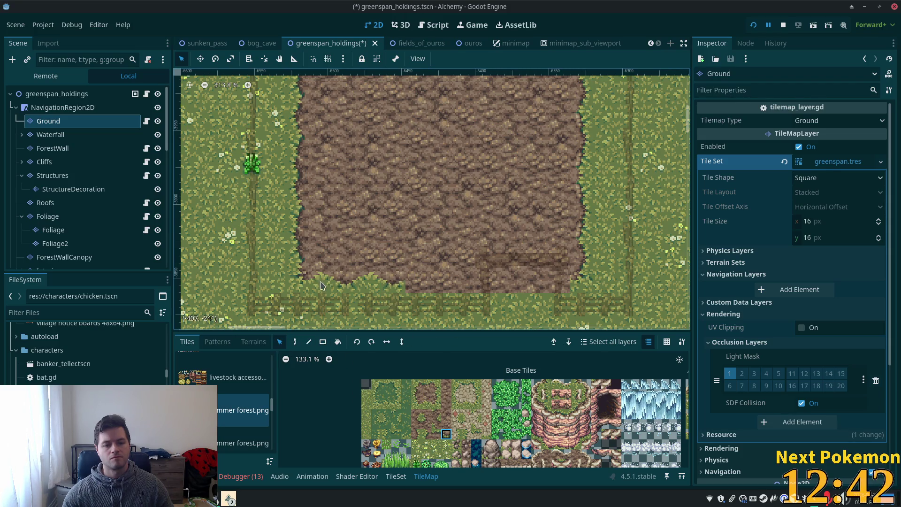
drag(311, 270, 379, 287)
key(ctrl+c)
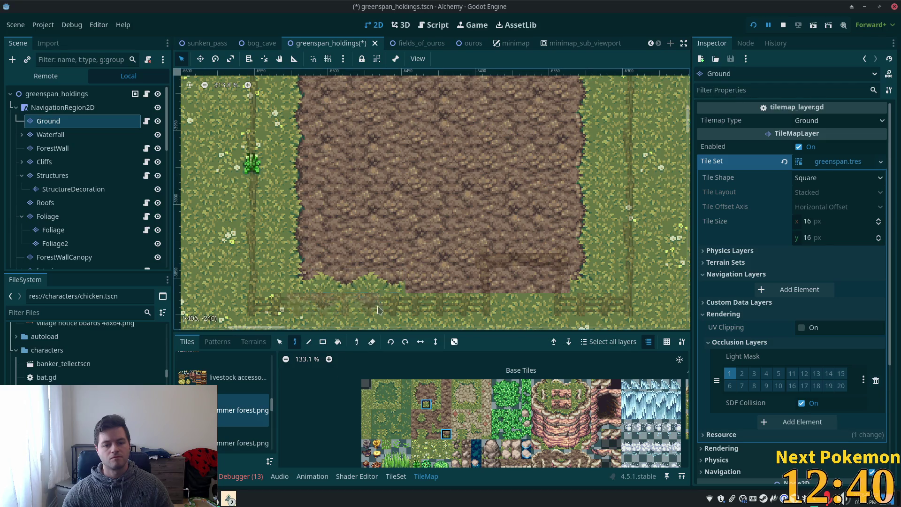
click(451, 288)
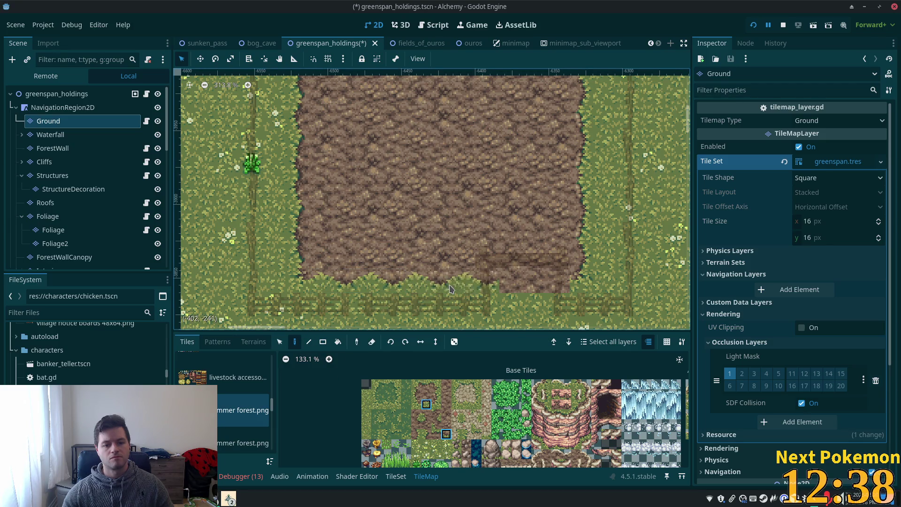
scroll(422, 312, down, 2)
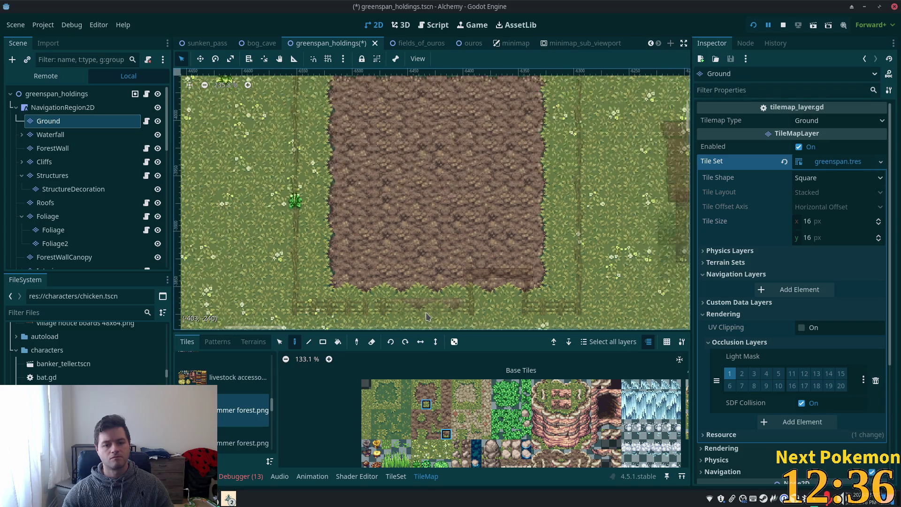
scroll(407, 263, down, 1)
scroll(407, 265, up, 2)
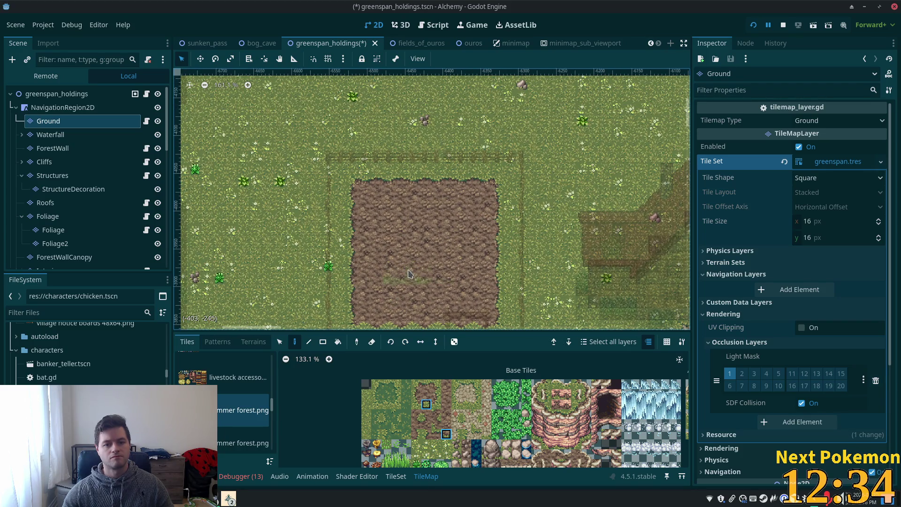
scroll(406, 268, up, 1)
scroll(406, 267, up, 4)
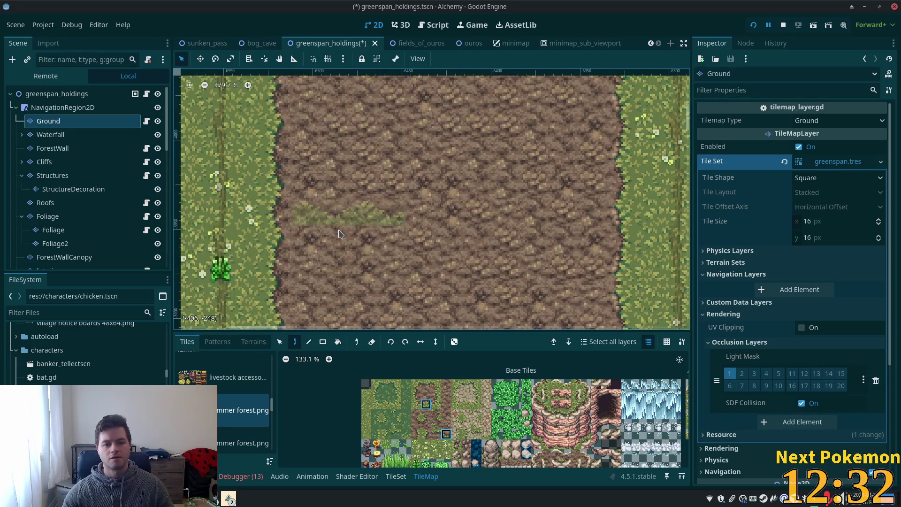
scroll(499, 262, down, 4)
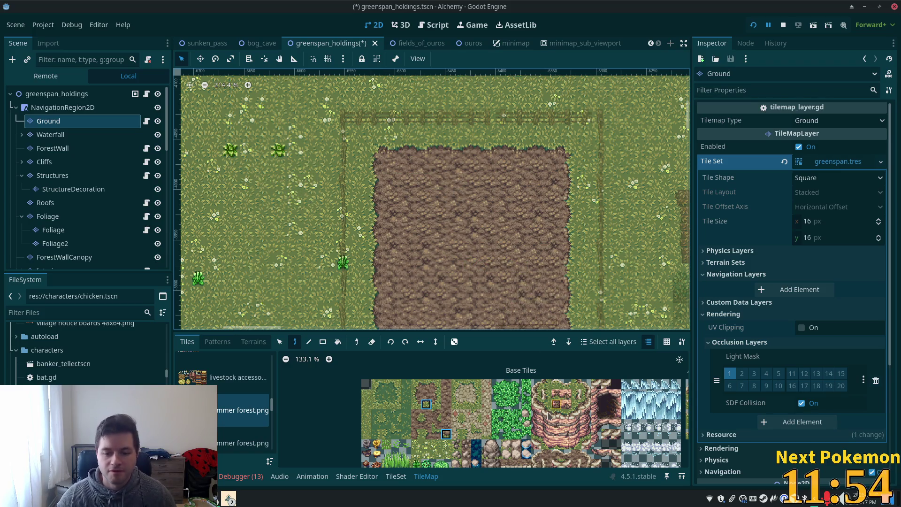
scroll(572, 315, down, 3)
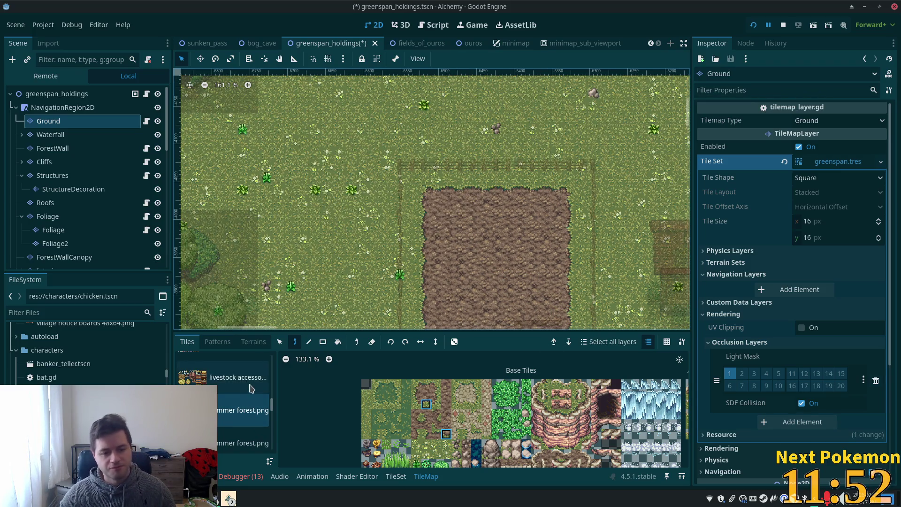
scroll(165, 378, up, 10)
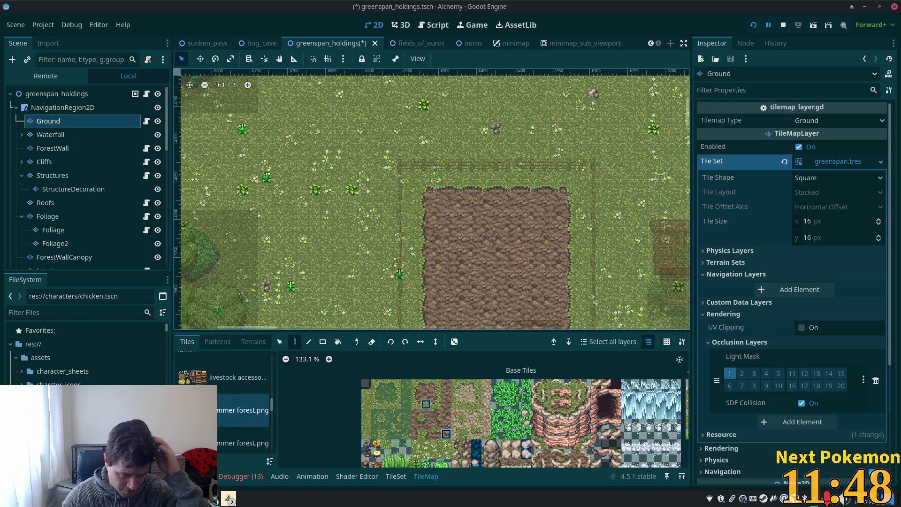
Step: Open the assets/objects folder in the FileSystem dock and scroll through its files
scroll(84, 357, down, 2)
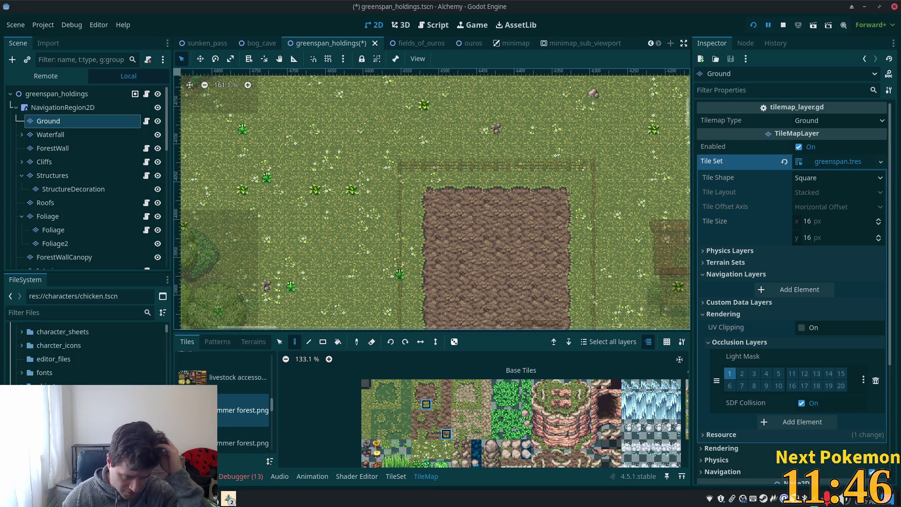
click(47, 385)
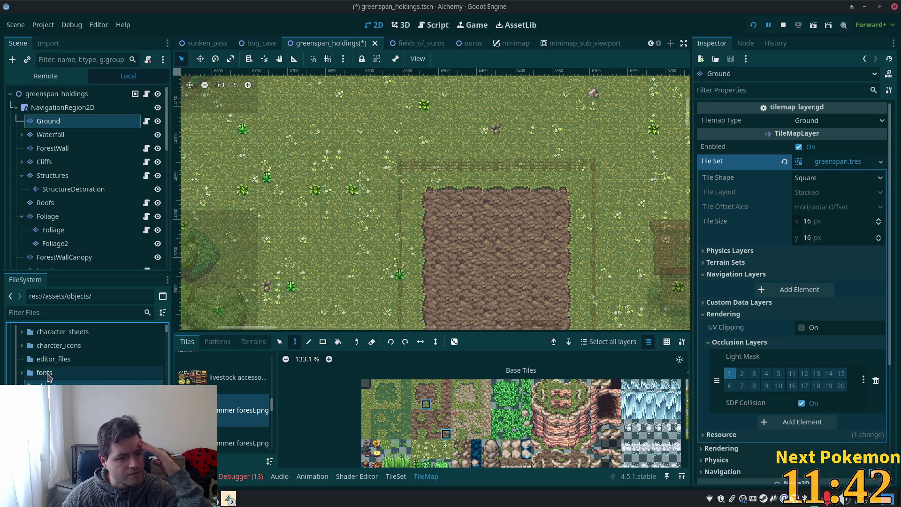
scroll(37, 383, down, 2)
scroll(47, 380, down, 5)
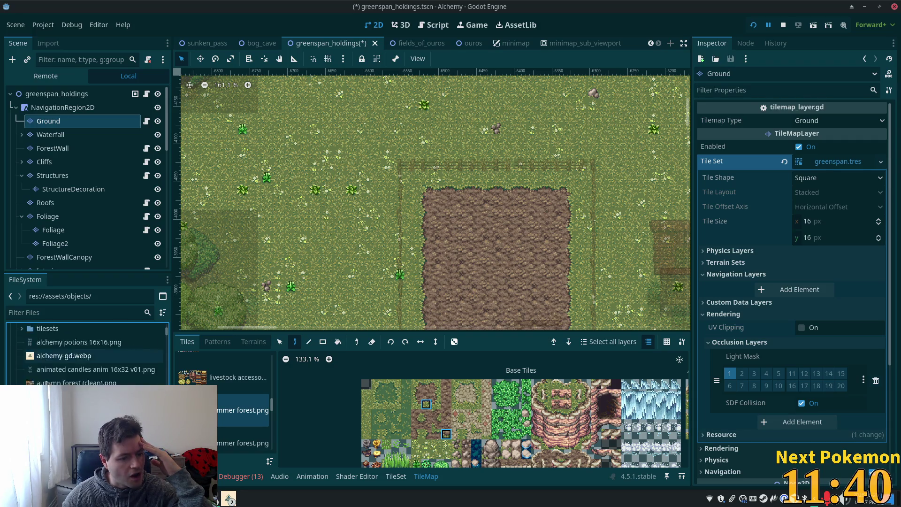
scroll(94, 357, up, 10)
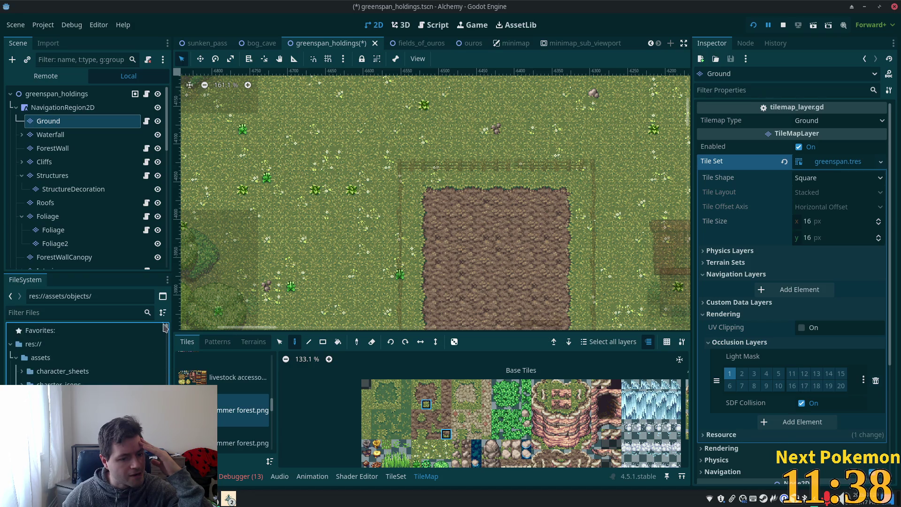
scroll(42, 375, down, 10)
scroll(87, 352, down, 5)
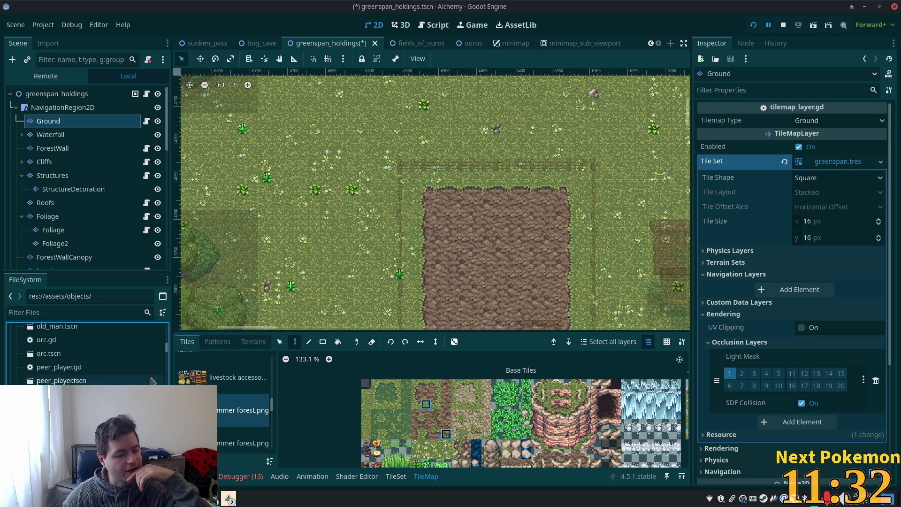
drag(167, 347, 167, 362)
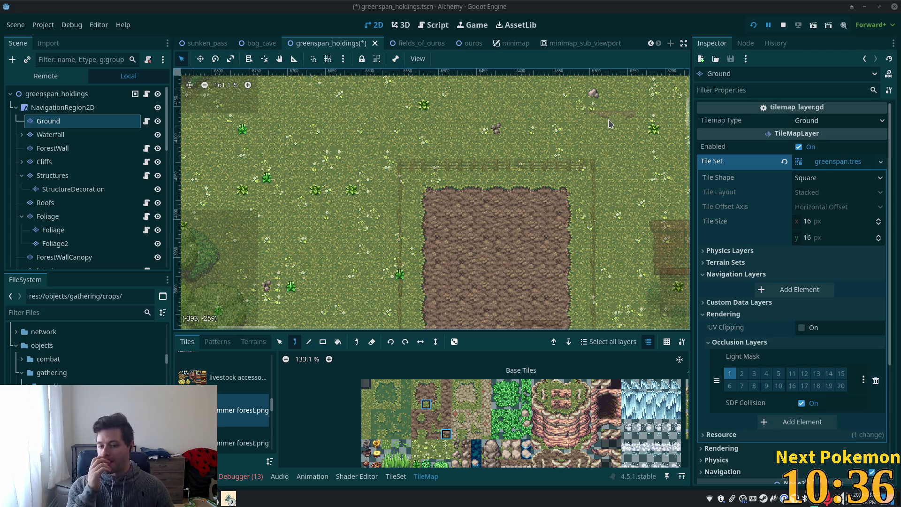
Step: Go up from the crops browsing to the Animated Livestock 4.0 asset folder in Thunar
scroll(610, 122, down, 8)
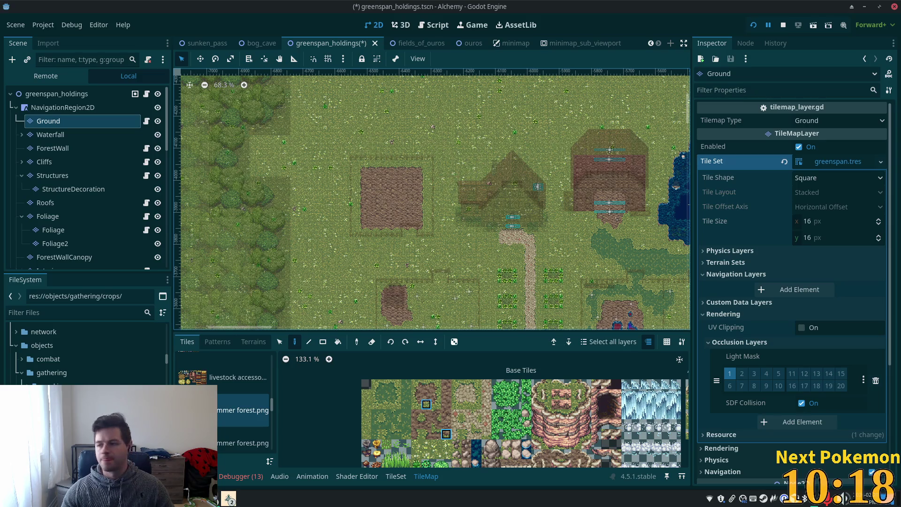
scroll(530, 206, down, 6)
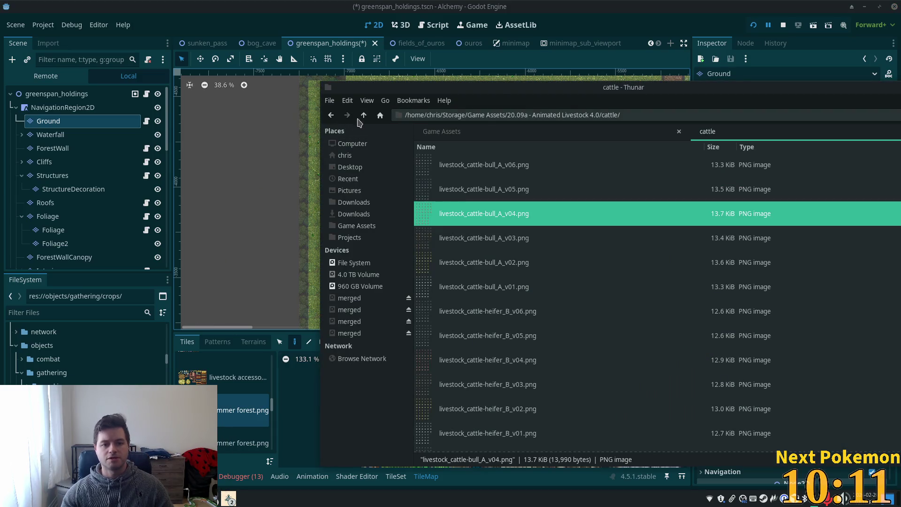
click(364, 115)
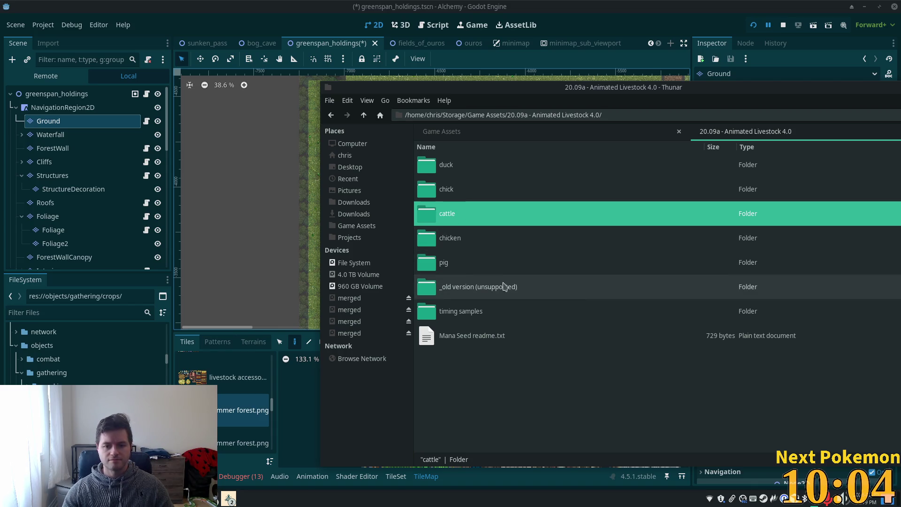
Step: Go up to Game Assets and check the 22.05a Farming Crops #2 folder before returning
click(364, 115)
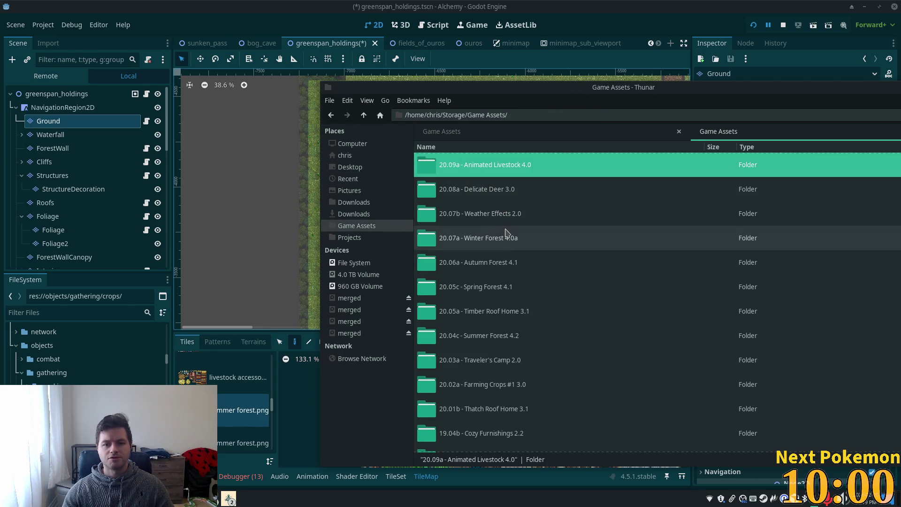
scroll(507, 239, down, 3)
scroll(513, 281, up, 6)
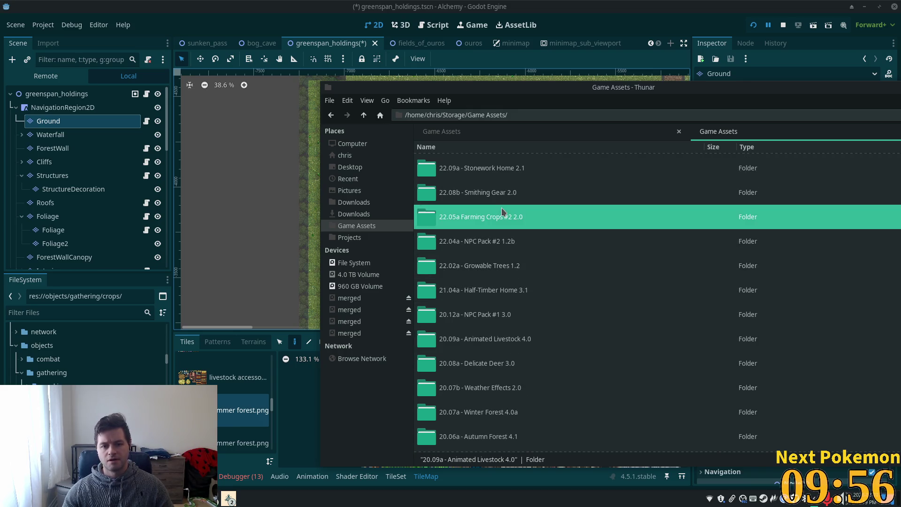
double_click(469, 216)
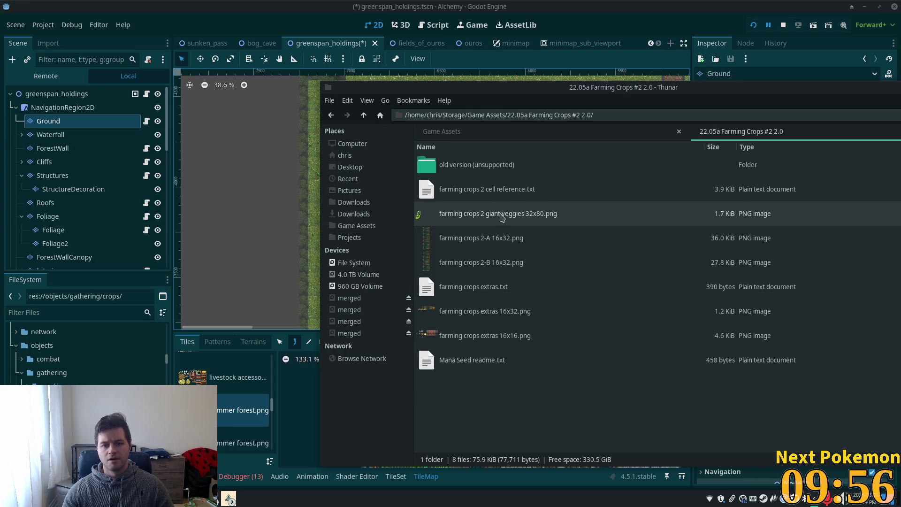
click(364, 115)
Step: Open 20.02a - Farming Crops #1 3.0 and view farming crops 1-A 16x32.png
scroll(601, 266, up, 2)
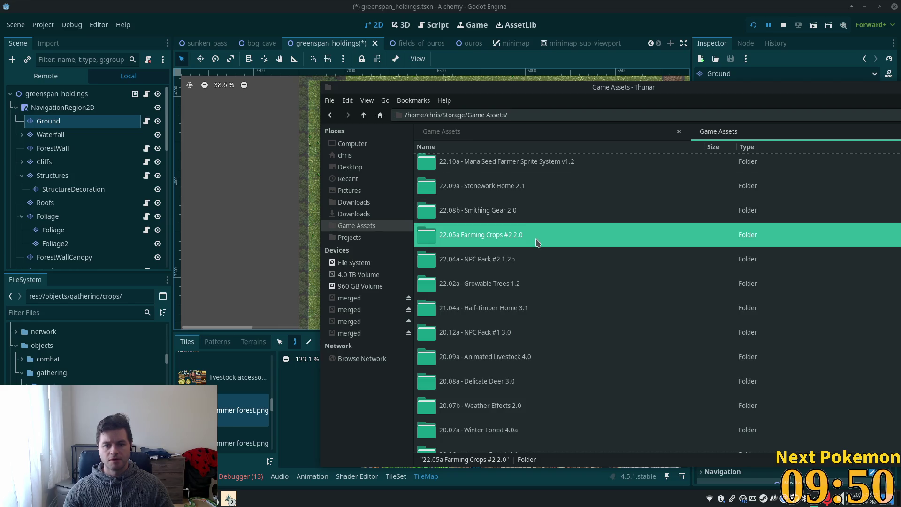
scroll(547, 301, up, 5)
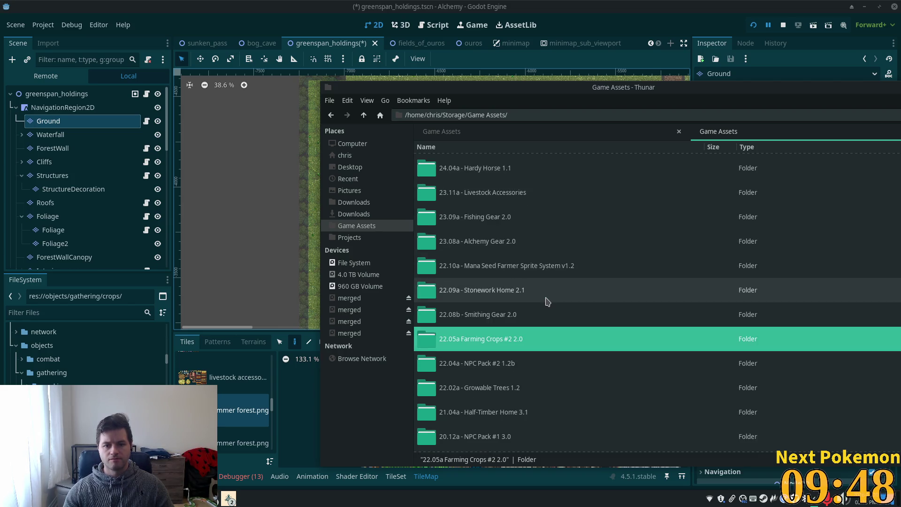
scroll(550, 300, up, 6)
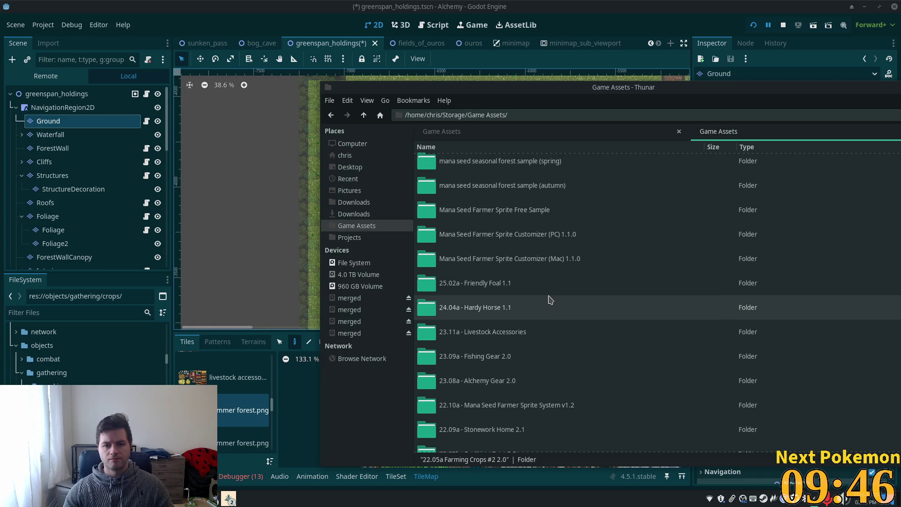
scroll(551, 300, up, 3)
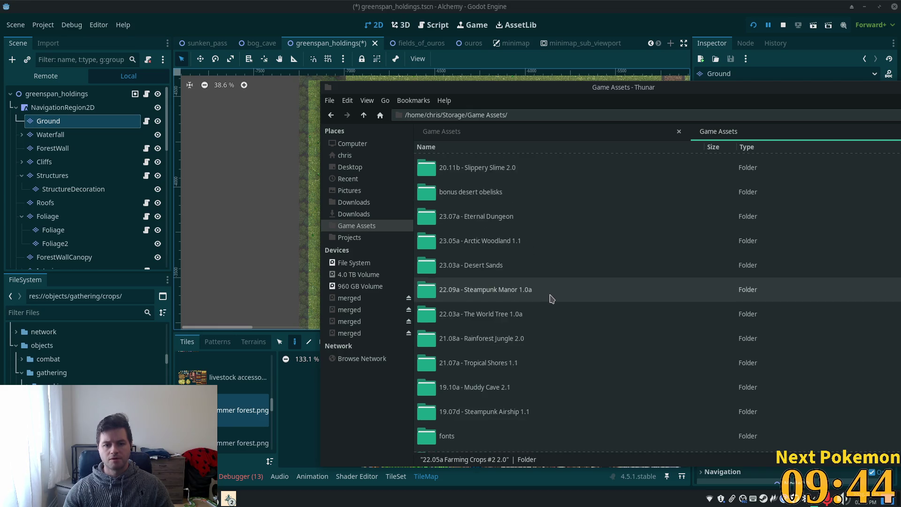
scroll(552, 299, down, 10)
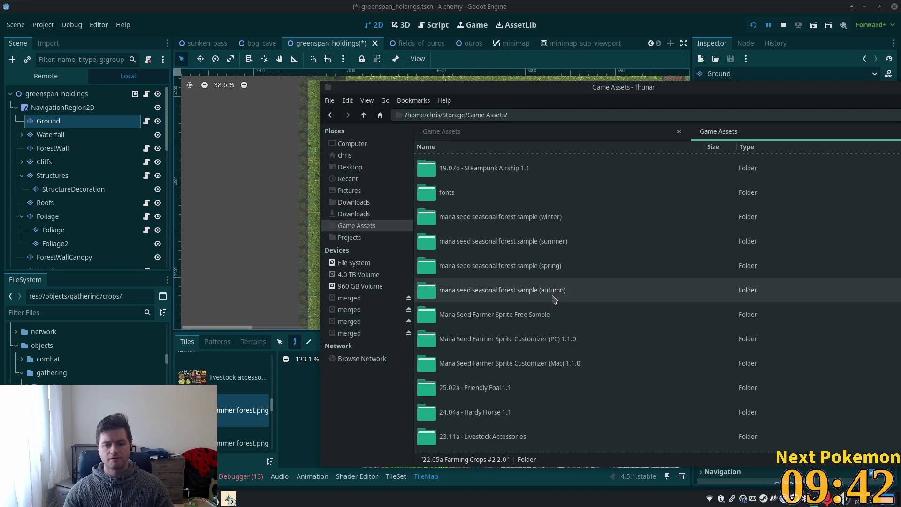
scroll(553, 304, down, 5)
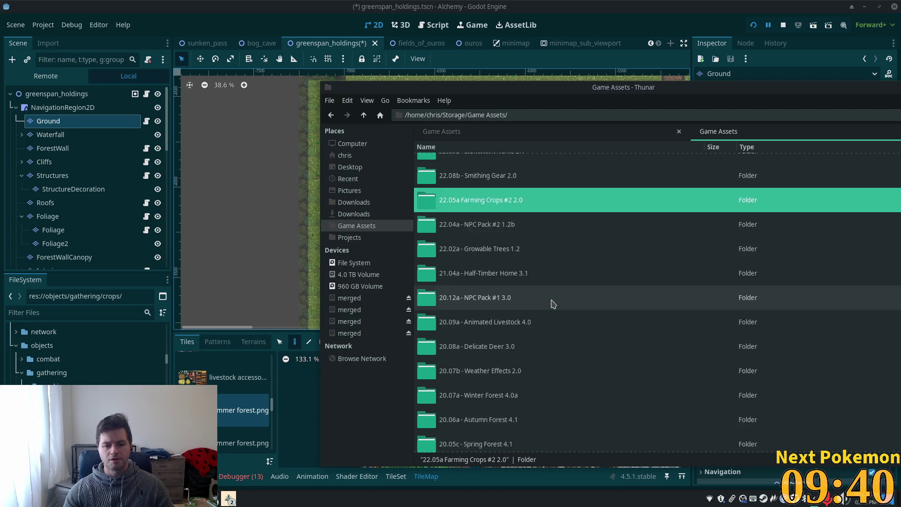
scroll(553, 304, down, 4)
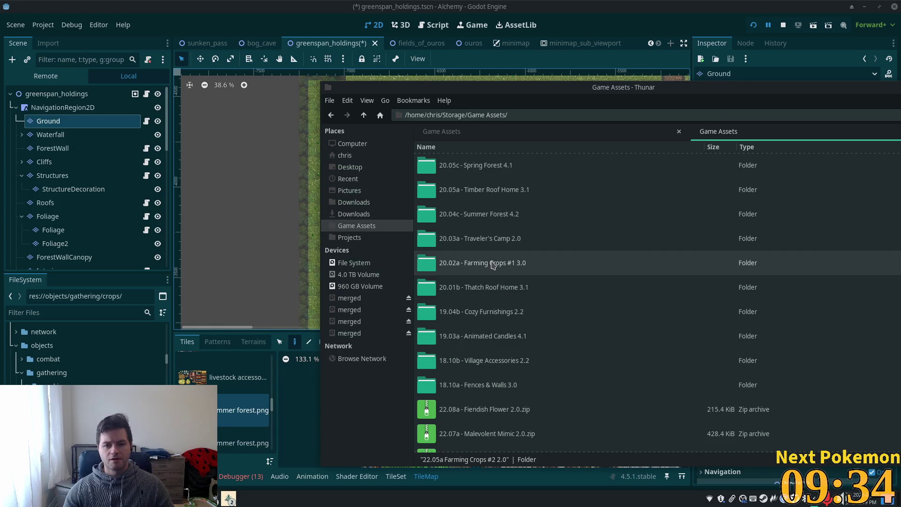
double_click(493, 265)
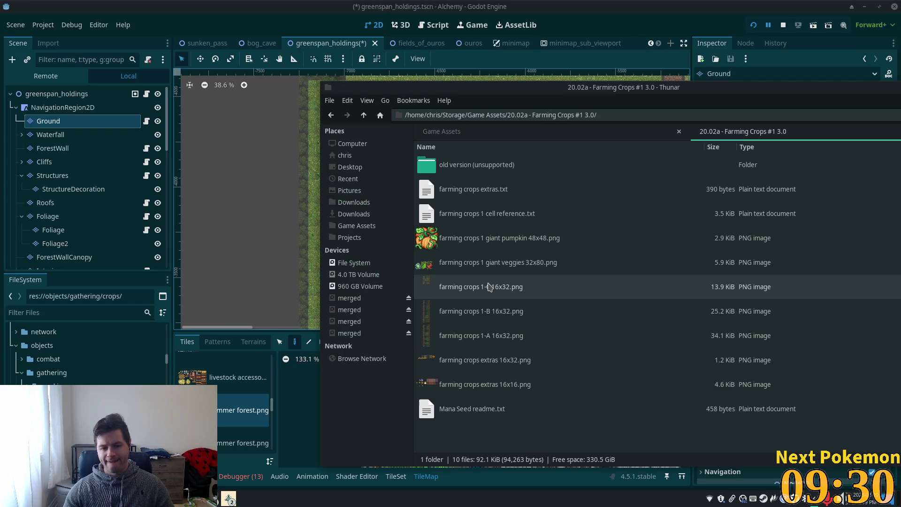
double_click(466, 336)
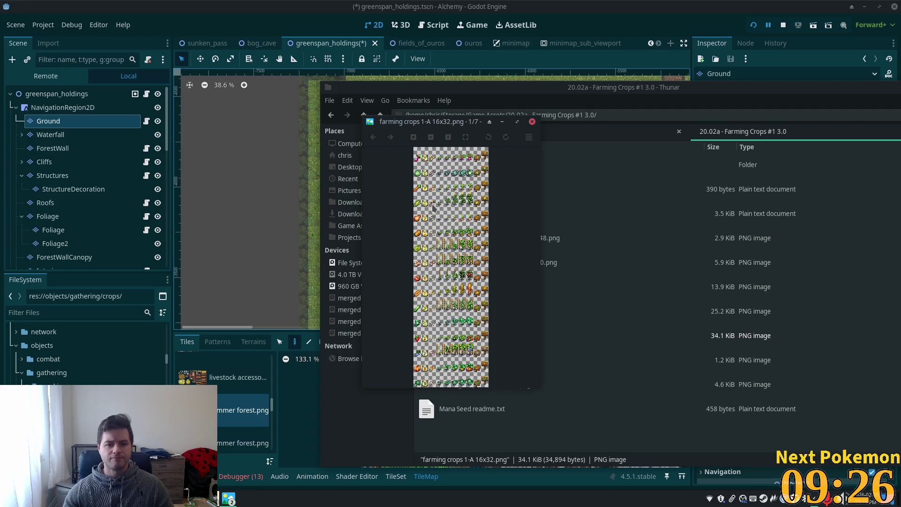
Step: Zoom through the 1-A sprite sheet, close it, and open farming crops 1-B 16x32.png
scroll(429, 161, up, 5)
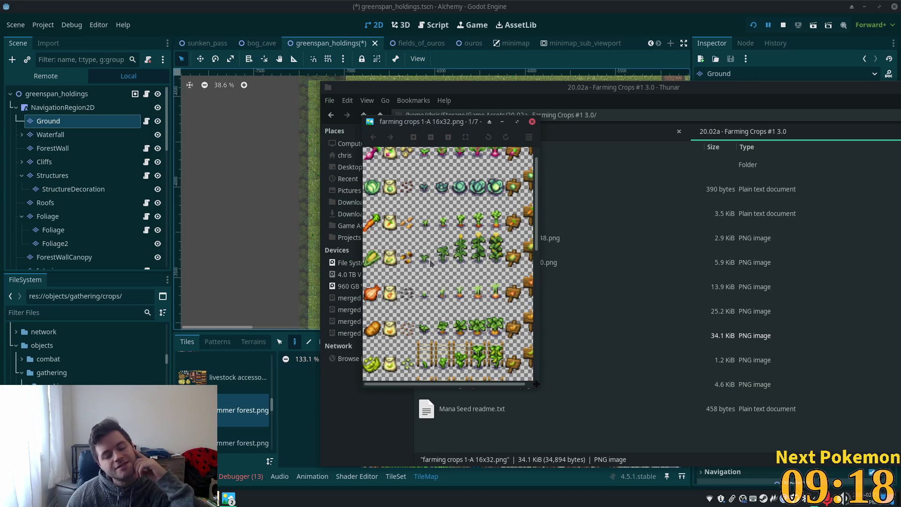
scroll(426, 272, down, 1)
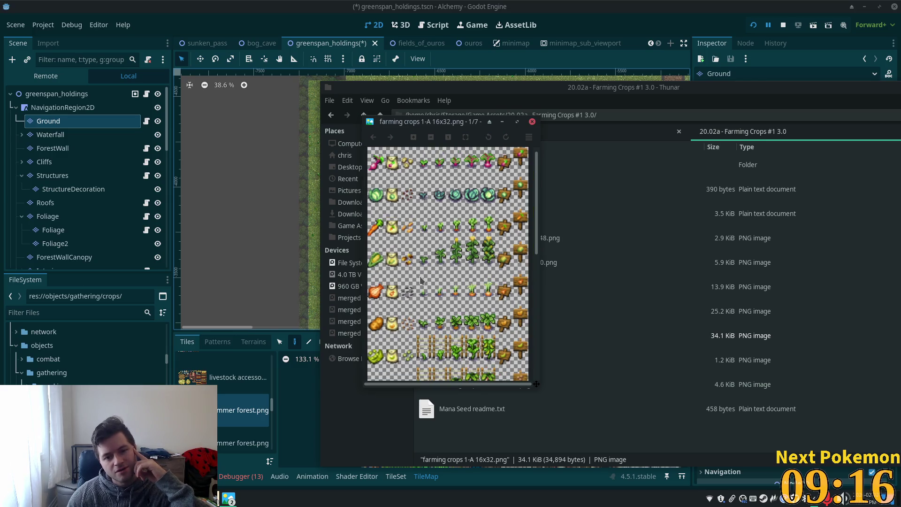
scroll(415, 285, down, 2)
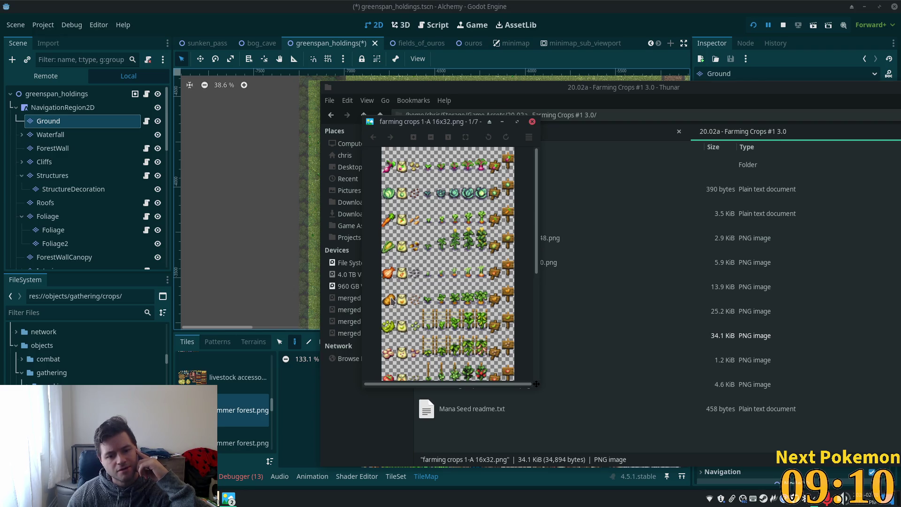
scroll(397, 303, down, 1)
scroll(422, 278, down, 1)
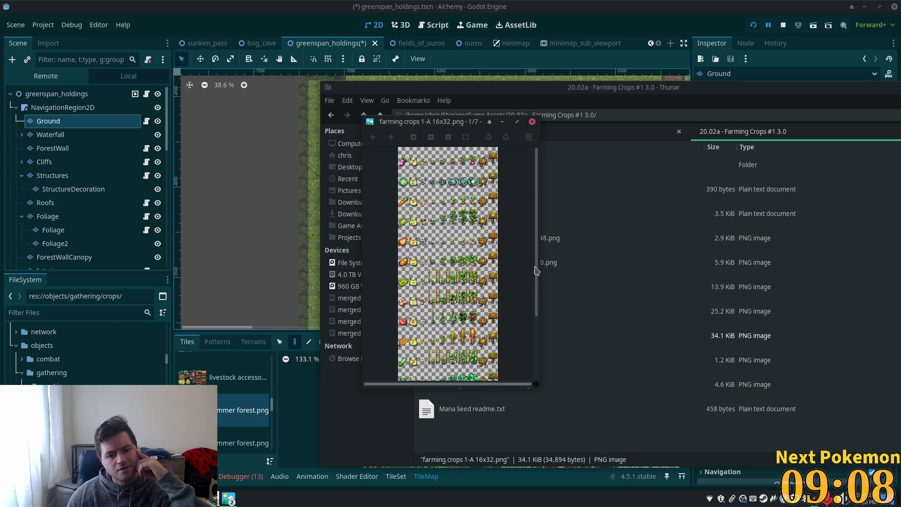
drag(538, 271, 539, 330)
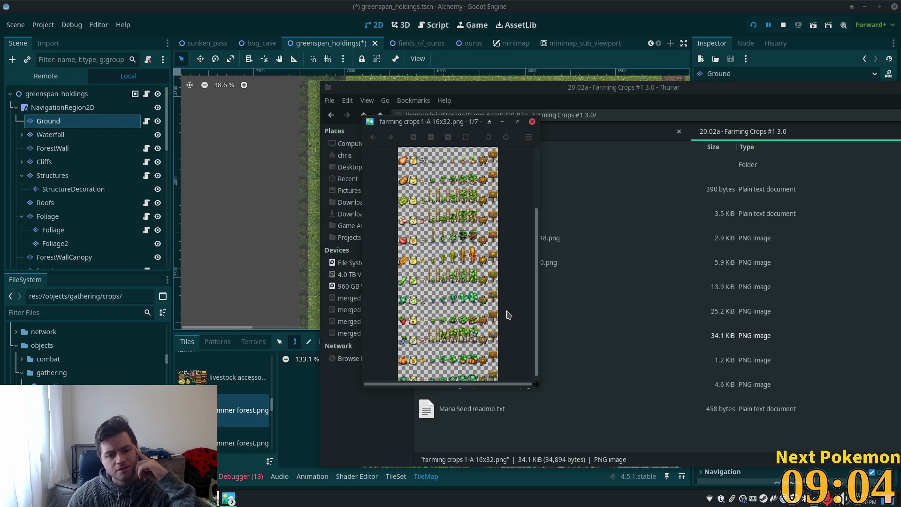
scroll(490, 315, up, 1)
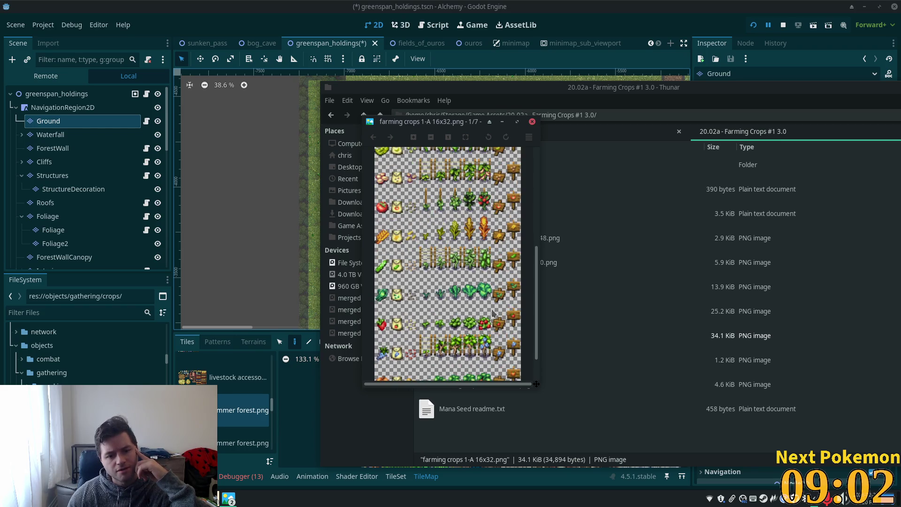
scroll(528, 310, down, 2)
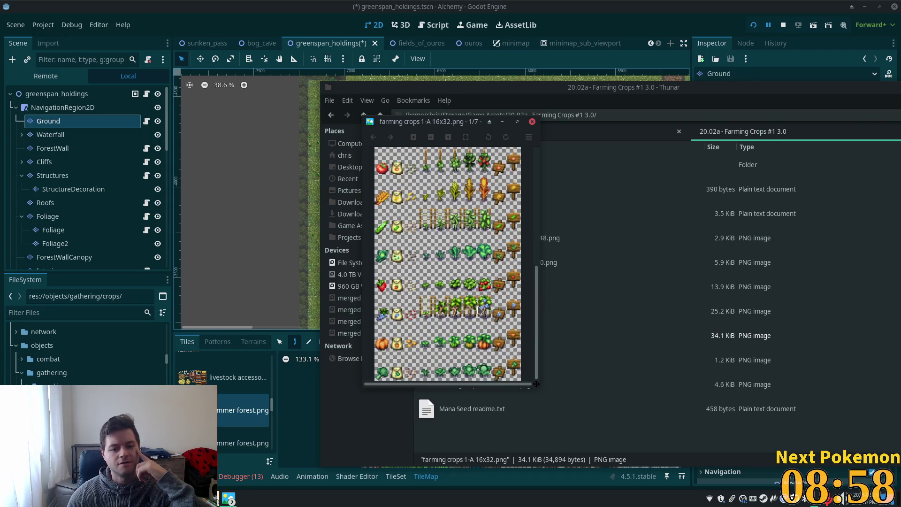
scroll(480, 309, up, 1)
scroll(479, 191, down, 1)
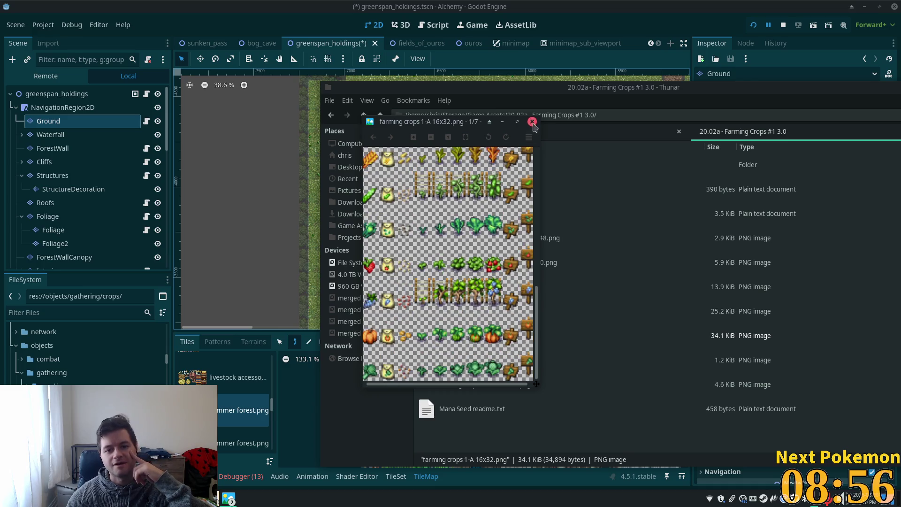
click(532, 122)
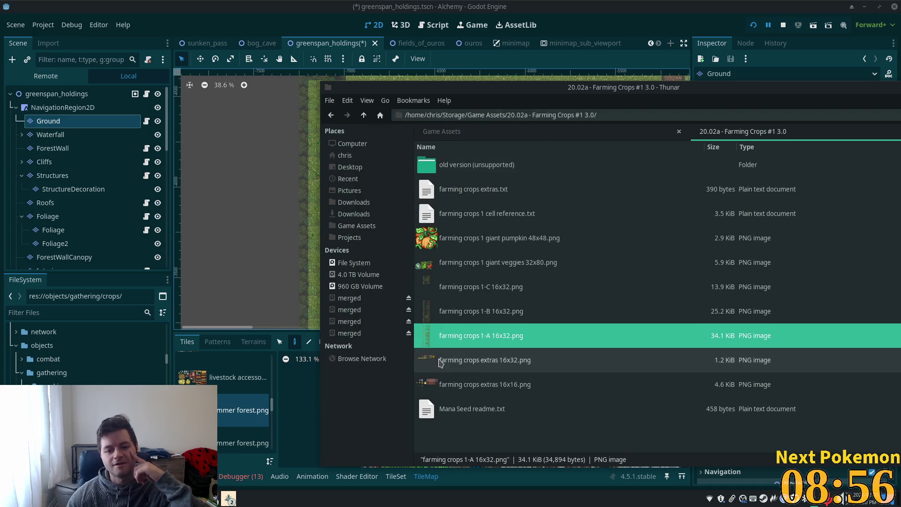
double_click(450, 312)
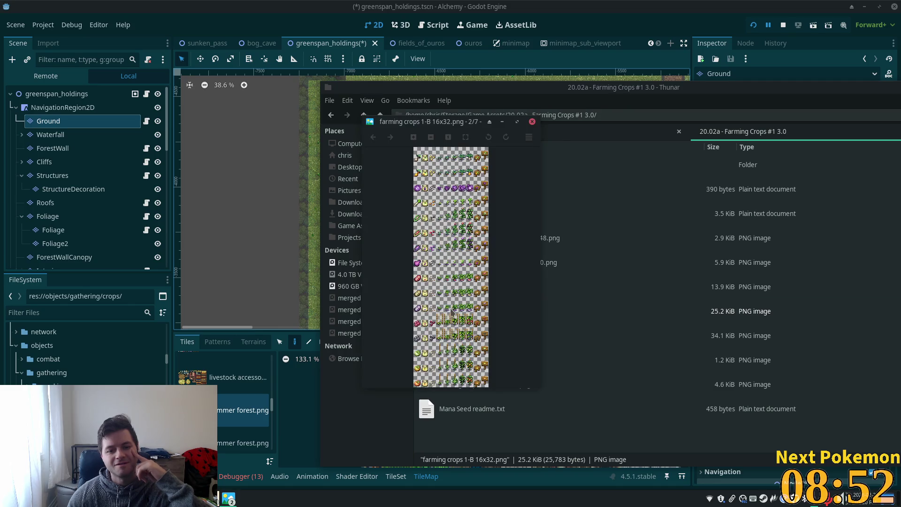
scroll(434, 194, up, 5)
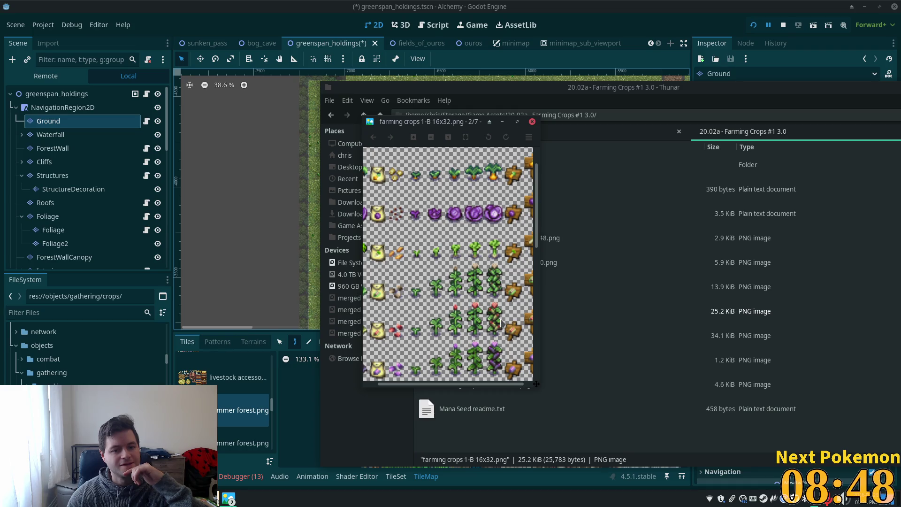
drag(453, 385, 436, 385)
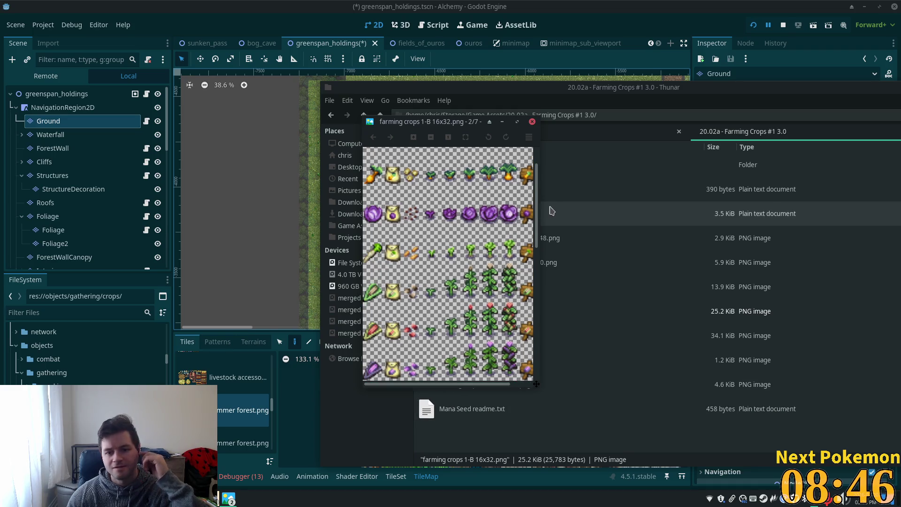
mouse_move(539, 213)
mouse_down()
mouse_move(538, 199)
mouse_move(527, 294)
mouse_up()
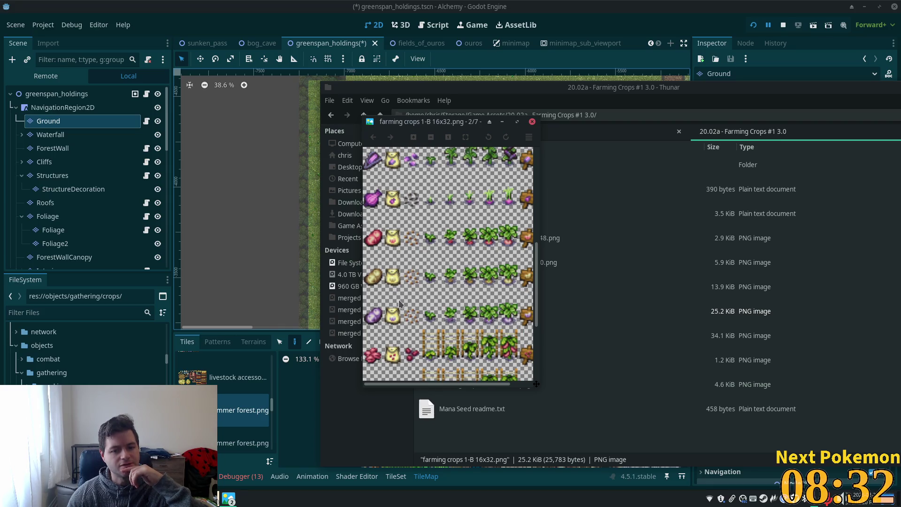
scroll(377, 283, down, 1)
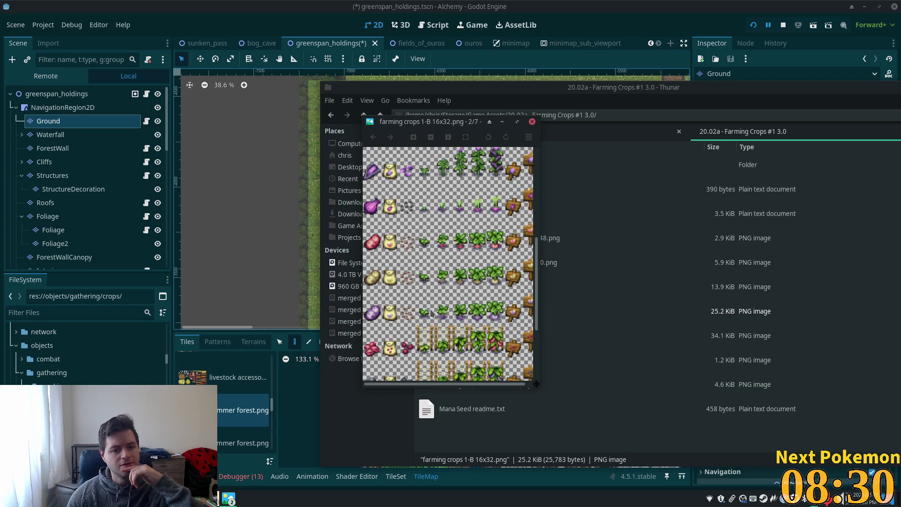
scroll(539, 346, down, 5)
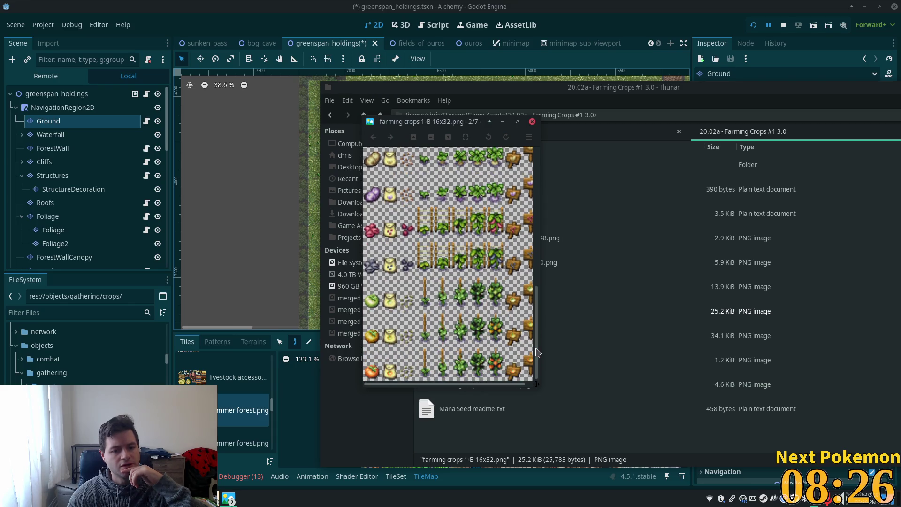
click(532, 121)
click(459, 287)
double_click(527, 289)
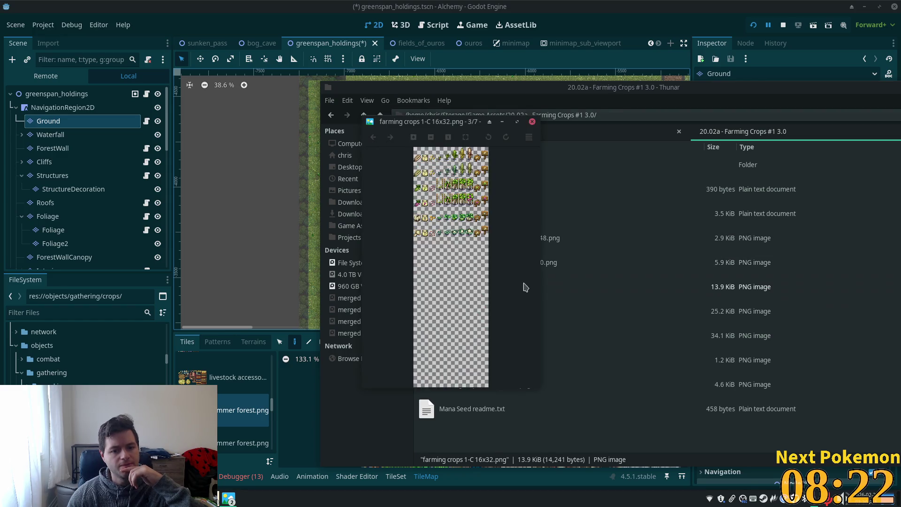
scroll(462, 199, up, 3)
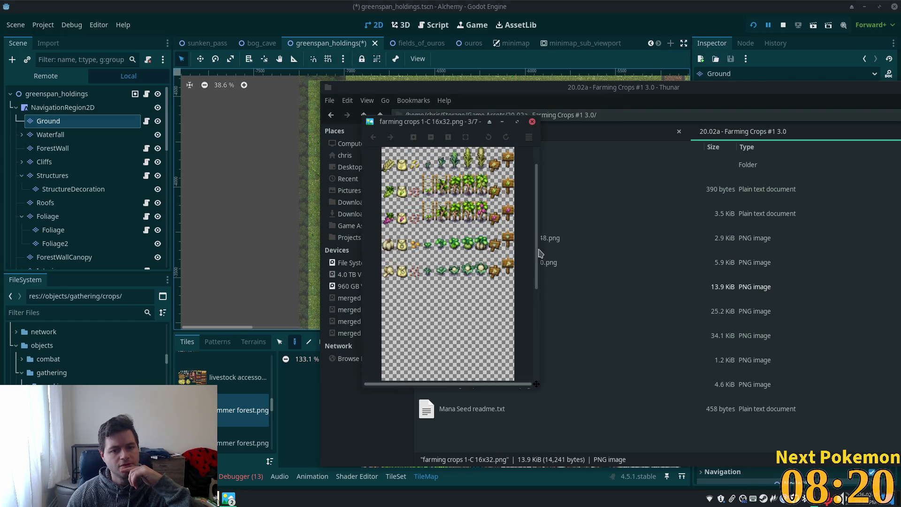
drag(537, 250, 535, 220)
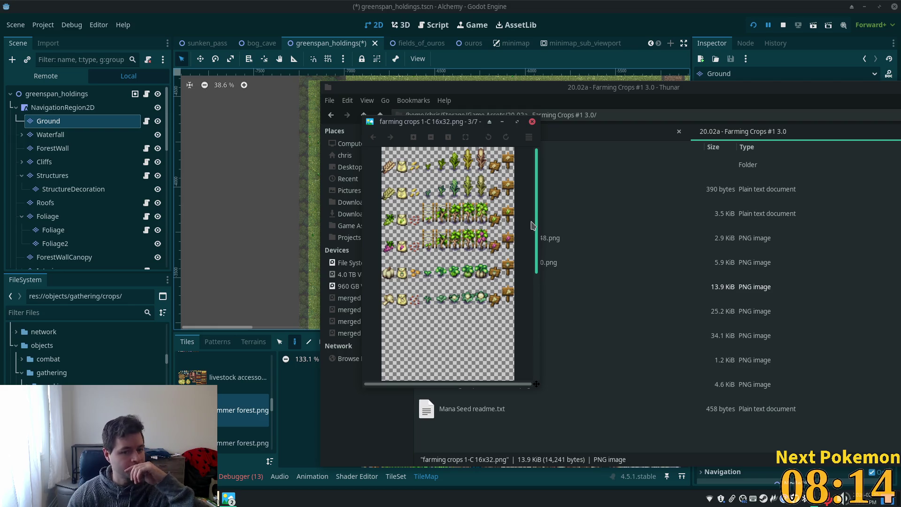
mouse_move(535, 231)
mouse_down()
mouse_move(534, 316)
mouse_move(535, 259)
mouse_up()
click(532, 123)
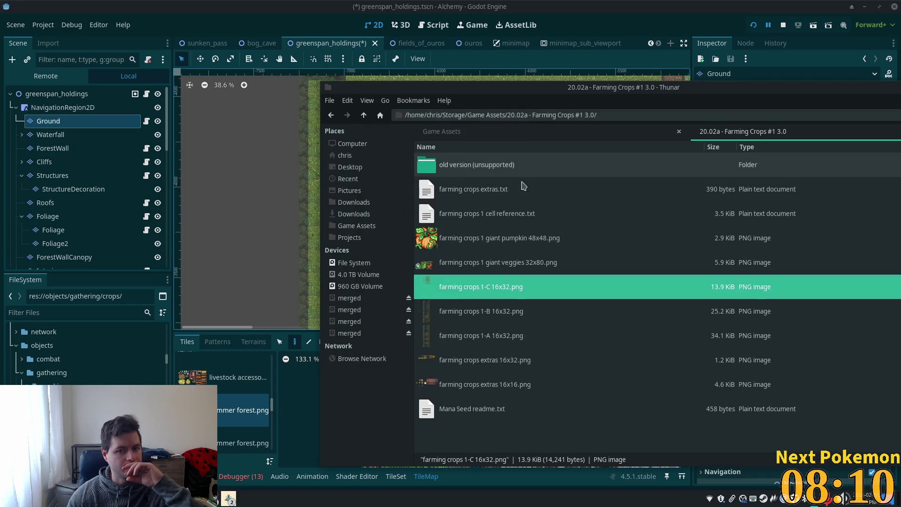
double_click(475, 314)
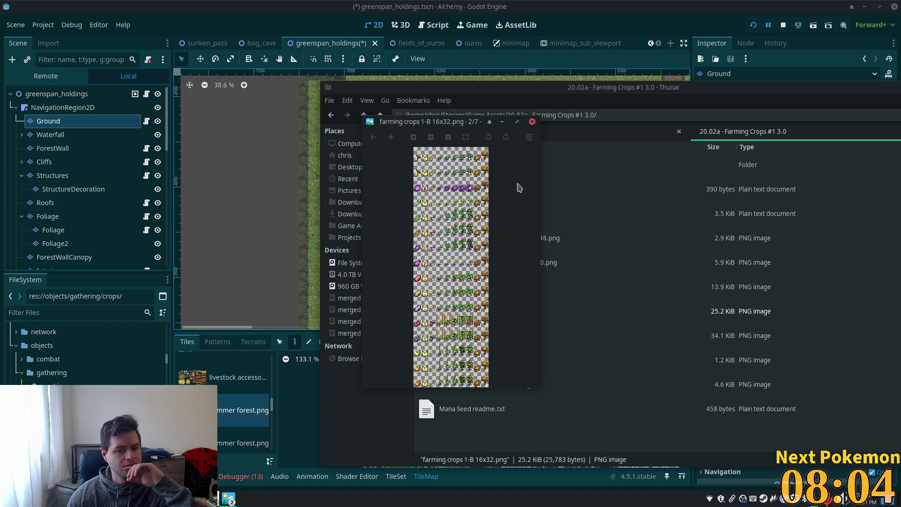
Step: Close the 1-B sheet, reopen farming crops 1-A 16x32.png and zoom in
click(533, 122)
double_click(473, 347)
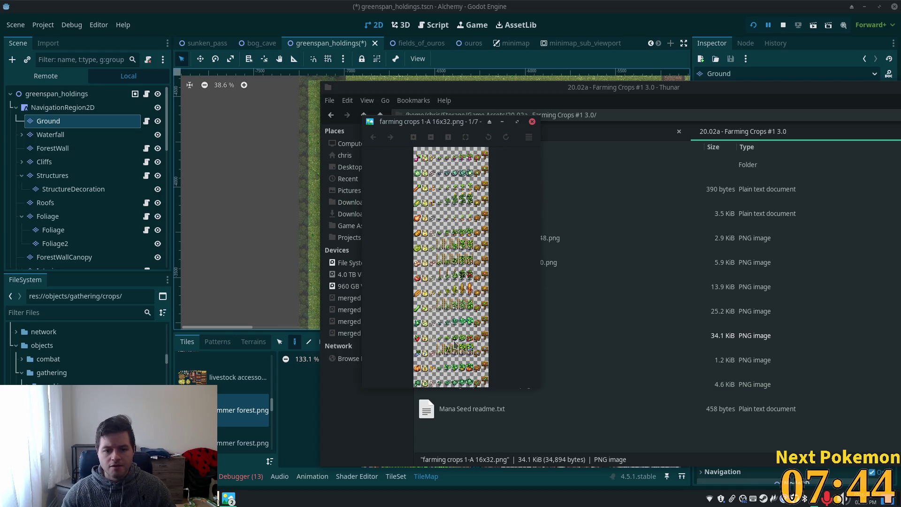
scroll(431, 327, up, 2)
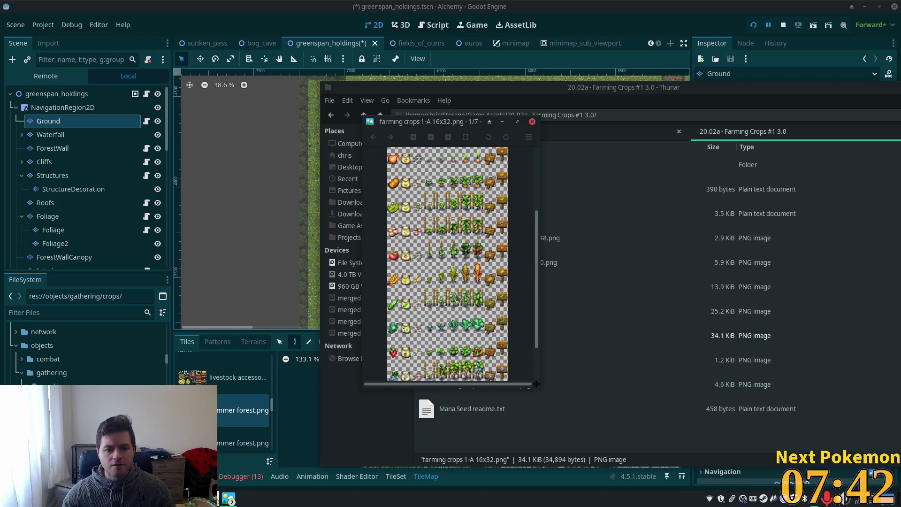
scroll(538, 261, up, 1)
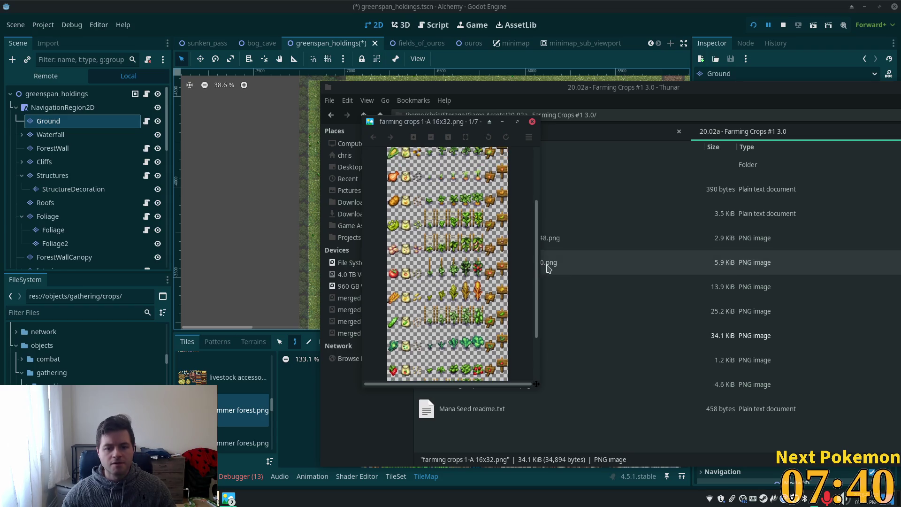
scroll(507, 257, up, 1)
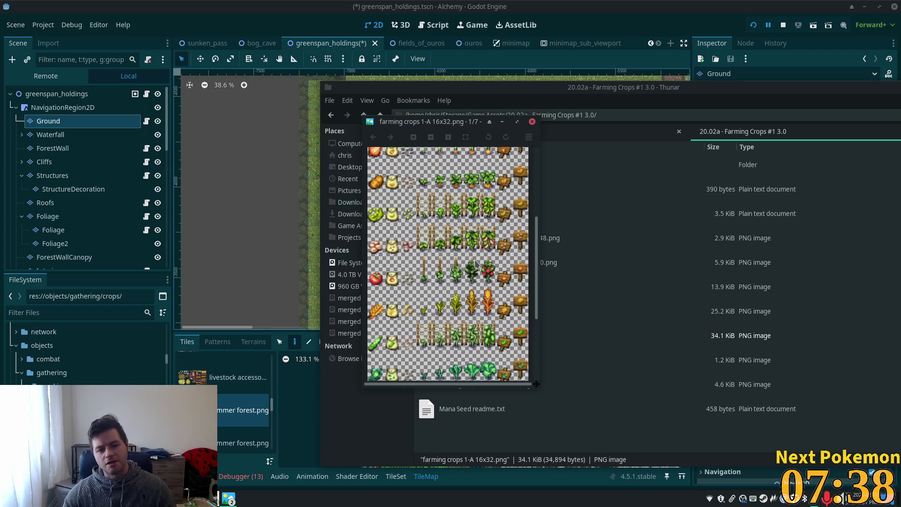
scroll(537, 253, up, 4)
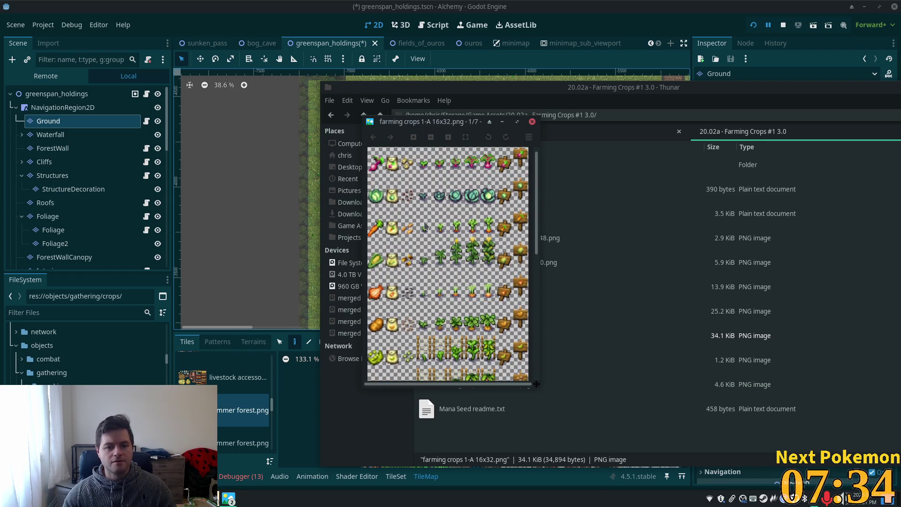
scroll(423, 225, up, 1)
scroll(416, 224, down, 2)
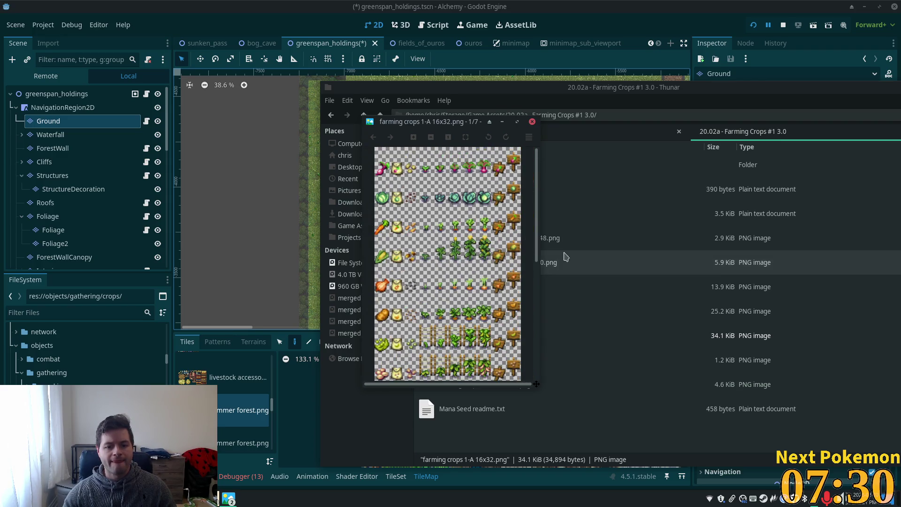
Step: Scroll the enlarged 1-A sheet to the carrot growth row, then return to Godot
drag(538, 251, 539, 281)
scroll(535, 291, down, 3)
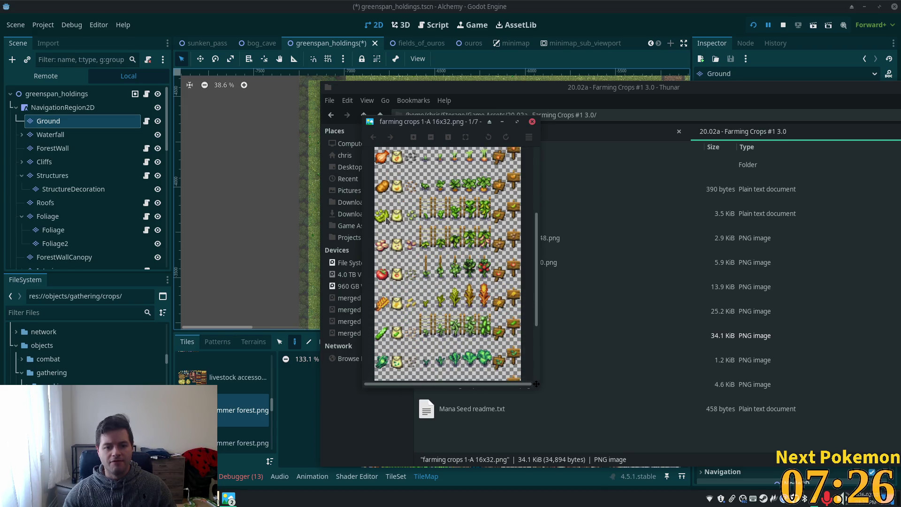
scroll(440, 264, down, 1)
scroll(503, 270, up, 2)
drag(537, 262, 532, 308)
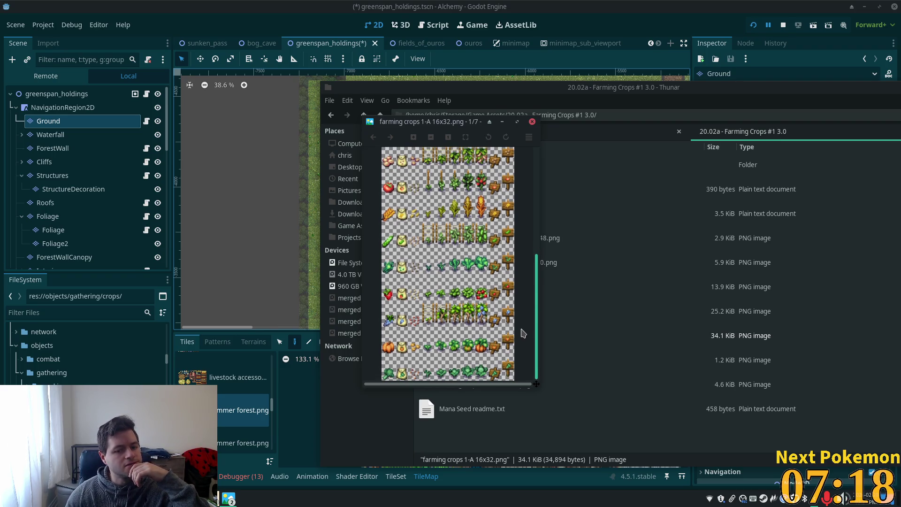
scroll(519, 306, up, 5)
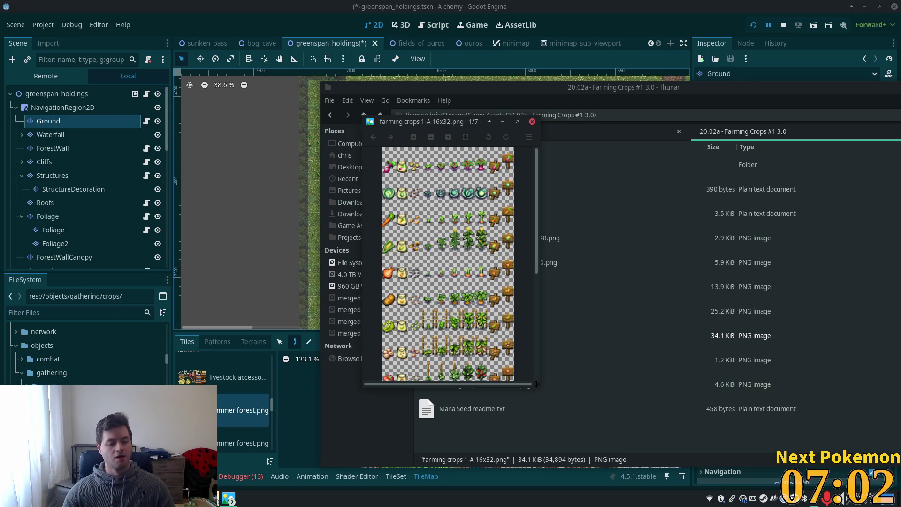
key(alt+Tab)
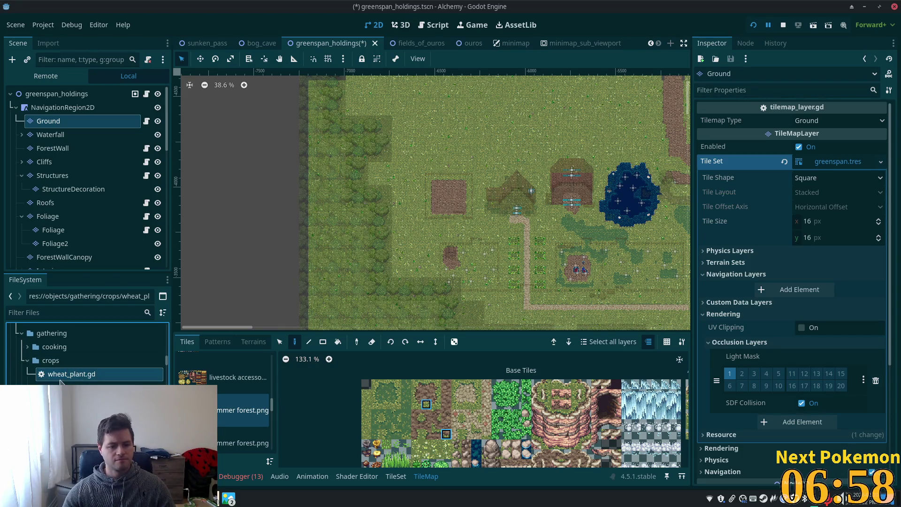
Step: Duplicate wheat_plant.tscn under the new name carrot_plant.tscn
click(124, 382)
key(ctrl+d)
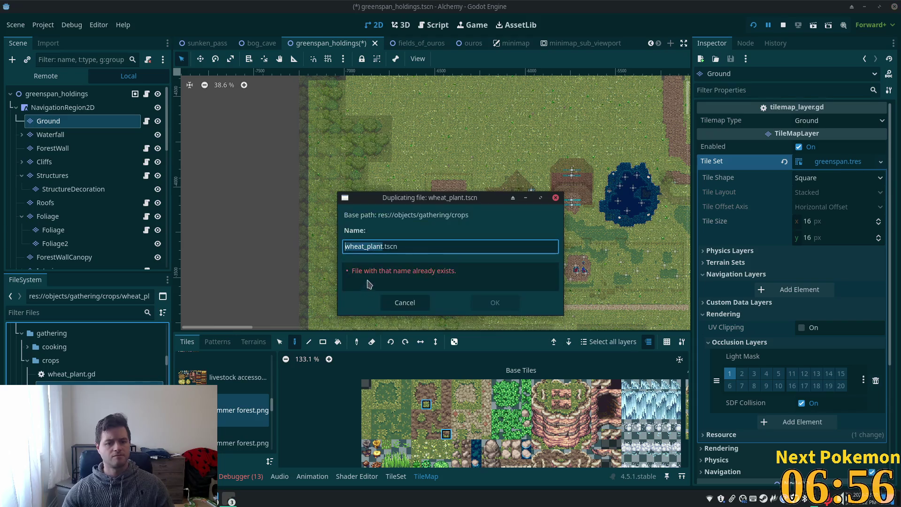
text(carrot)
text(_pl)
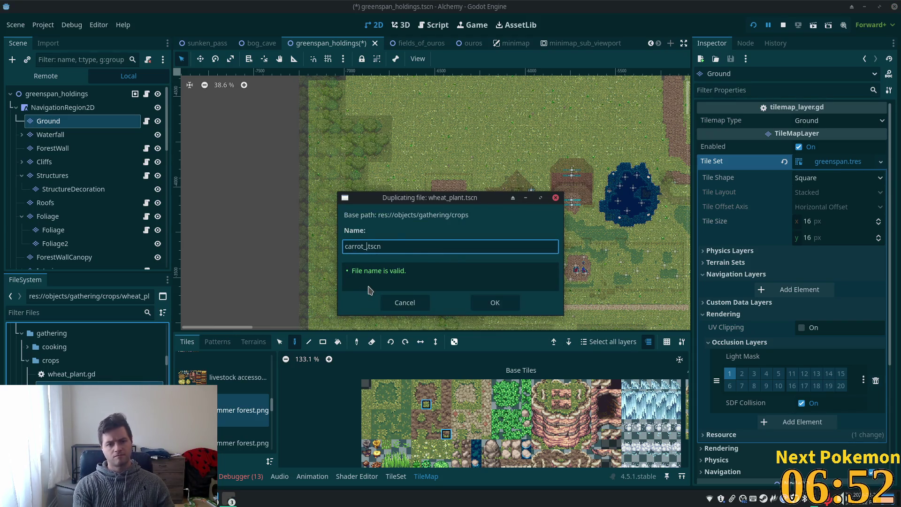
text(ant)
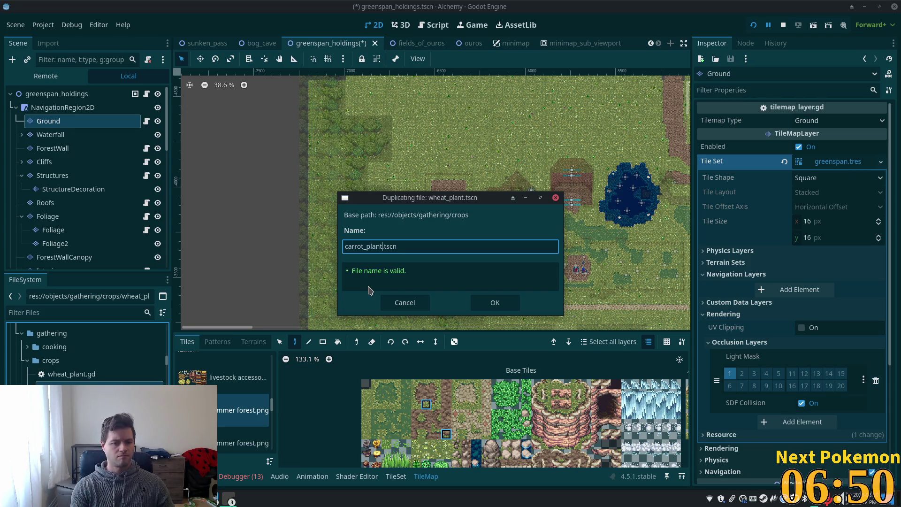
key(Return)
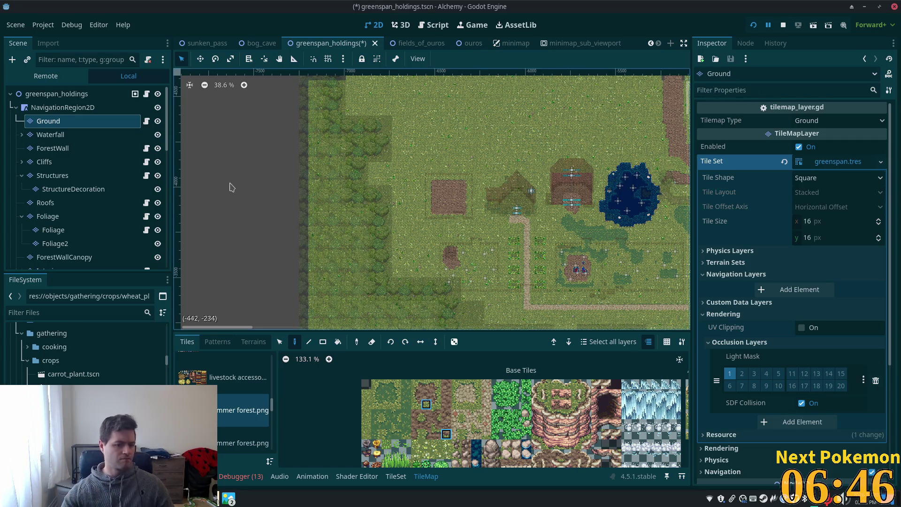
Step: Open carrot_plant.tscn and rename its WheatPlant root node to CarrotPlant
double_click(96, 374)
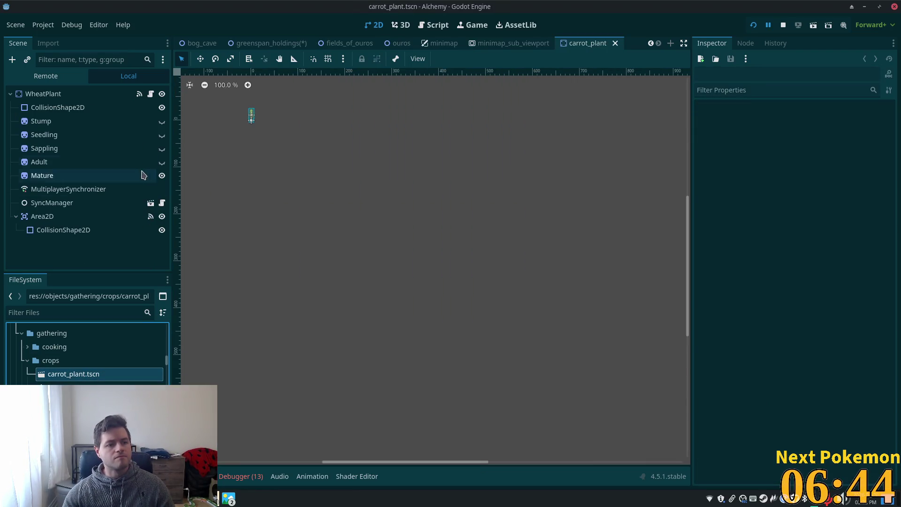
double_click(103, 92)
key(Home)
key(shift+Right)
key(shift+Right)
key(shift+Right)
text(Carrot)
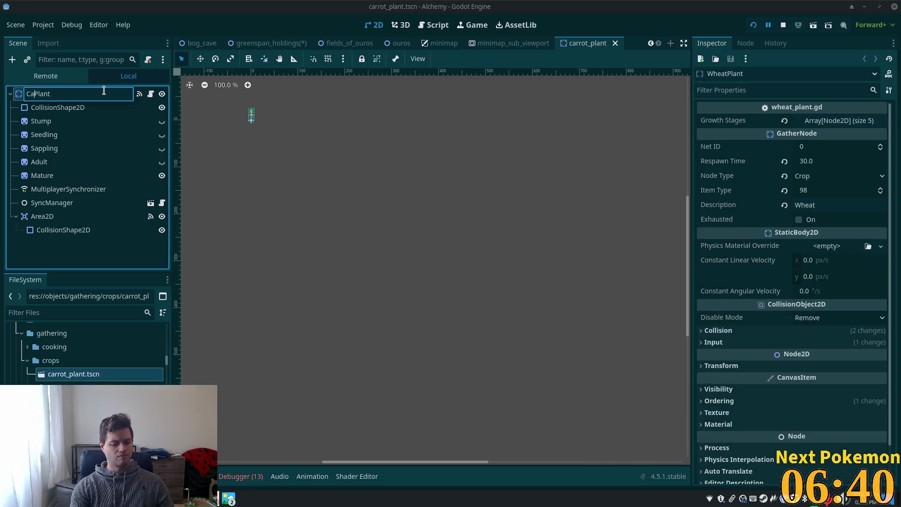
key(Return)
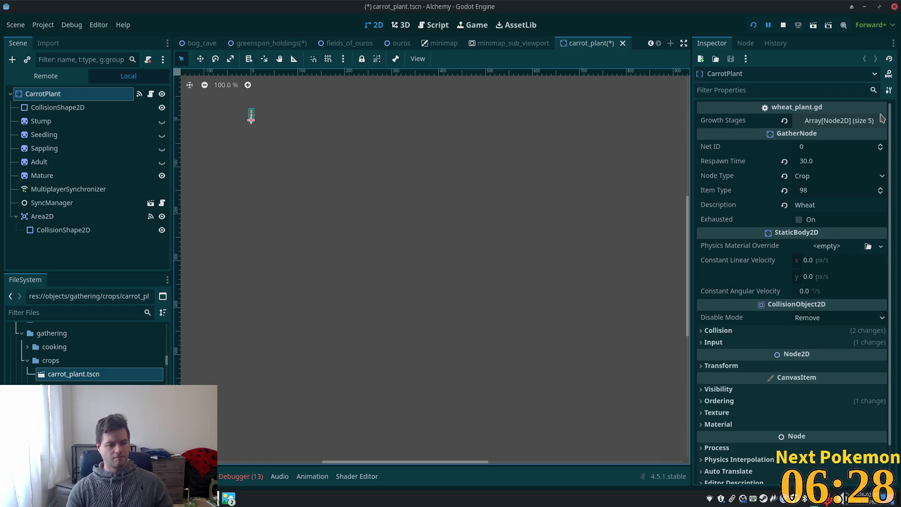
Step: Start replacing the Inspector Description value Wheat with Carrot
scroll(284, 127, up, 5)
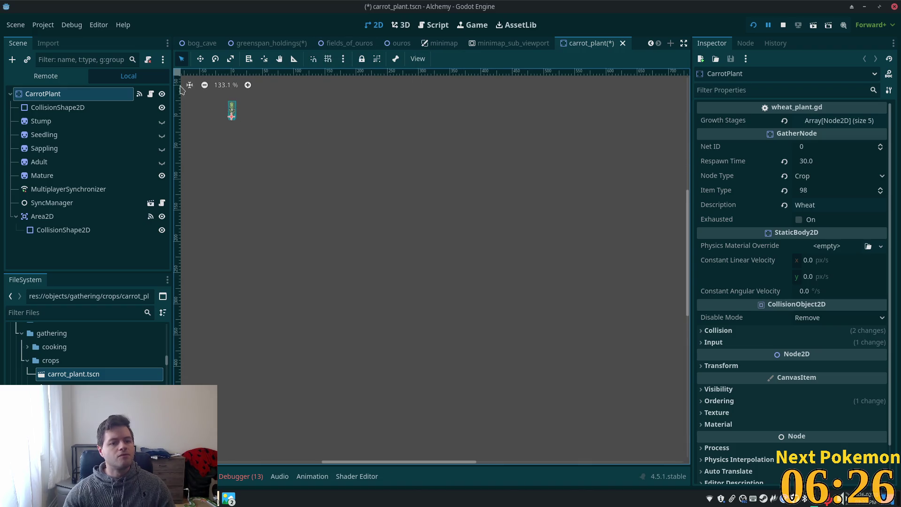
scroll(465, 188, up, 6)
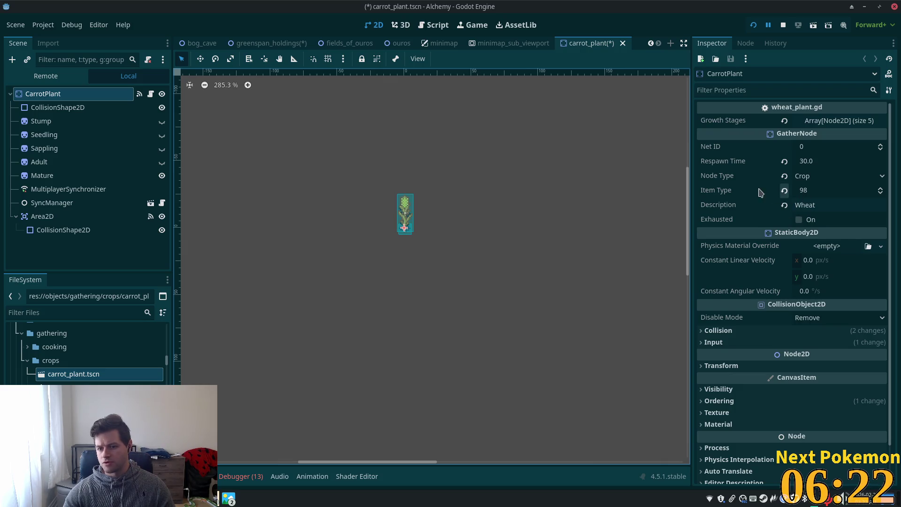
click(838, 210)
text(Ca)
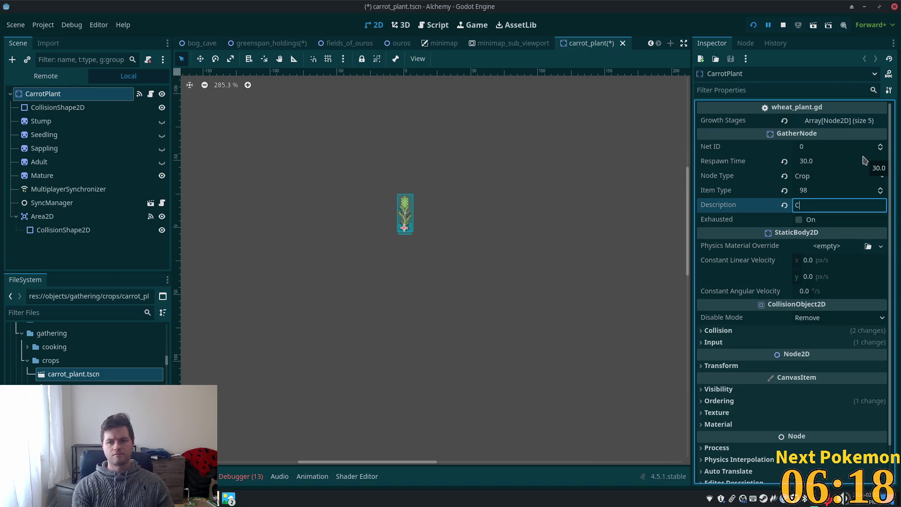
text(rrot)
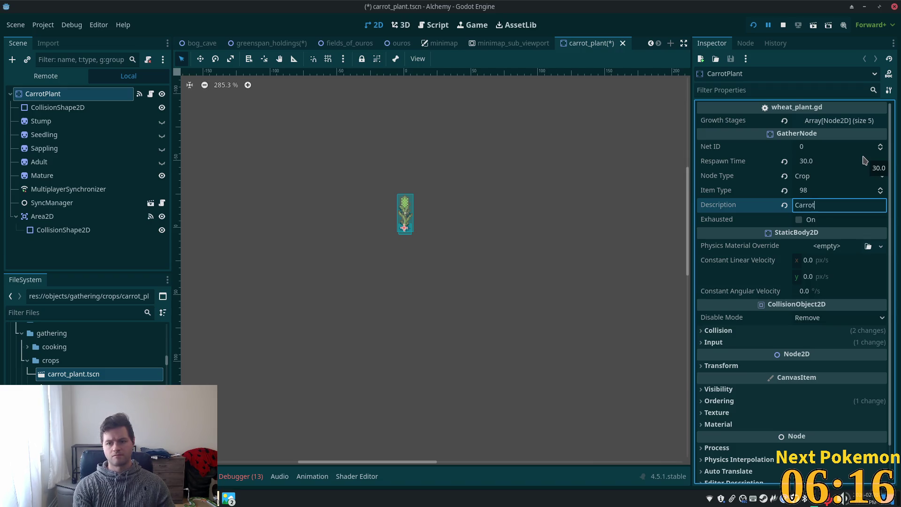
Step: Confirm Carrot as the Description and save carrot_plant.tscn
key(Tab)
key(ctrl+s)
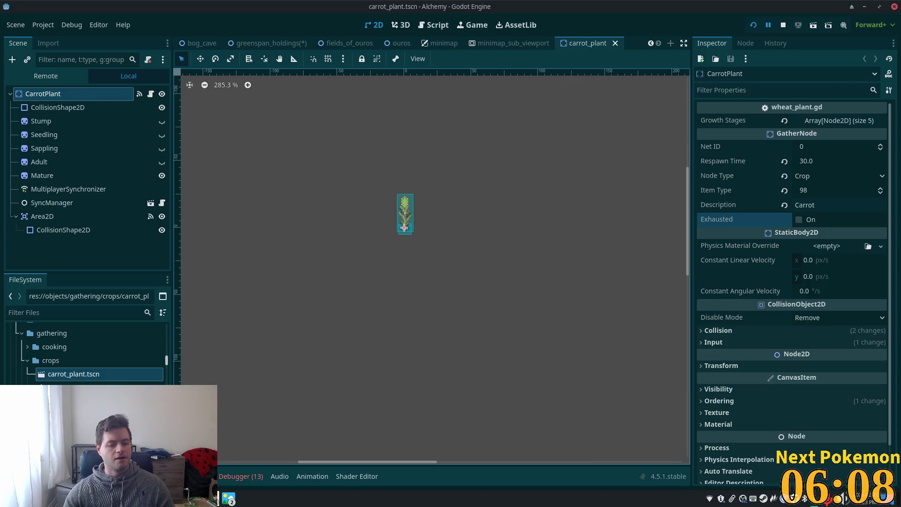
click(207, 499)
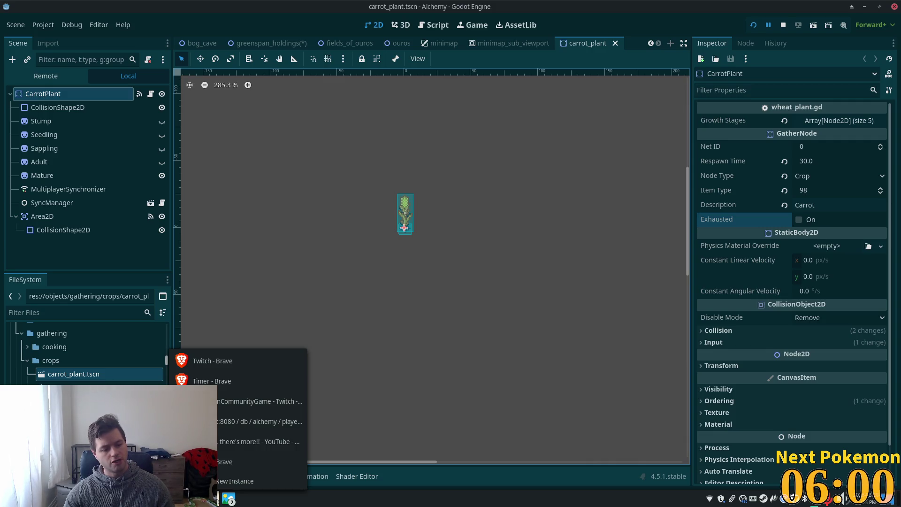
Step: Open data/items.txt in Cursor and place the caret after the final Cooked Beef entry
click(415, 504)
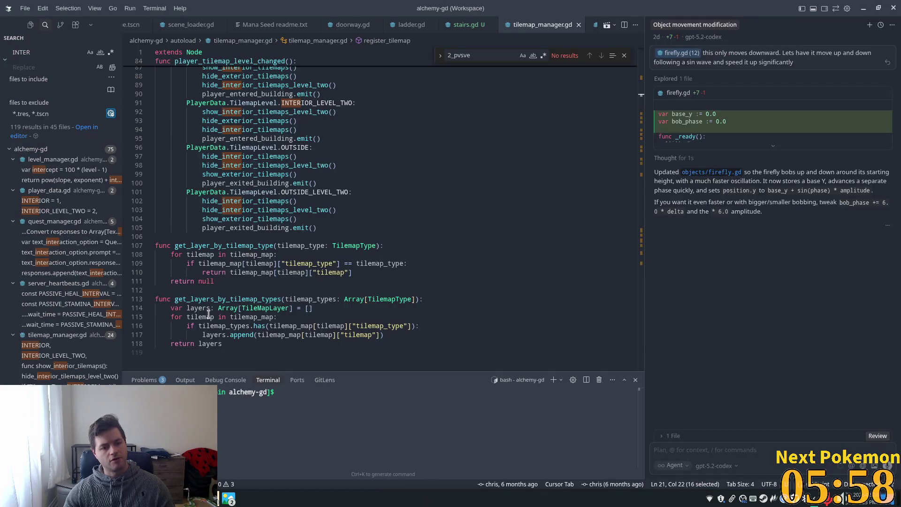
click(30, 25)
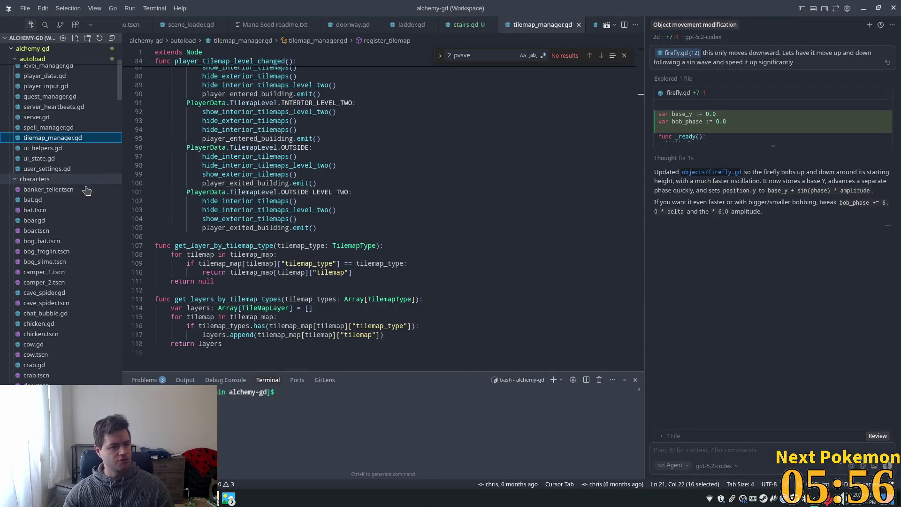
scroll(66, 155, up, 5)
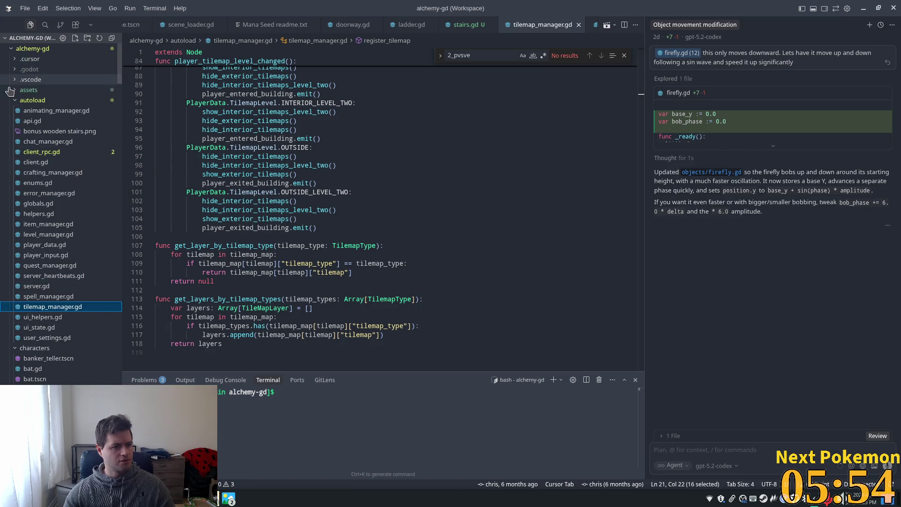
click(14, 101)
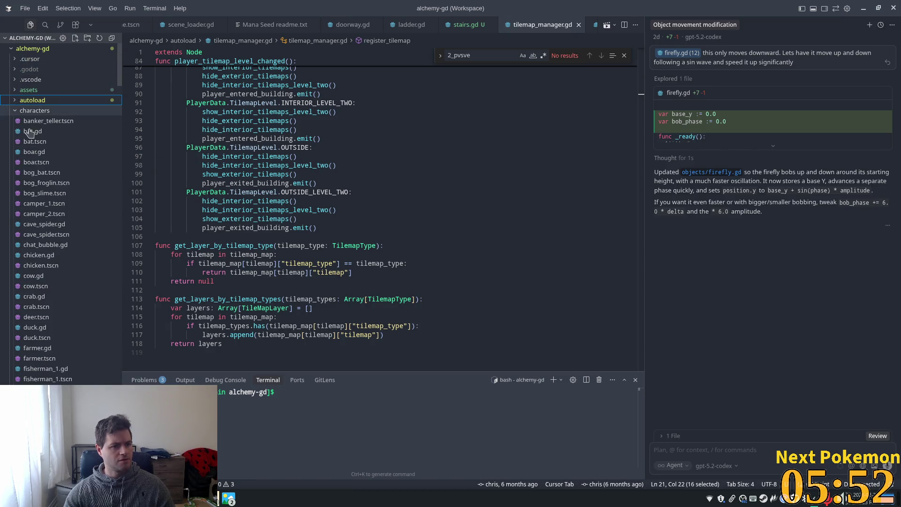
click(33, 110)
click(28, 121)
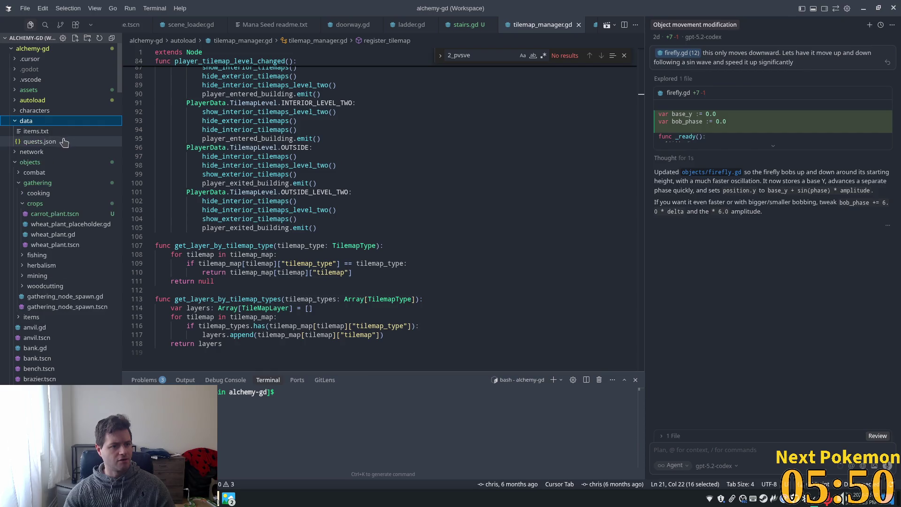
click(61, 133)
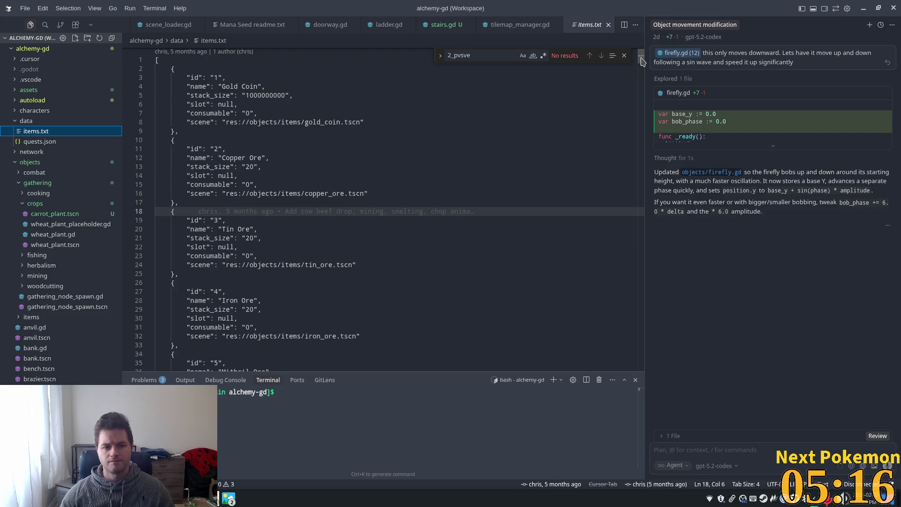
drag(642, 61, 656, 337)
scroll(631, 338, down, 15)
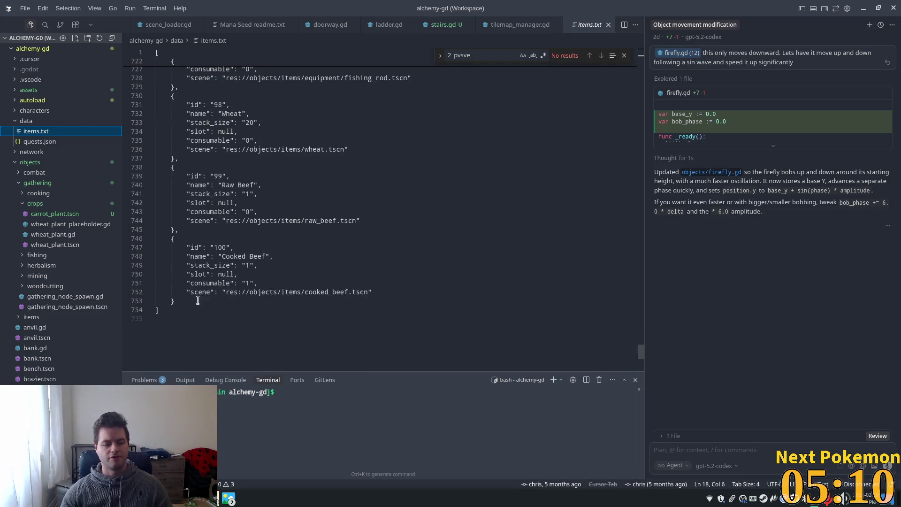
click(198, 301)
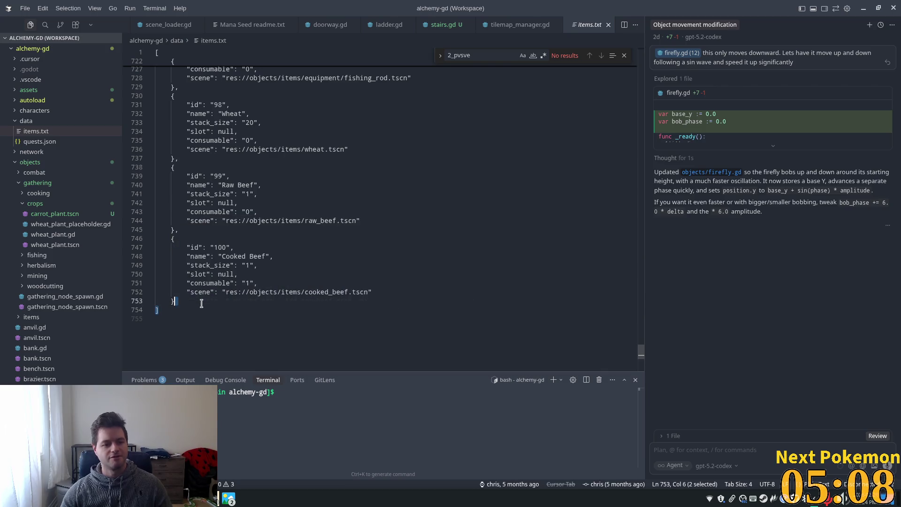
Step: Add a comma after the Cooked Beef entry and paste a copy of it below
drag(195, 302, 173, 242)
key(ctrl+c)
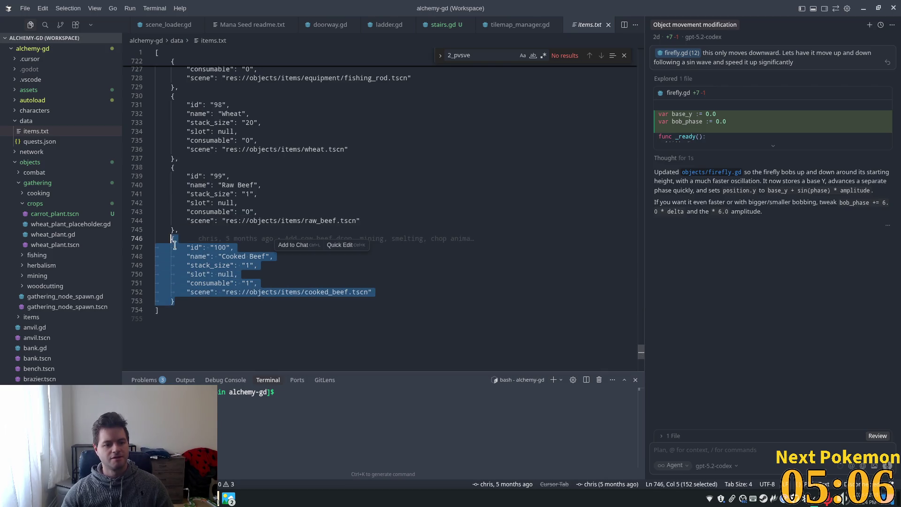
click(189, 304)
key(Left)
text(,)
key(Return)
key(BackSpace)
key(BackSpace)
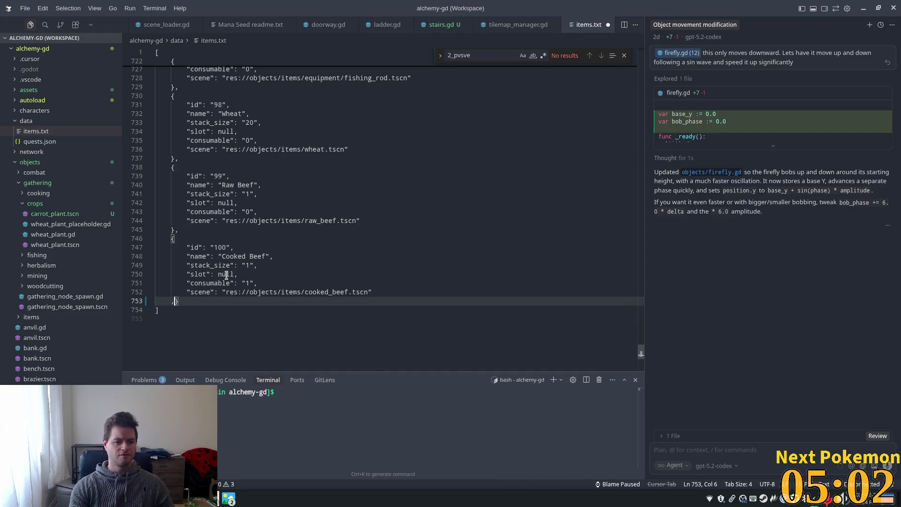
key(BackSpace)
text(,)
key(Return)
key(ctrl+v)
Step: Change the copied entry to id 101 named Carrot with stack size 1, closing other open files
click(221, 268)
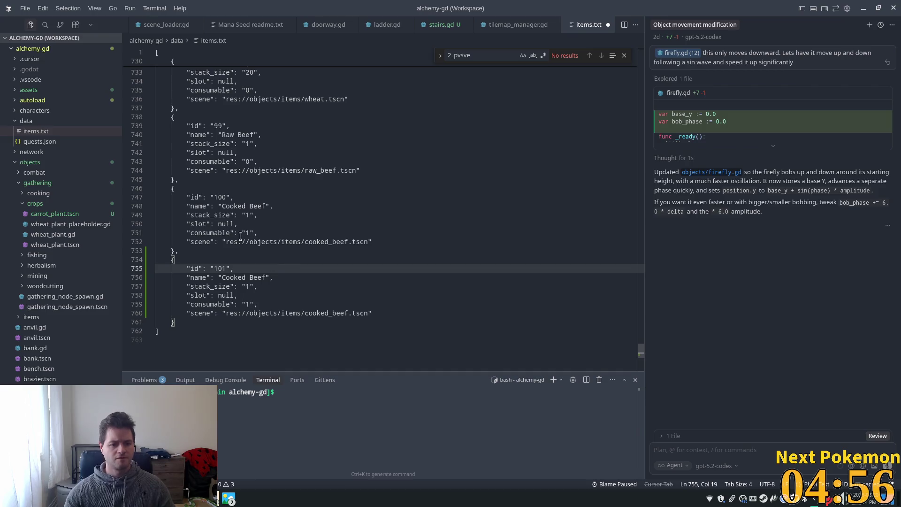
drag(266, 277, 225, 277)
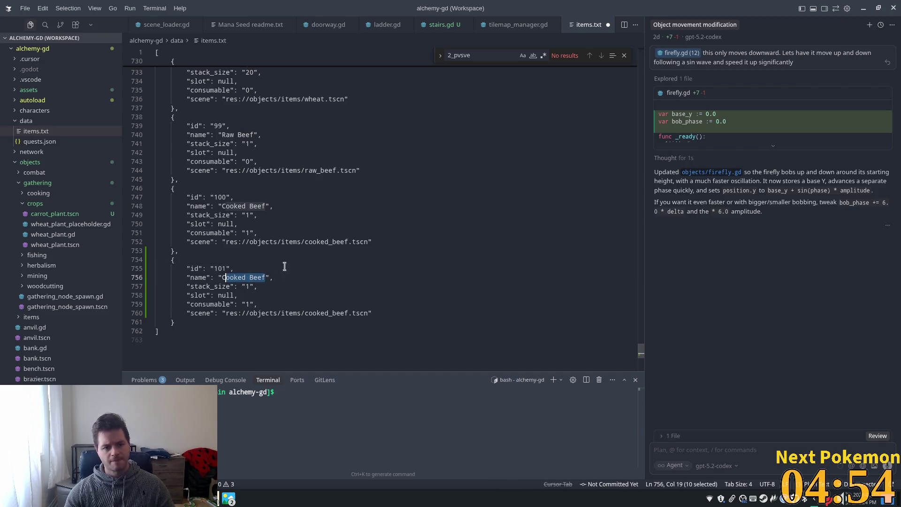
text(arrot)
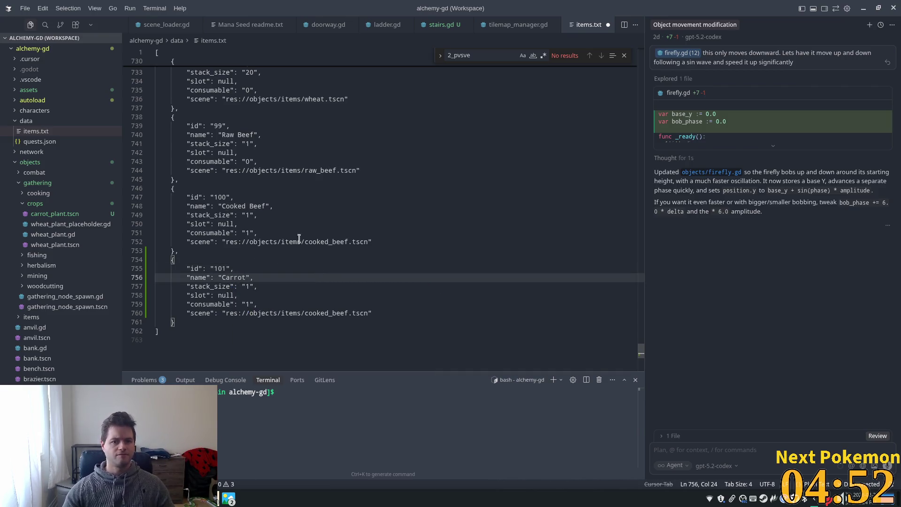
right_click(599, 25)
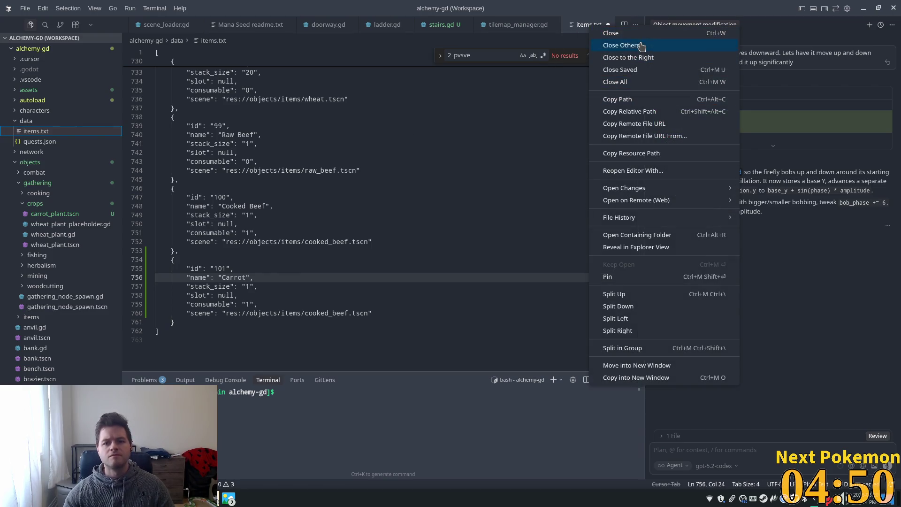
click(622, 44)
click(261, 269)
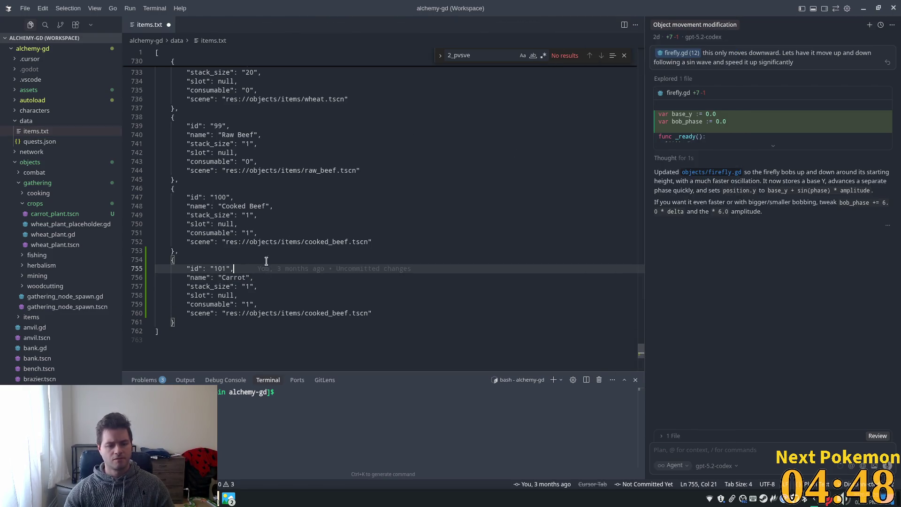
click(262, 296)
click(242, 286)
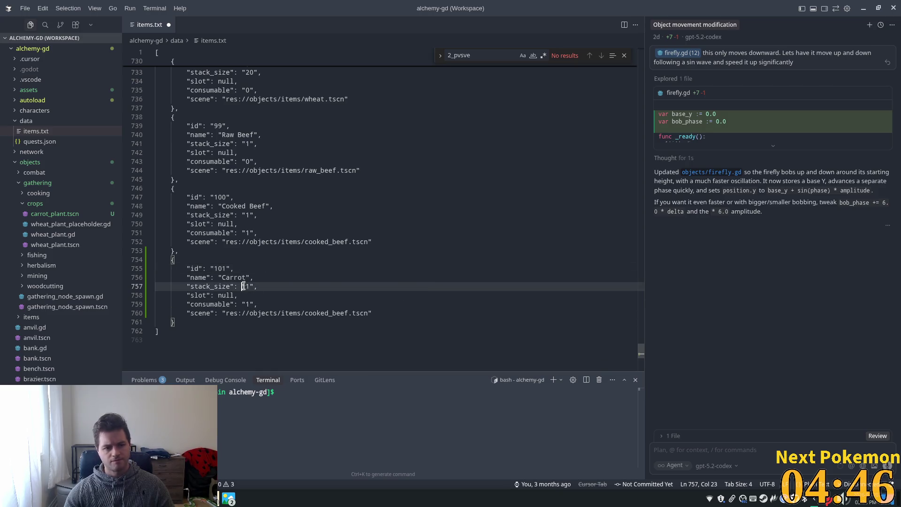
key(Right)
key(Right)
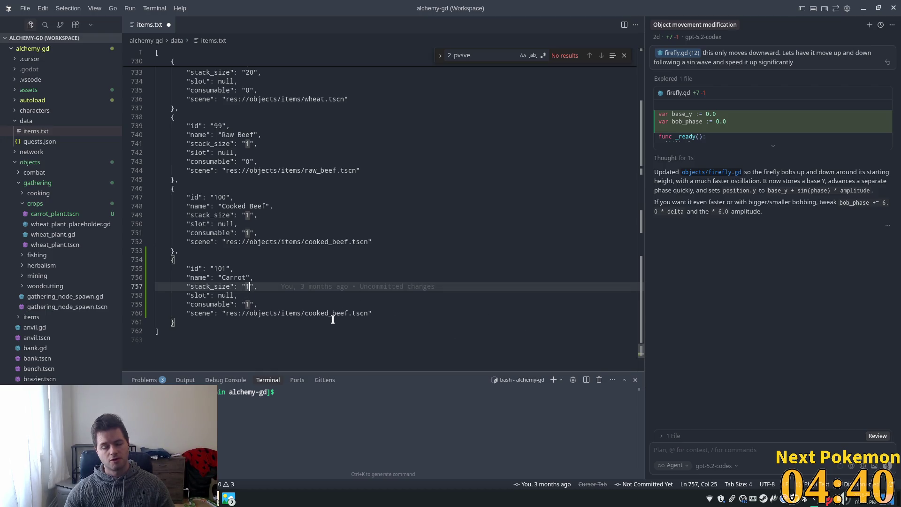
Step: Point the Carrot entry's scene path to carrot.tscn and save items.txt
click(319, 313)
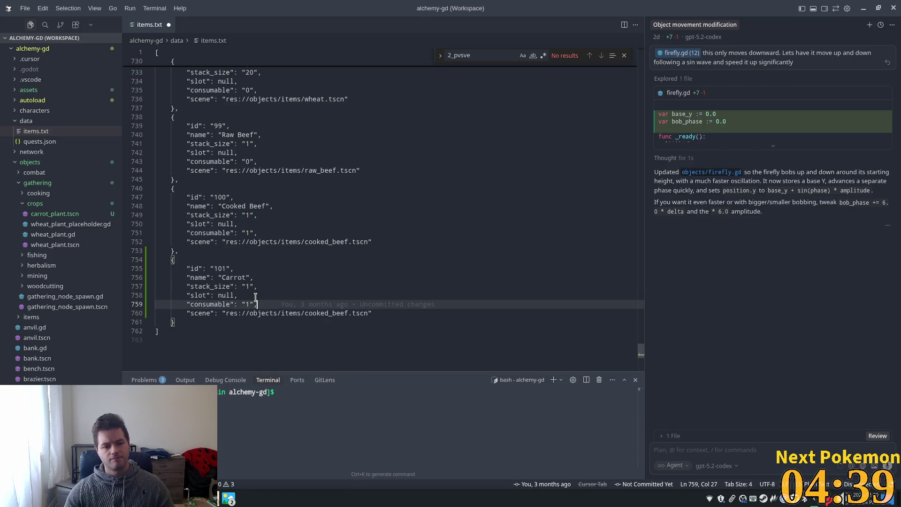
double_click(320, 313)
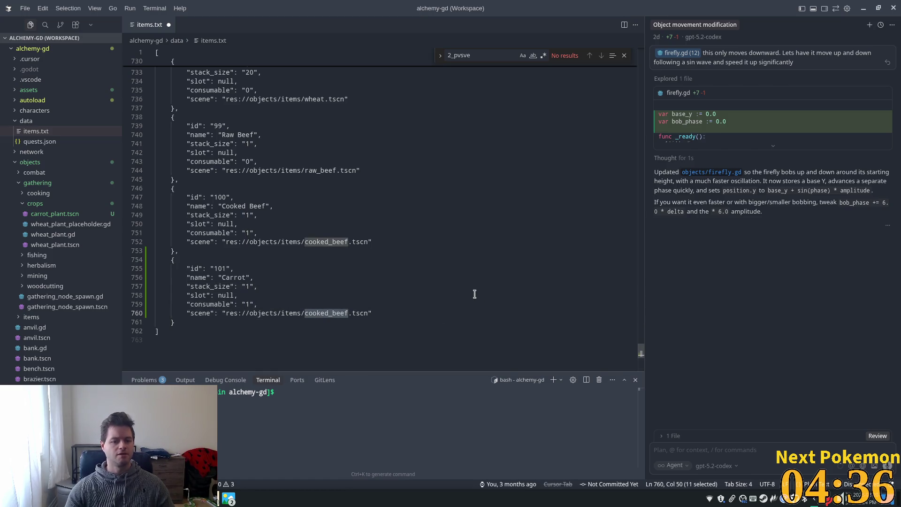
text(carrot)
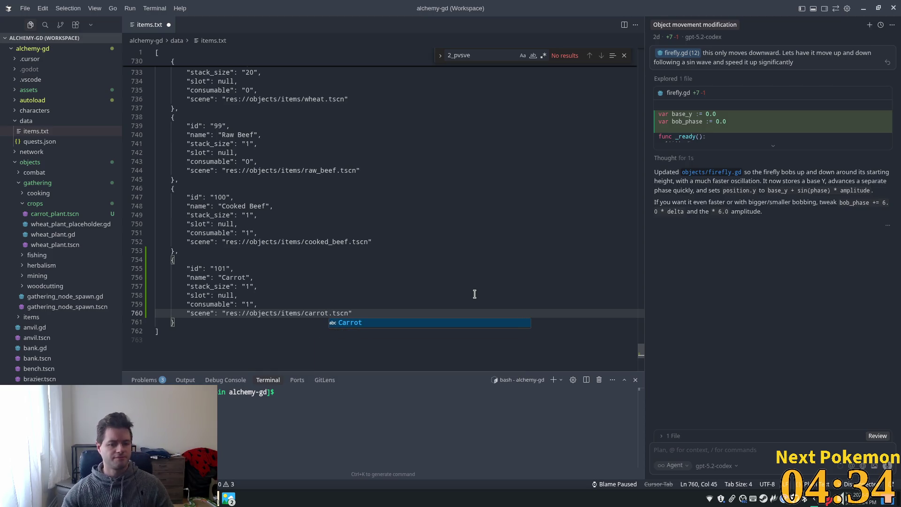
click(332, 263)
click(218, 288)
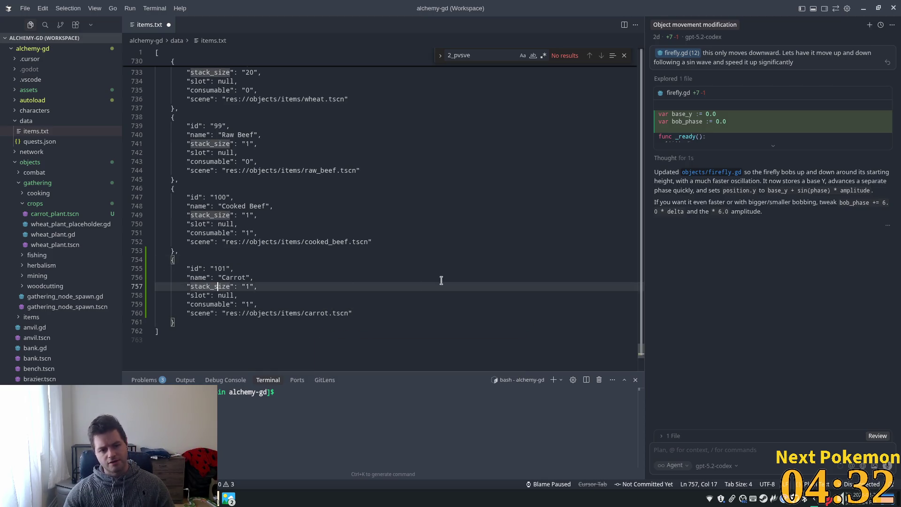
click(270, 293)
key(ctrl+s)
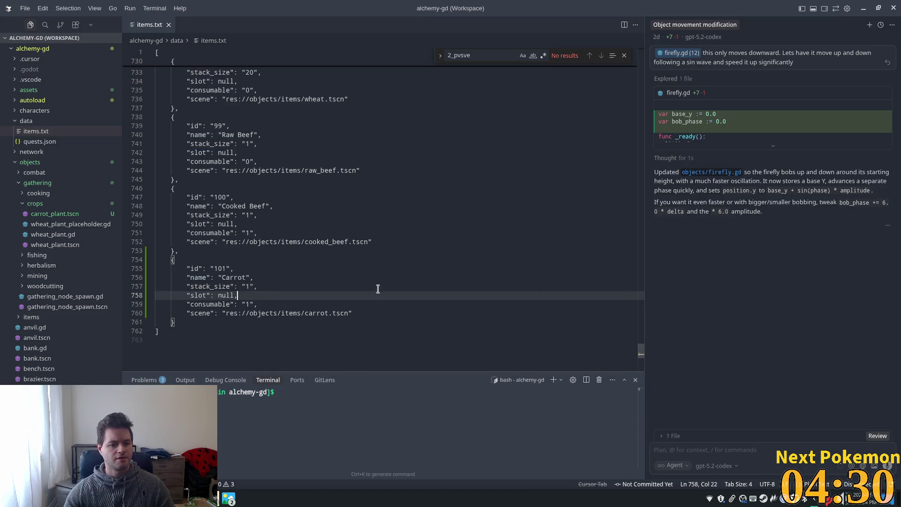
click(371, 279)
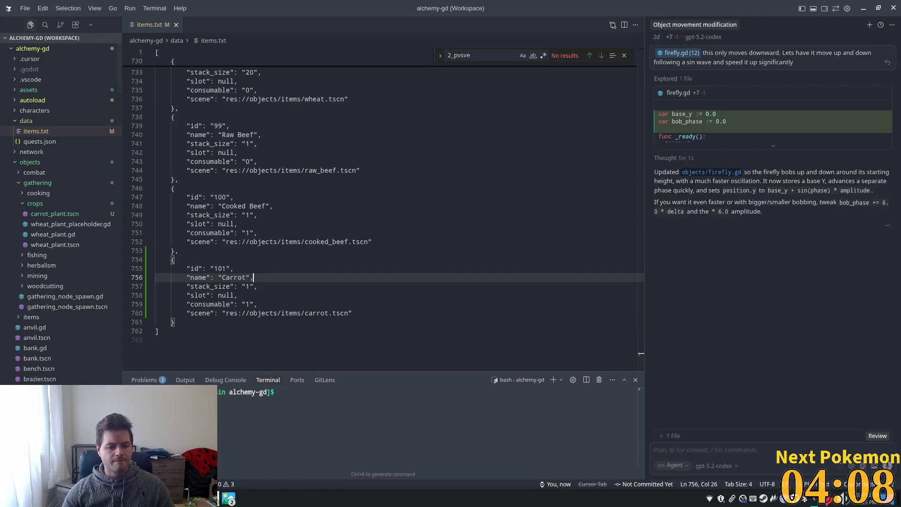
Step: Bring up the phpMyAdmin browser window and log in with the saved root login
click(206, 498)
click(256, 421)
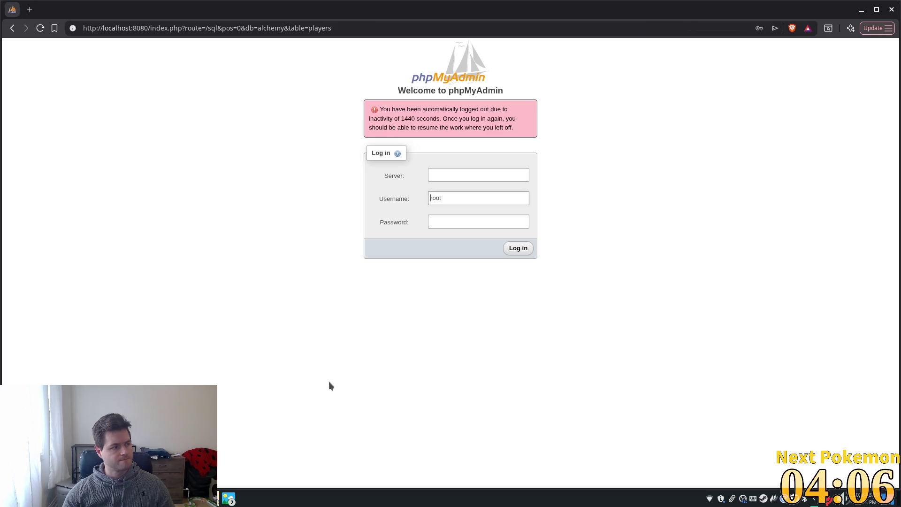
click(470, 175)
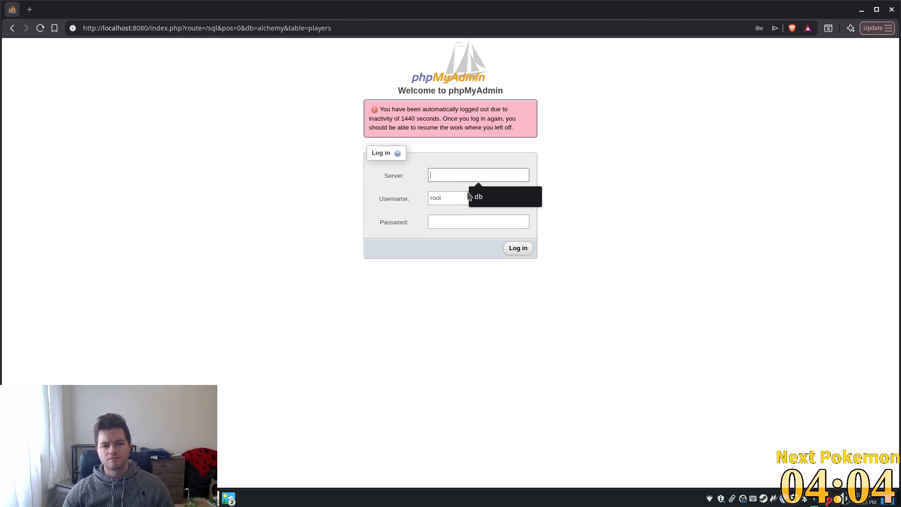
click(474, 195)
click(476, 198)
click(505, 222)
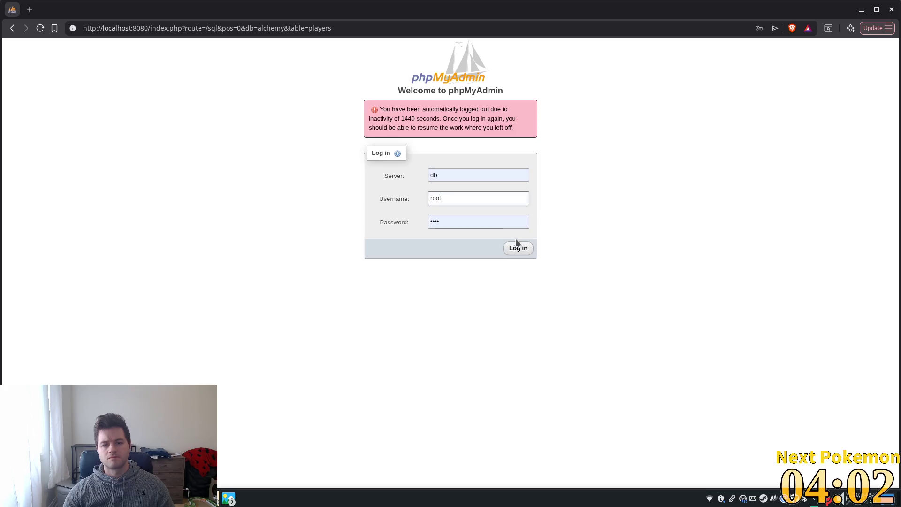
click(517, 245)
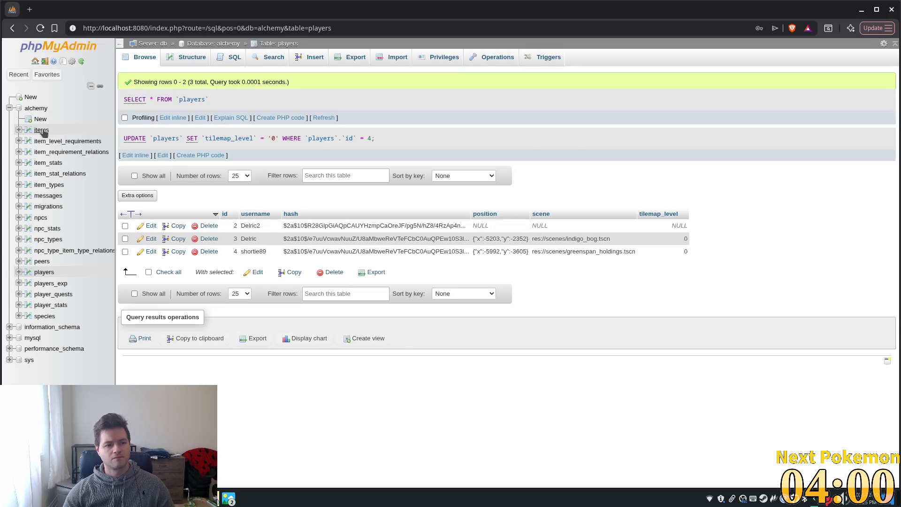
Step: Open the item_types table showing 250 rows so every entry through Cooked Beef is listed
click(42, 130)
click(40, 184)
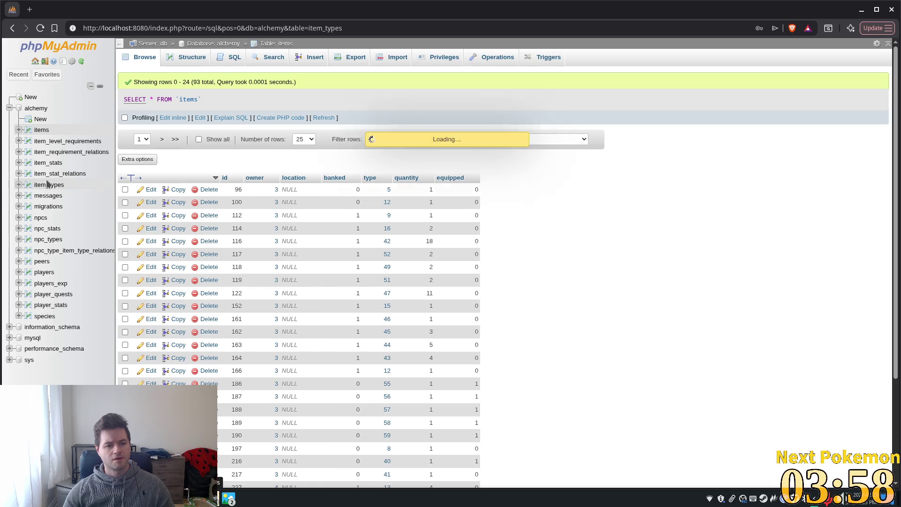
scroll(351, 219, down, 3)
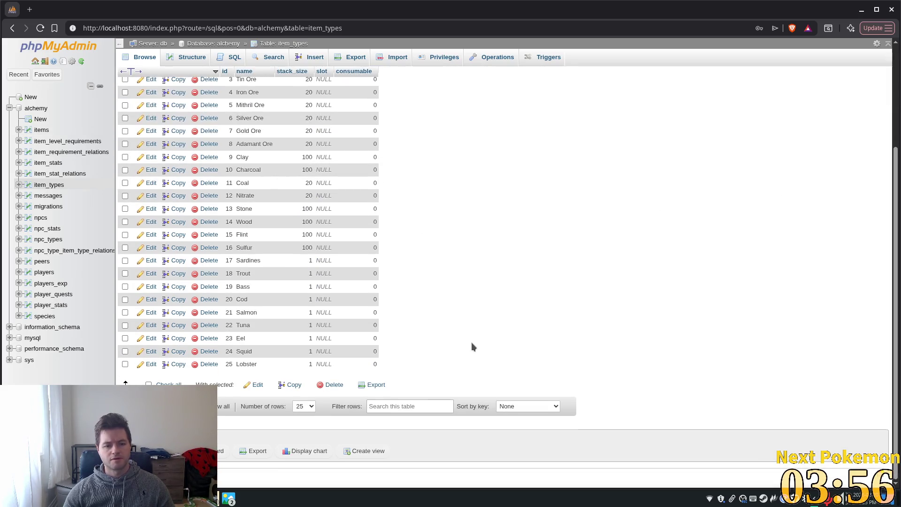
click(303, 408)
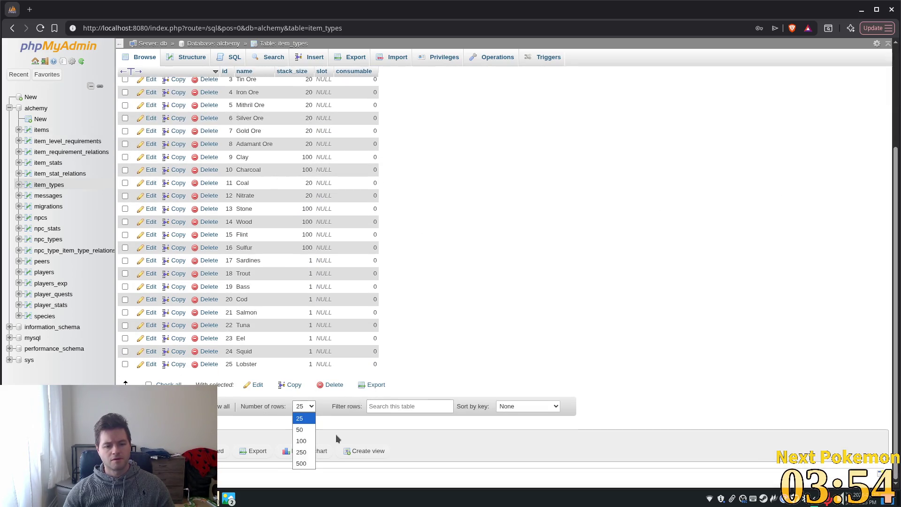
click(305, 440)
scroll(322, 431, up, 15)
scroll(722, 292, down, 5)
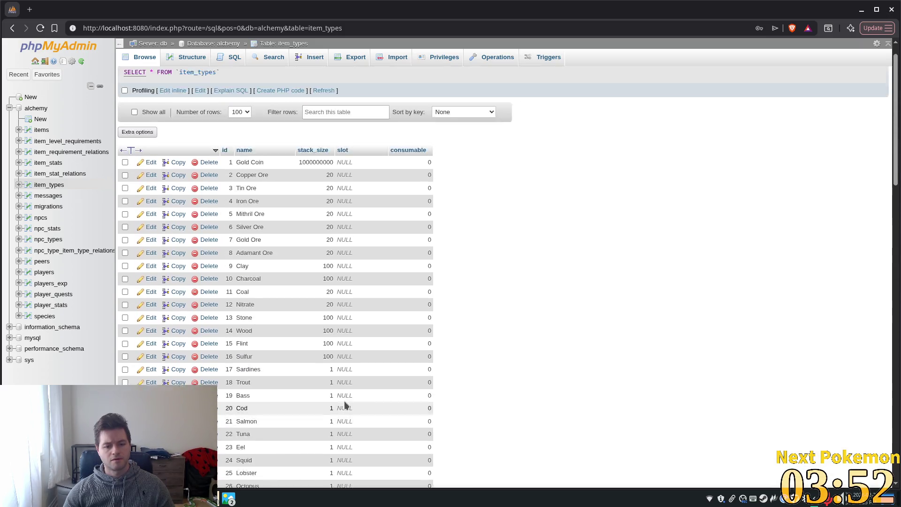
scroll(896, 240, down, 15)
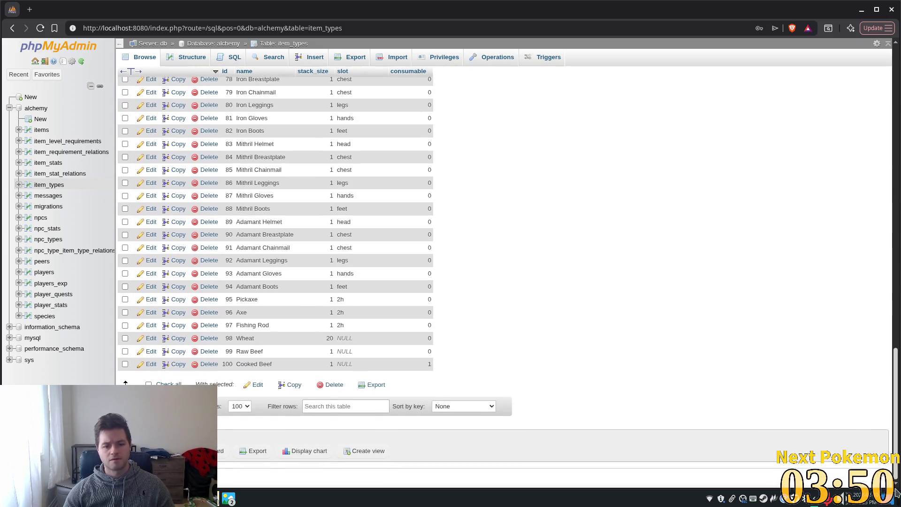
click(248, 407)
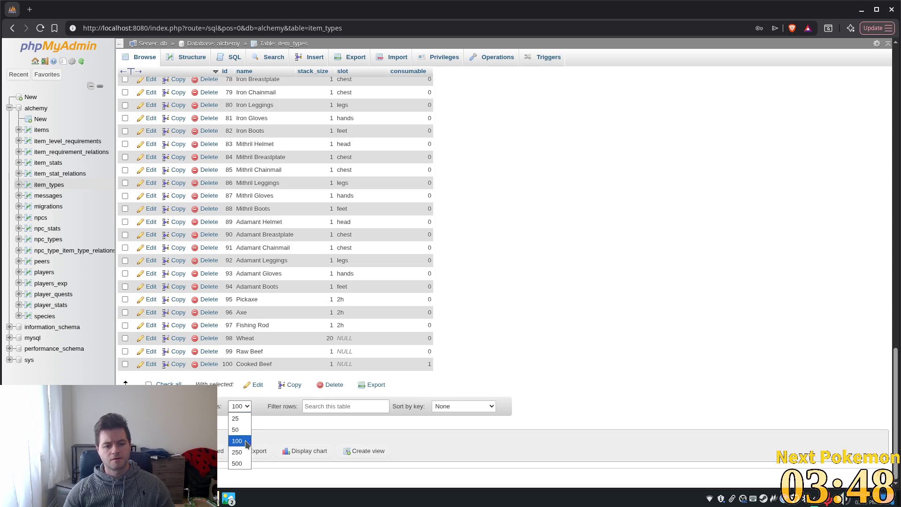
click(240, 452)
scroll(737, 311, down, 20)
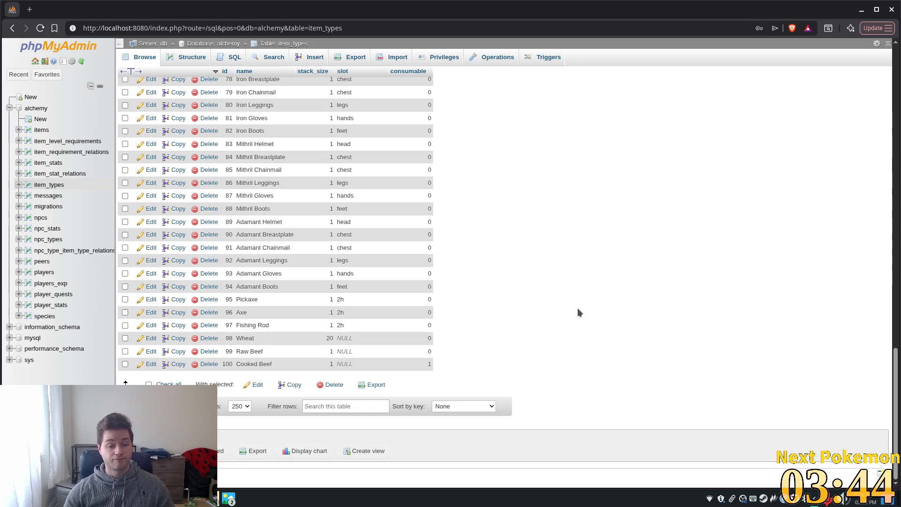
click(298, 63)
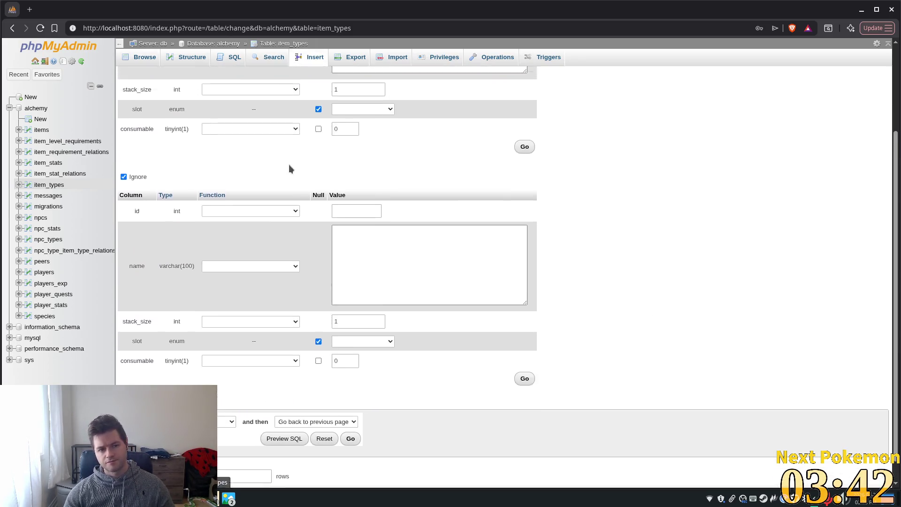
Step: Insert a Carrot row into item_types with consumable set to 1, creating id 101
click(377, 160)
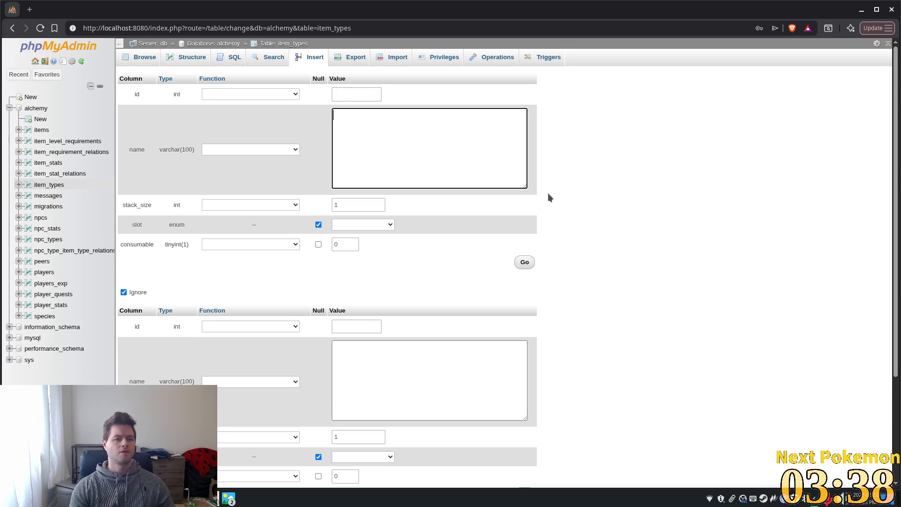
click(143, 56)
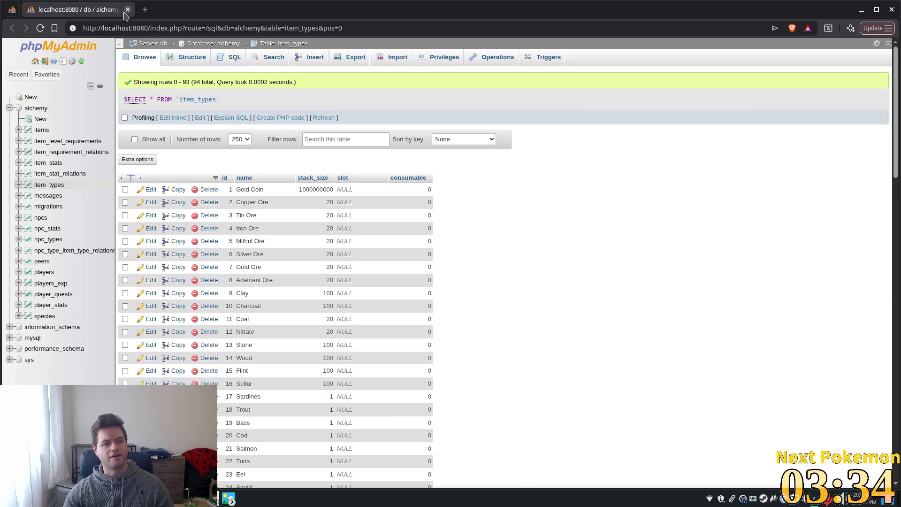
click(127, 9)
click(416, 167)
text(rrot)
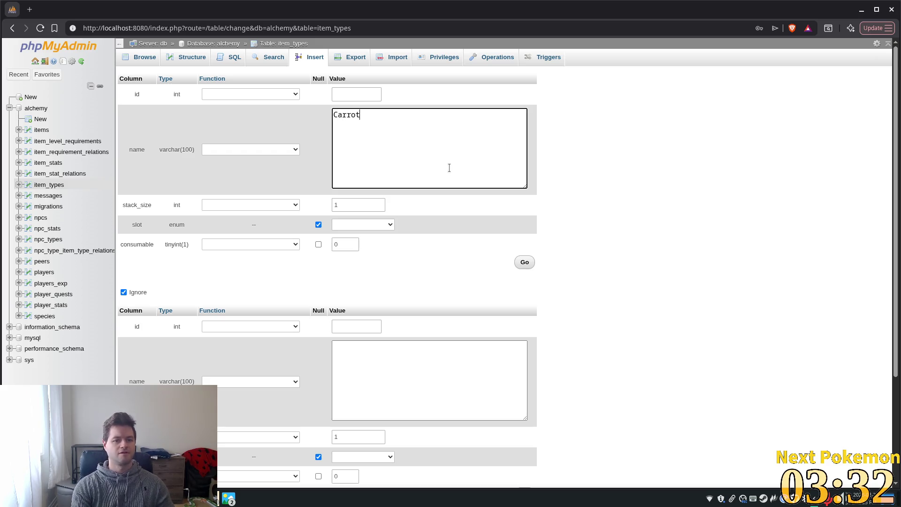
click(347, 205)
click(400, 289)
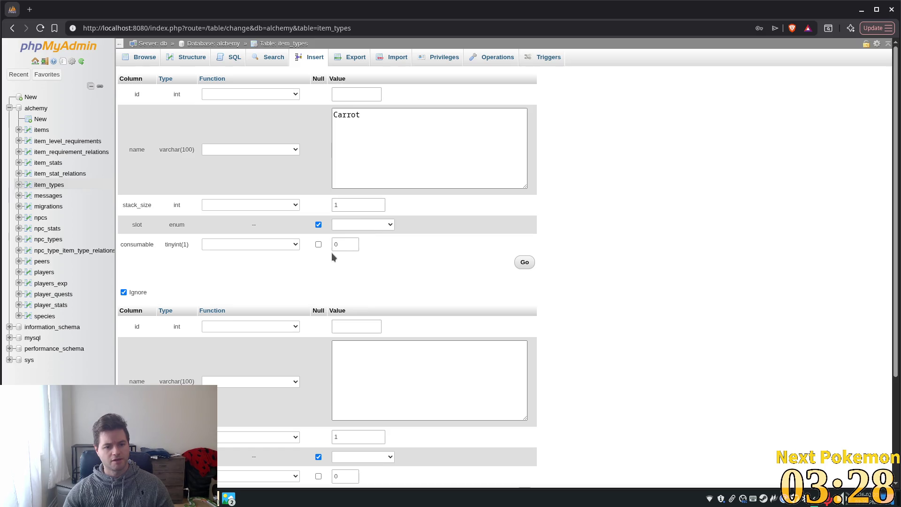
text(1)
key(Left)
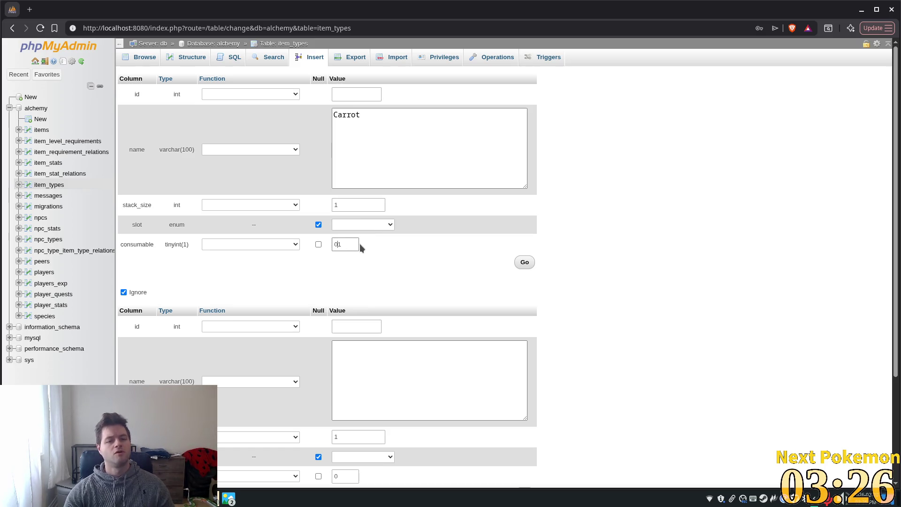
click(524, 261)
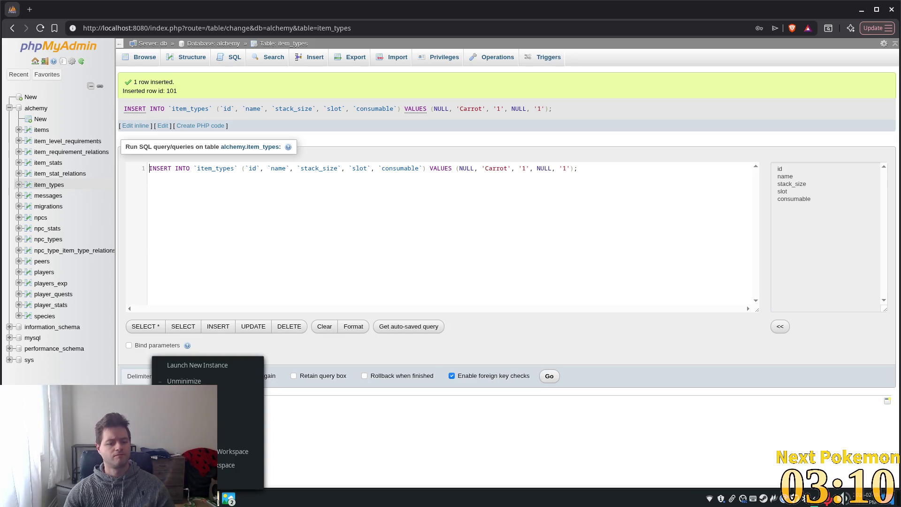
click(764, 503)
click(775, 490)
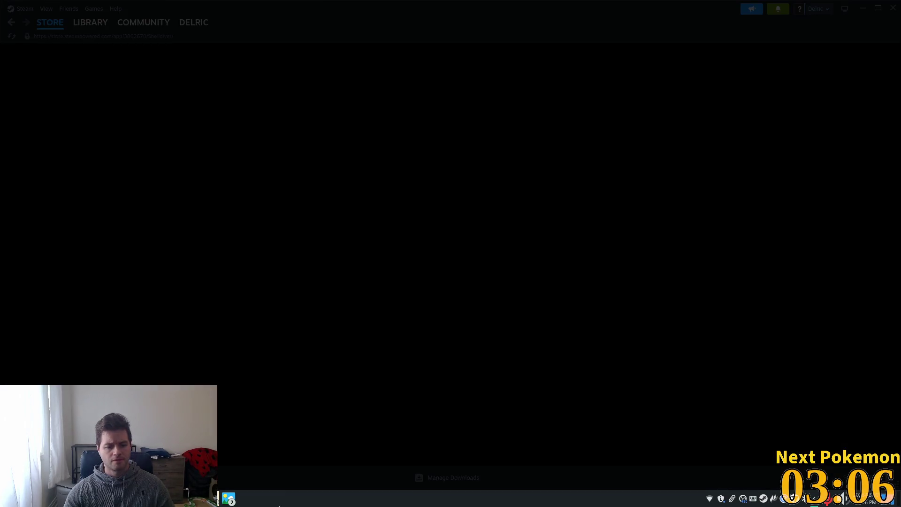
key(alt+Tab)
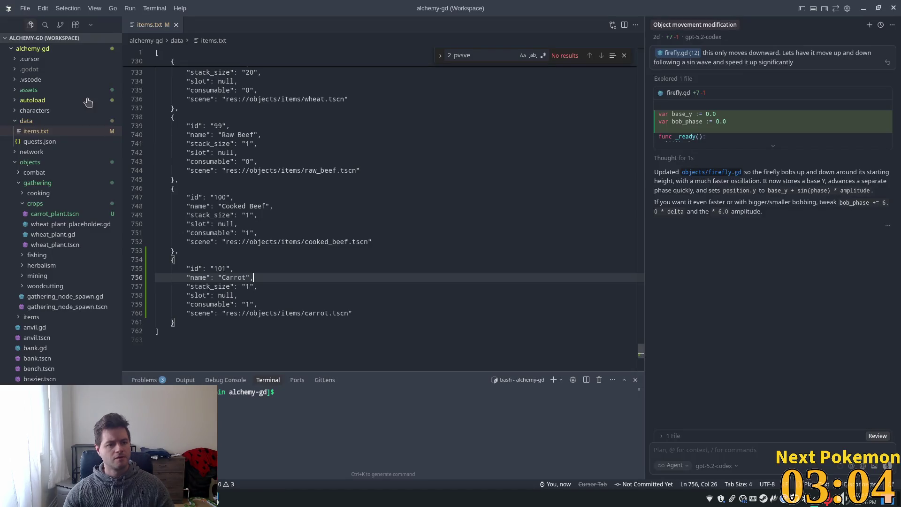
click(338, 150)
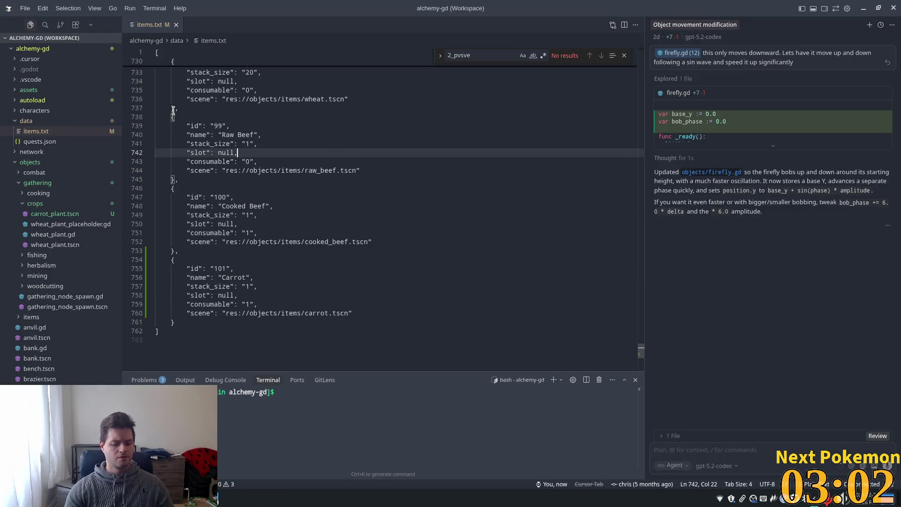
key(ctrl+p)
text(item)
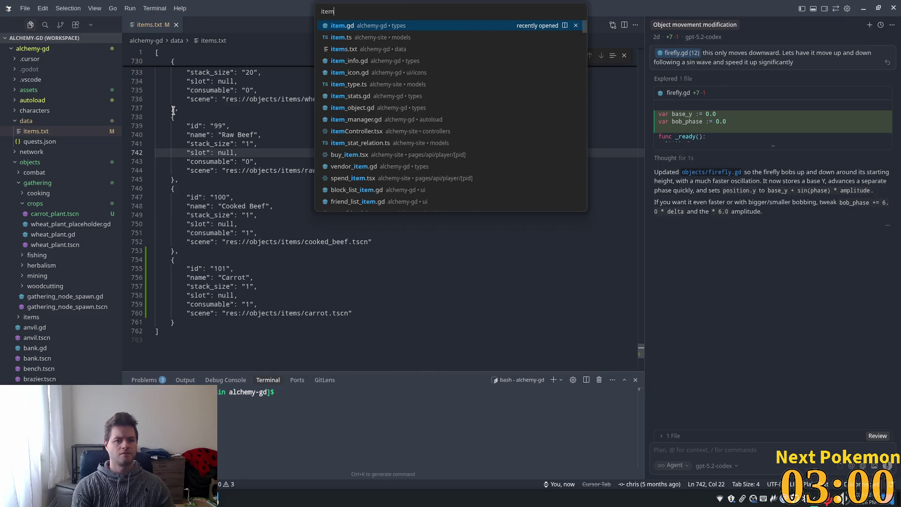
text(_manager)
key(Return)
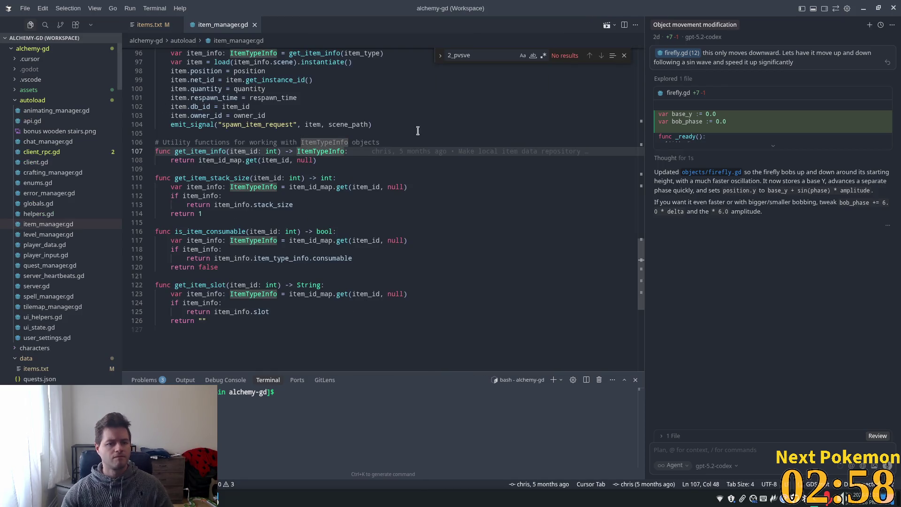
drag(641, 282, 632, 59)
click(148, 26)
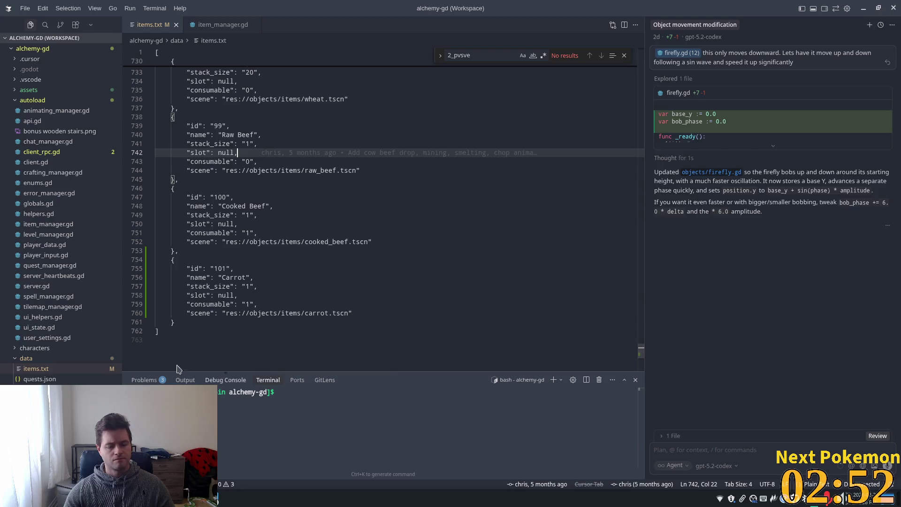
key(alt+Tab)
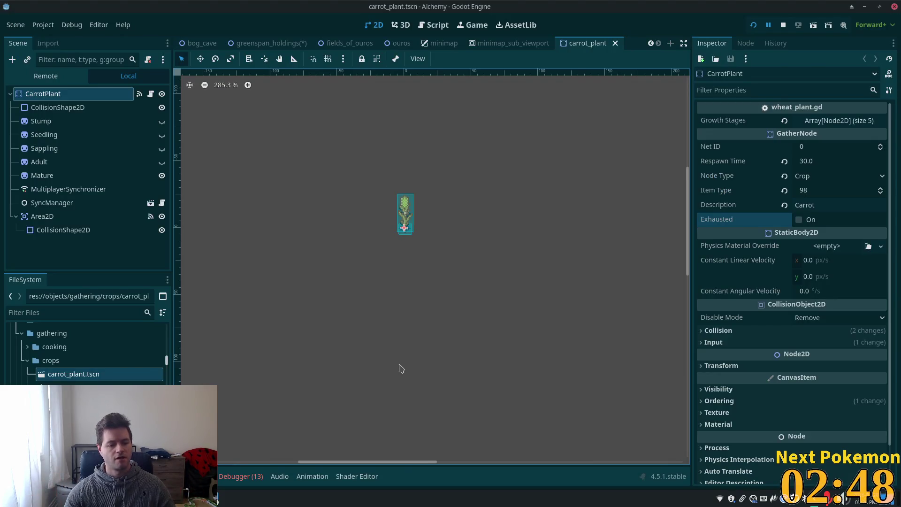
key(alt+Tab)
key(alt+Tab)
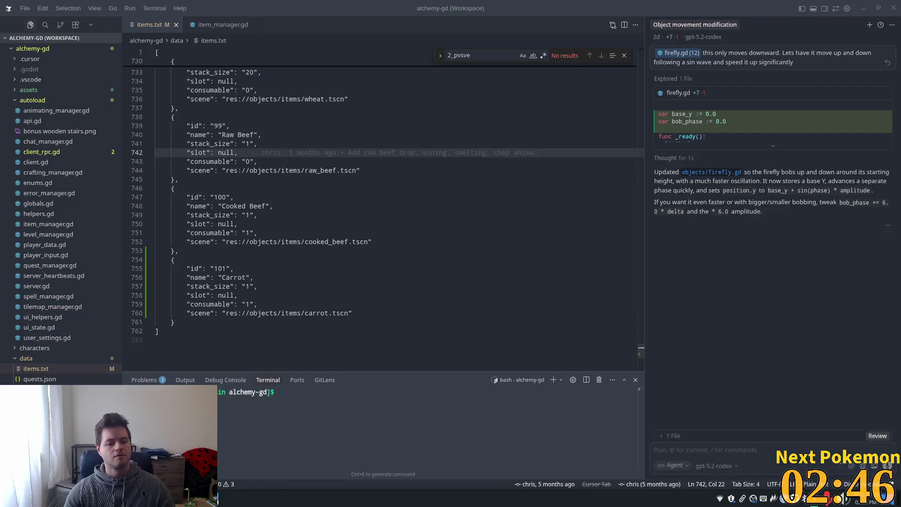
key(alt+Tab)
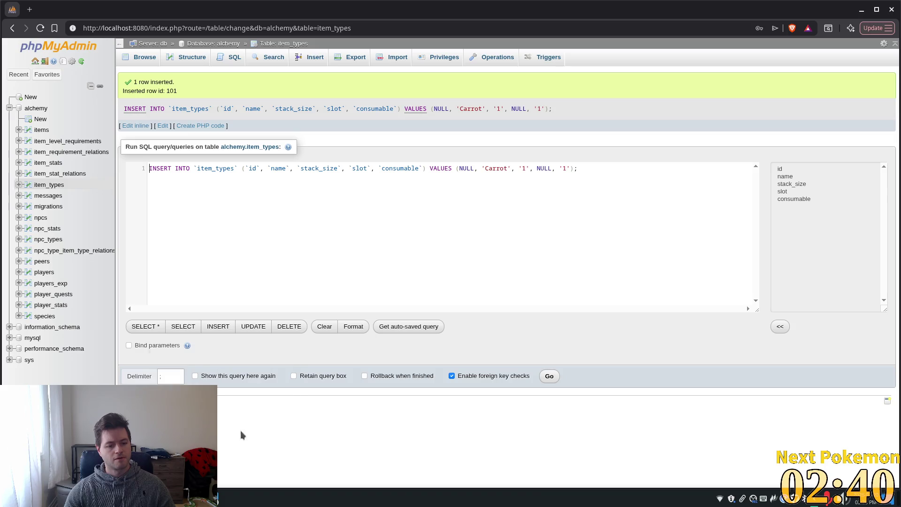
Step: Replay the 2-second 'But wait, there's more!!' YouTube clip, then minimize the browser
click(207, 498)
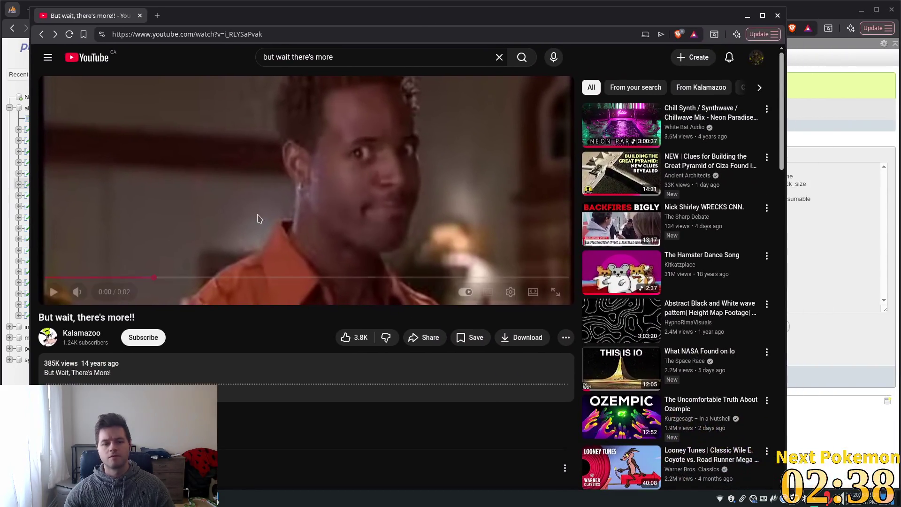
click(53, 292)
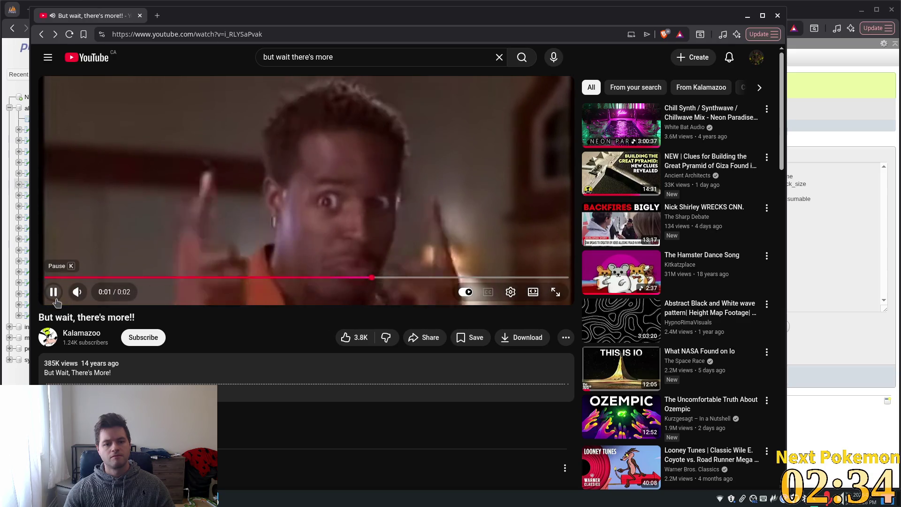
click(53, 292)
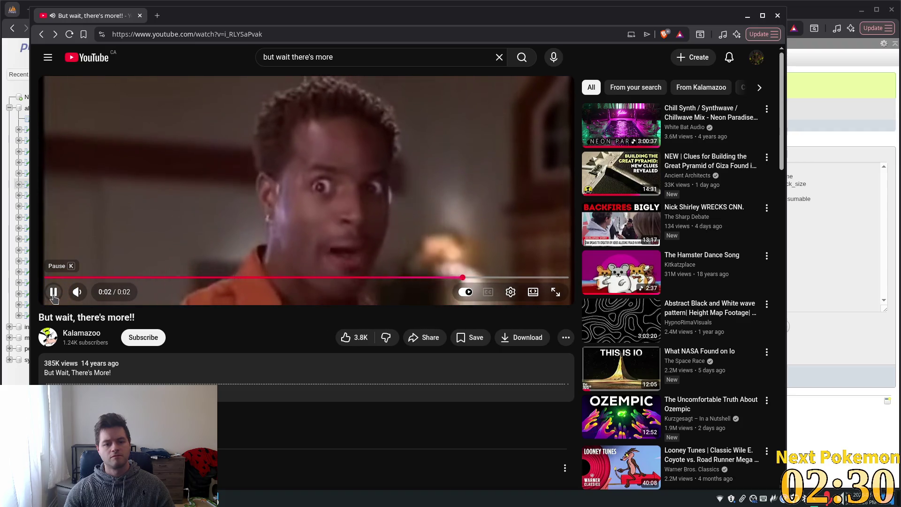
click(746, 17)
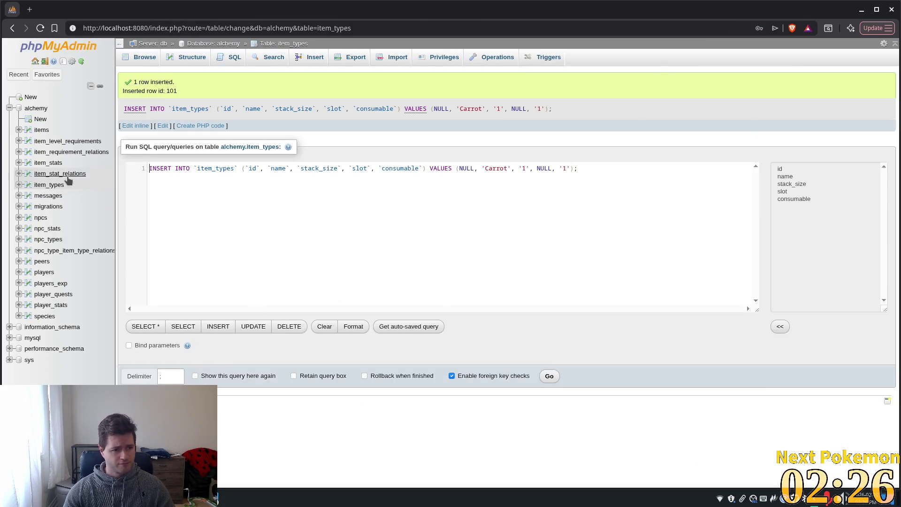
Step: Browse the item_stat_relations, item_stats, items and item_level_requirements tables, then return to Godot
click(56, 174)
scroll(388, 249, down, 3)
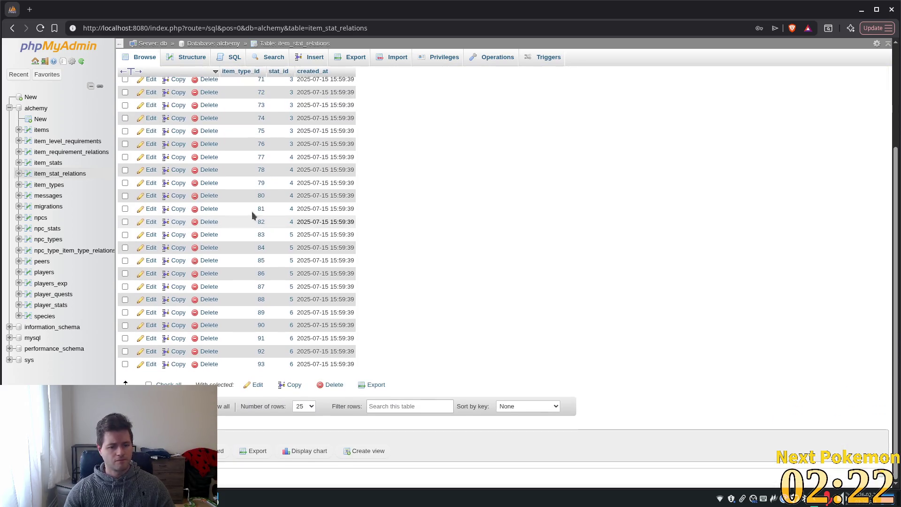
click(50, 163)
click(42, 130)
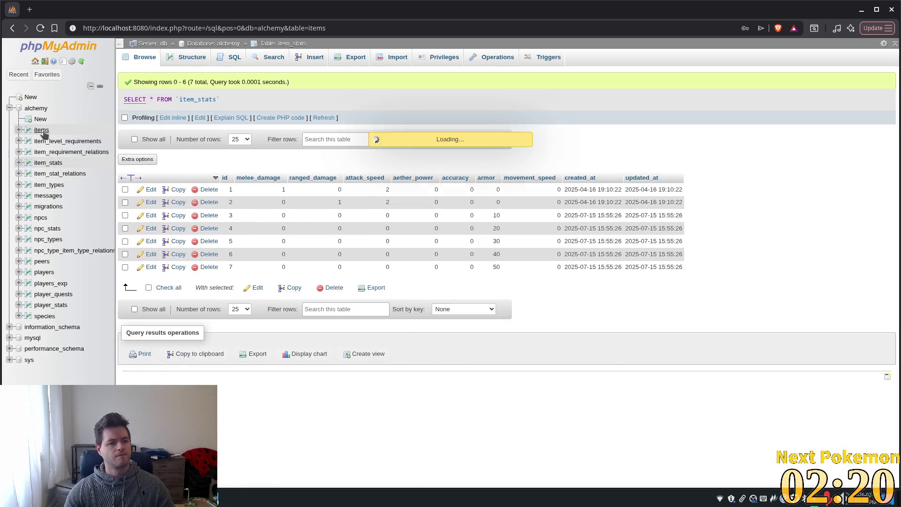
click(66, 142)
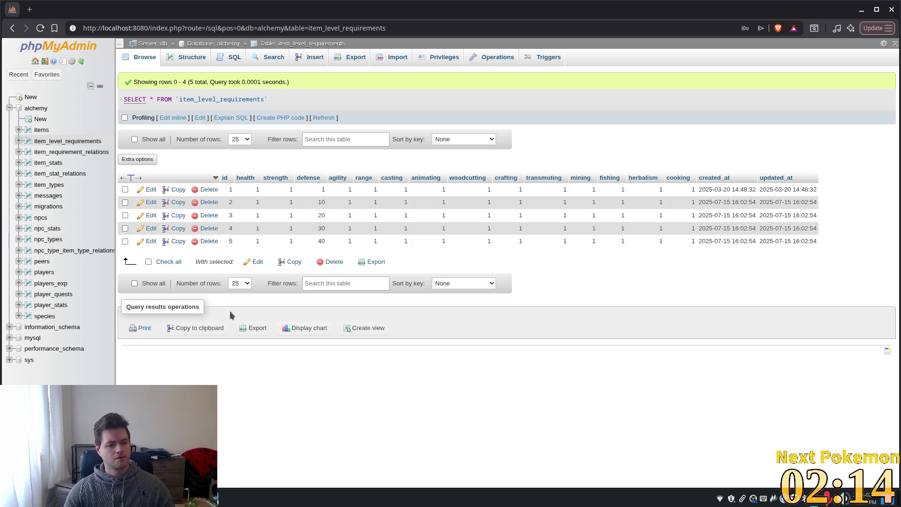
key(alt+Tab)
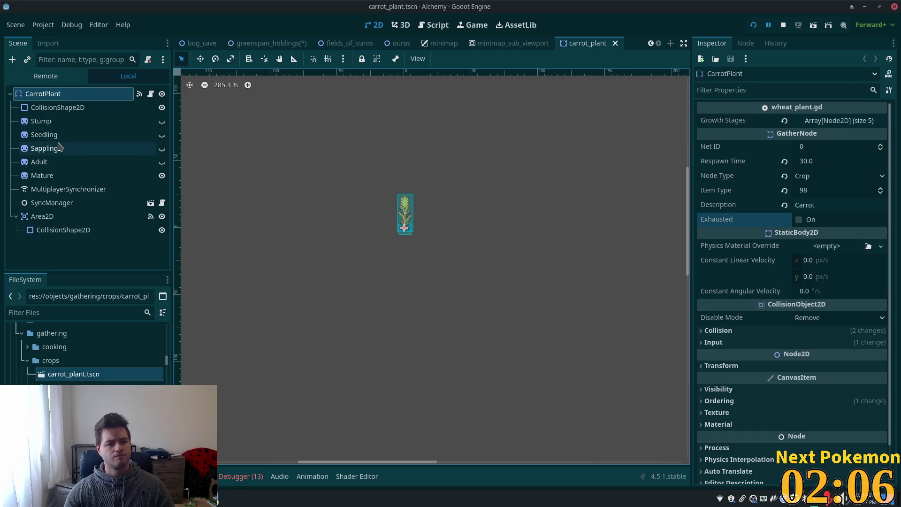
Step: Make the Mature sprite's texture unique and give it a sprite-sheet region from a plant tile
click(50, 123)
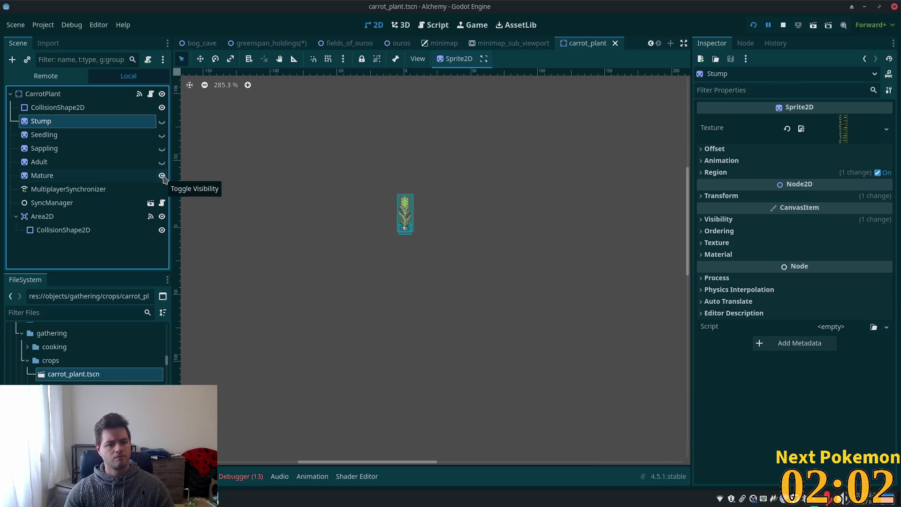
click(102, 176)
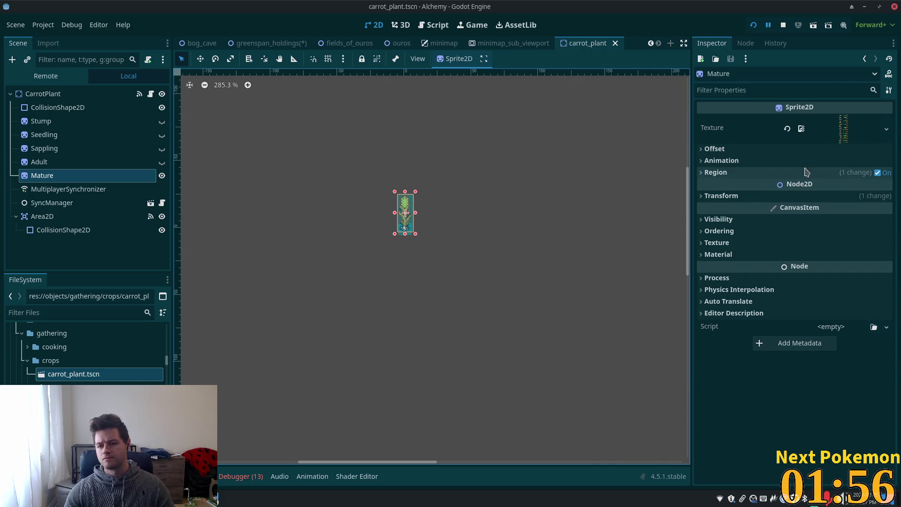
right_click(848, 139)
click(774, 415)
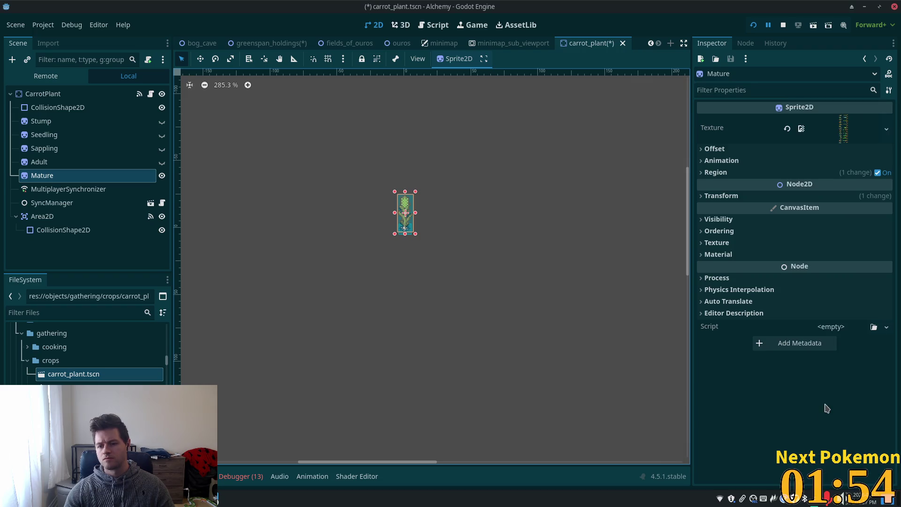
click(705, 175)
click(796, 233)
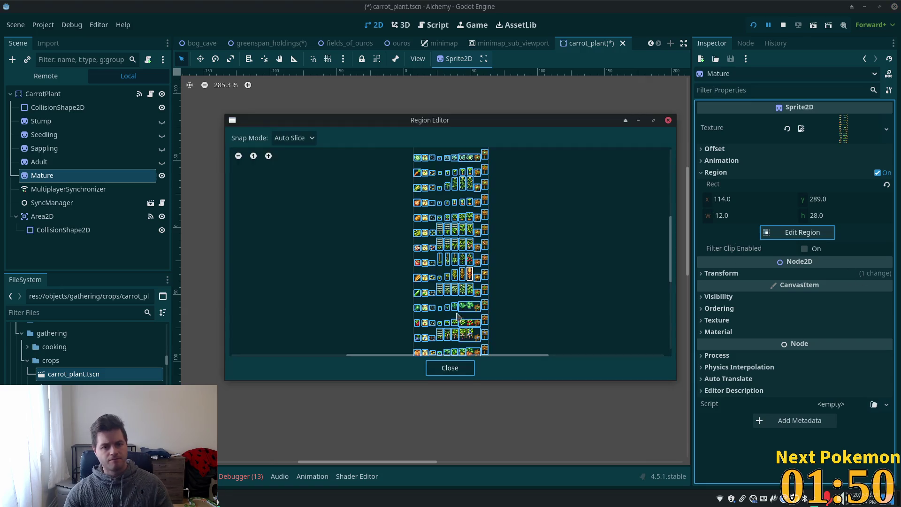
scroll(445, 277, up, 3)
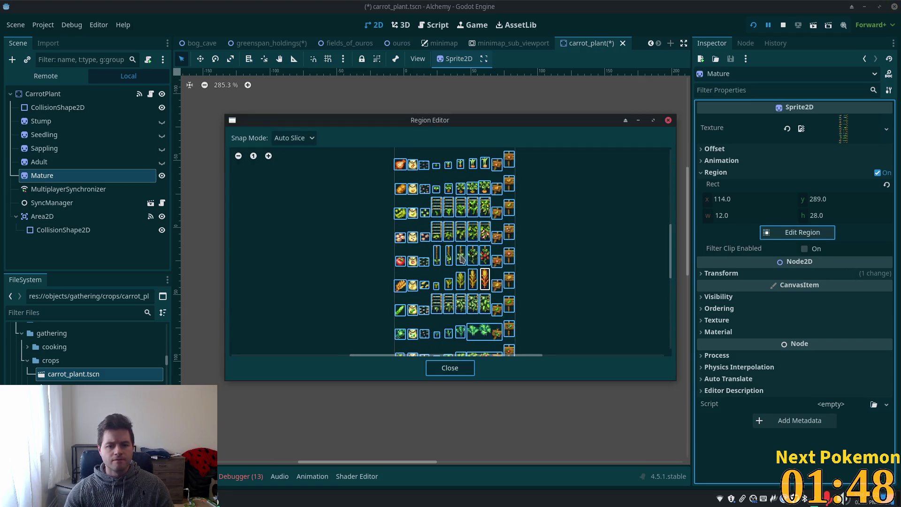
click(488, 258)
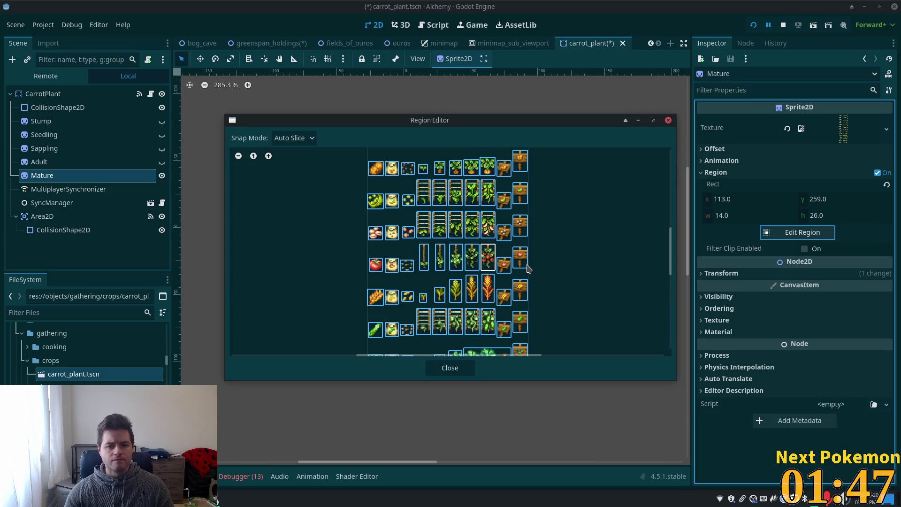
click(450, 369)
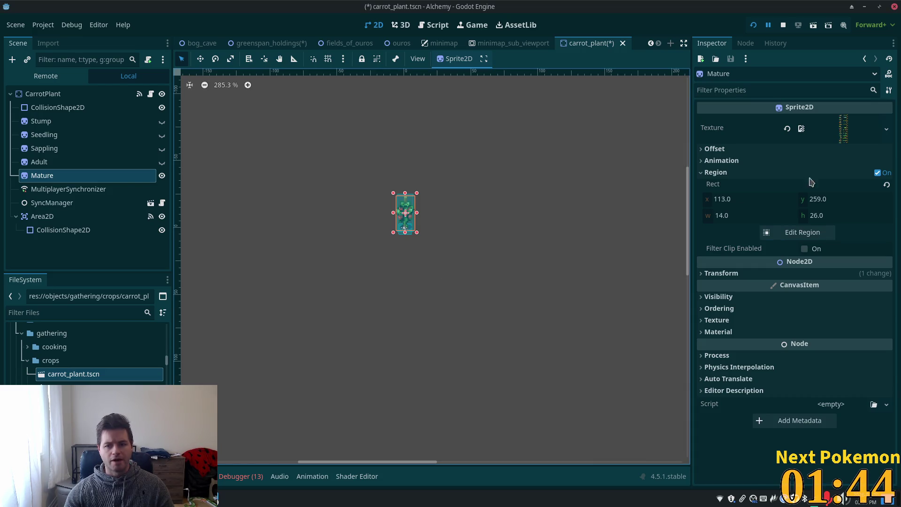
Step: Change the Mature region to the carrot tile at 115, 77 sized 11×16
click(799, 233)
scroll(524, 258, up, 3)
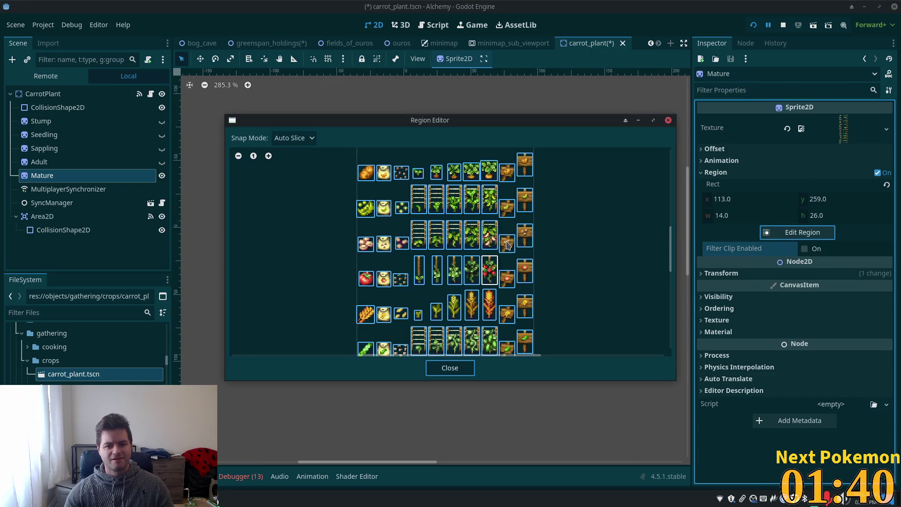
scroll(675, 249, up, 5)
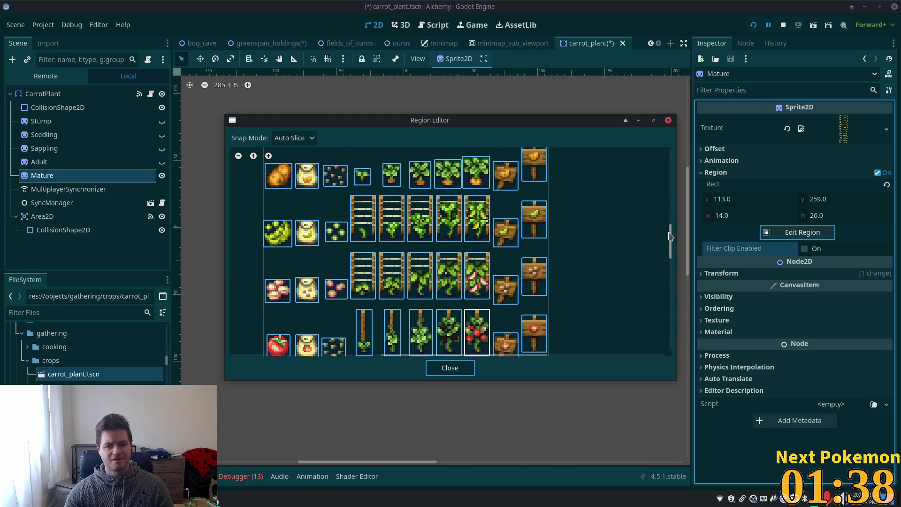
click(507, 291)
click(447, 370)
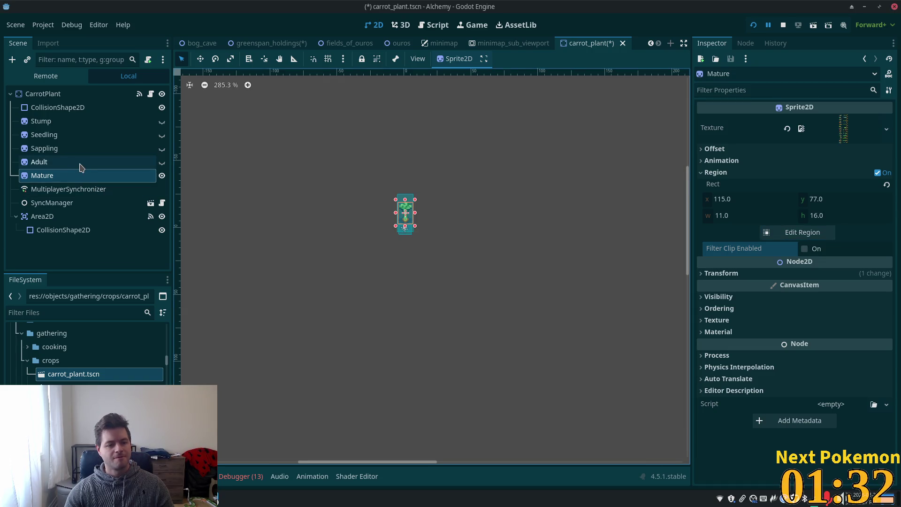
Step: Show the Adult stage with Mature hidden, then save the greenspan_holdings scene
click(162, 176)
click(162, 162)
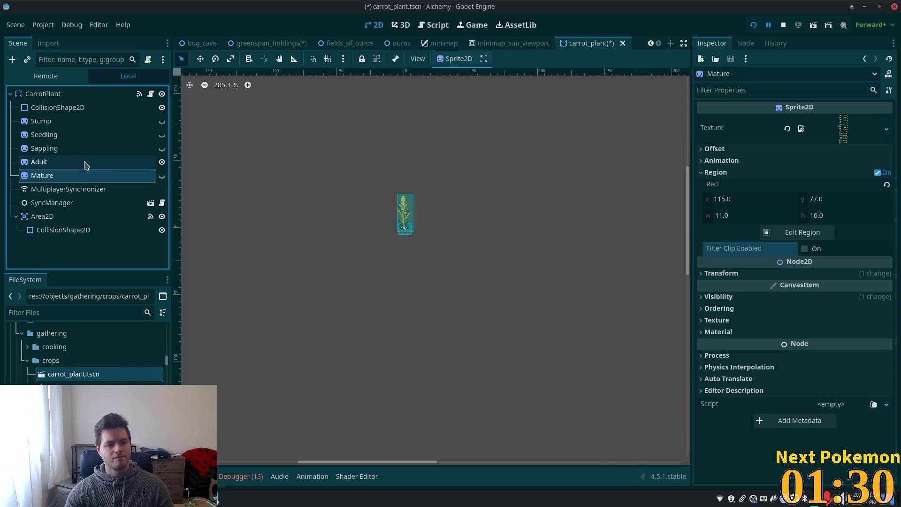
click(86, 165)
click(71, 176)
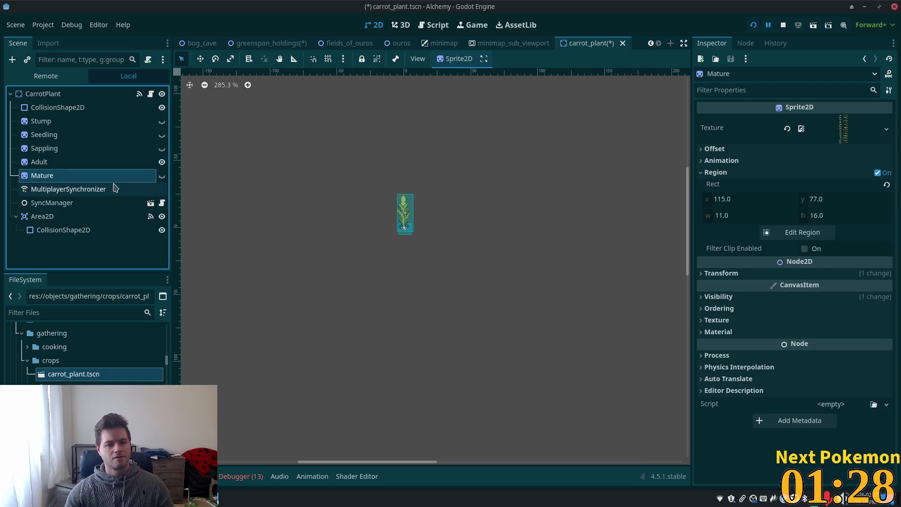
click(162, 176)
click(162, 176)
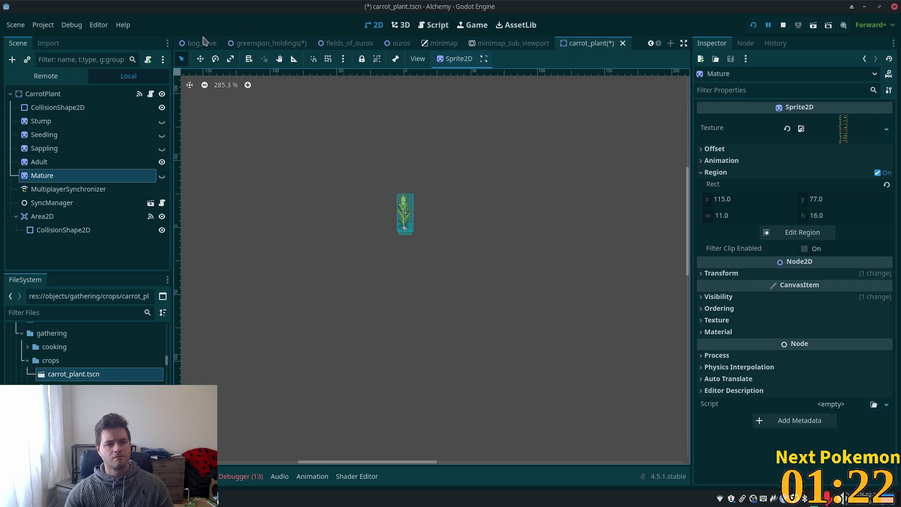
click(263, 46)
key(ctrl+s)
Step: Quick-open the wheat_plant.tscn scene through the project file search
click(583, 46)
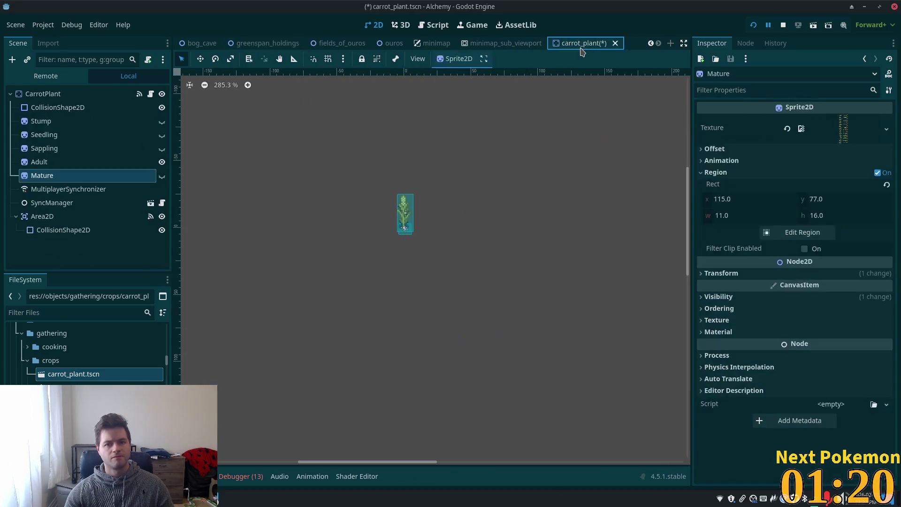
key(alt+shift+o)
text(we)
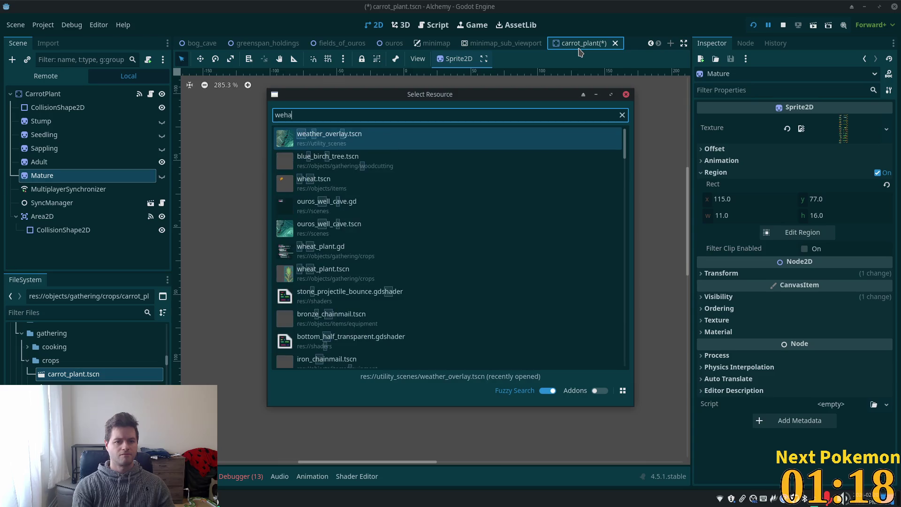
key(BackSpace)
text(heat)
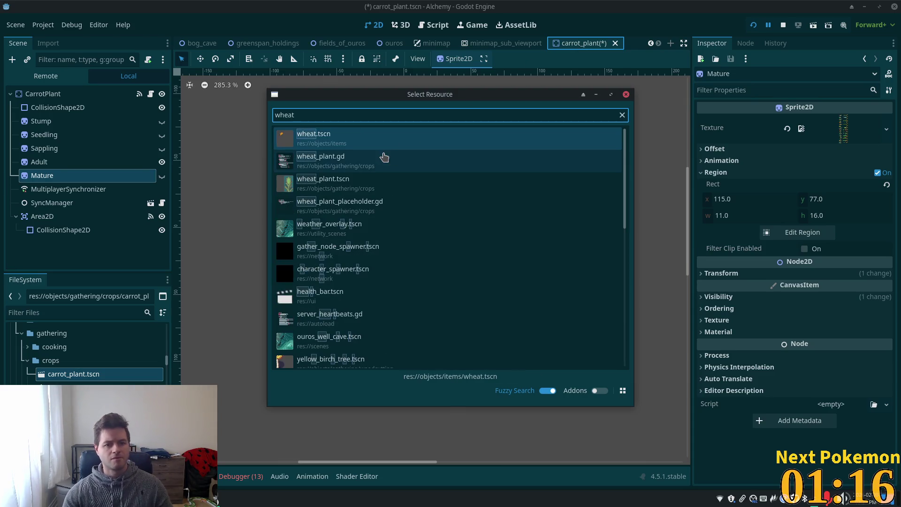
double_click(371, 181)
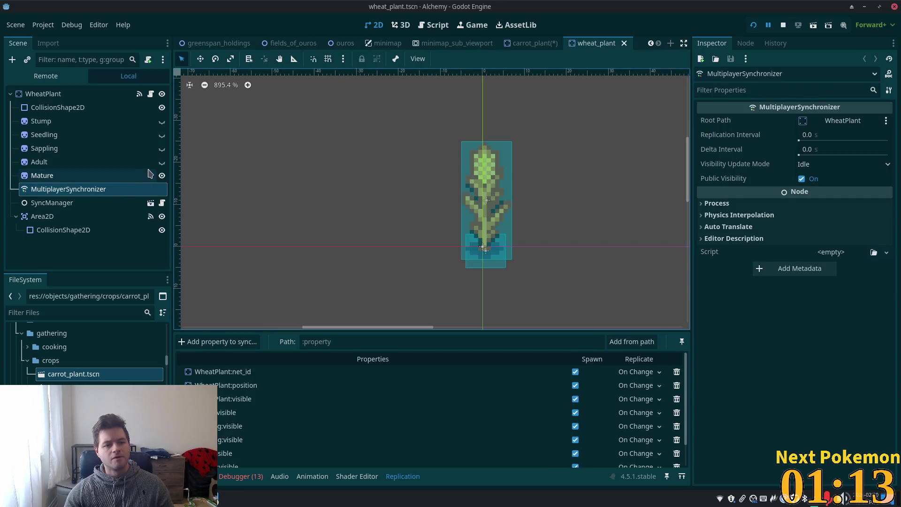
Step: Toggle the wheat plant's Adult and Mature stages, leaving Mature showing, and save the scene
click(162, 175)
click(162, 162)
click(162, 162)
click(162, 176)
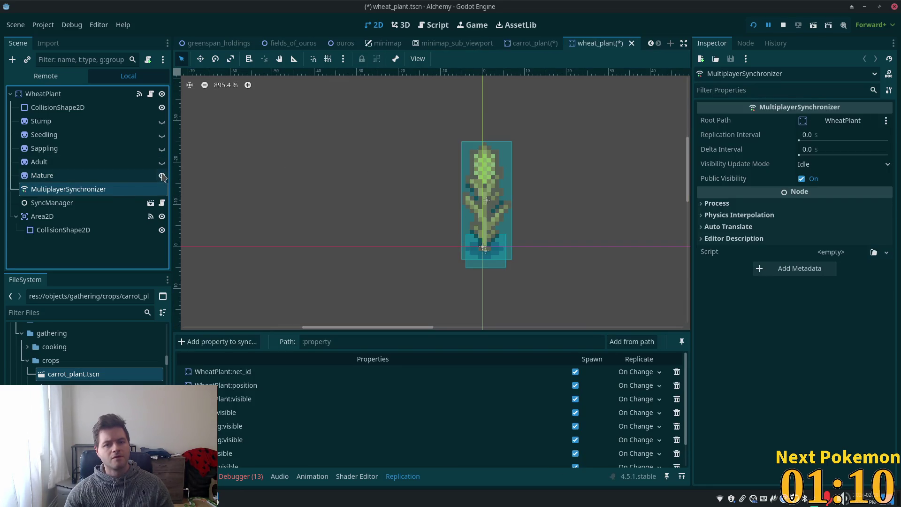
key(ctrl+s)
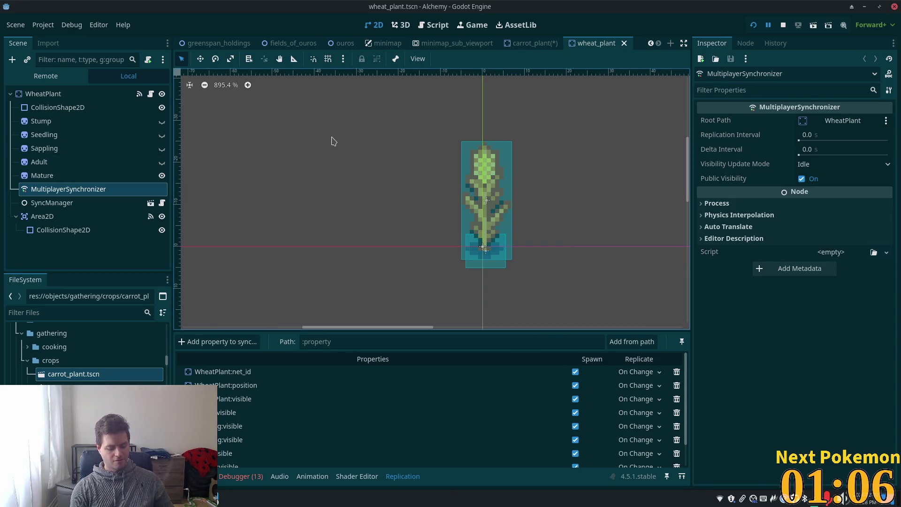